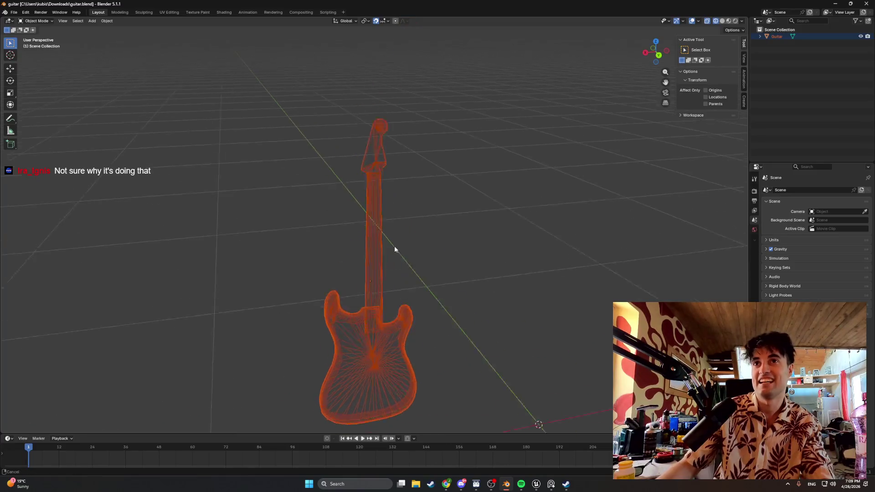
Switch the guitar's viewport shading to Solid, then to Rendered
{"action": "scroll", "coordinate": [281, 257], "scroll_direction": "up", "scroll_amount": 4}
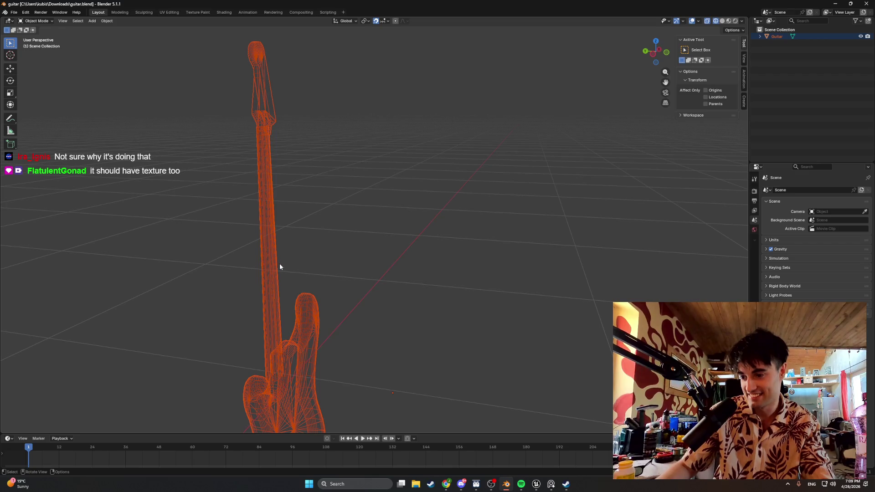
{"action": "middle_click_drag", "start_coordinate": [279, 265], "coordinate": [312, 260]}
{"action": "key", "text": "z"}
{"action": "left_click", "coordinate": [355, 259]}
{"action": "key", "text": "z"}
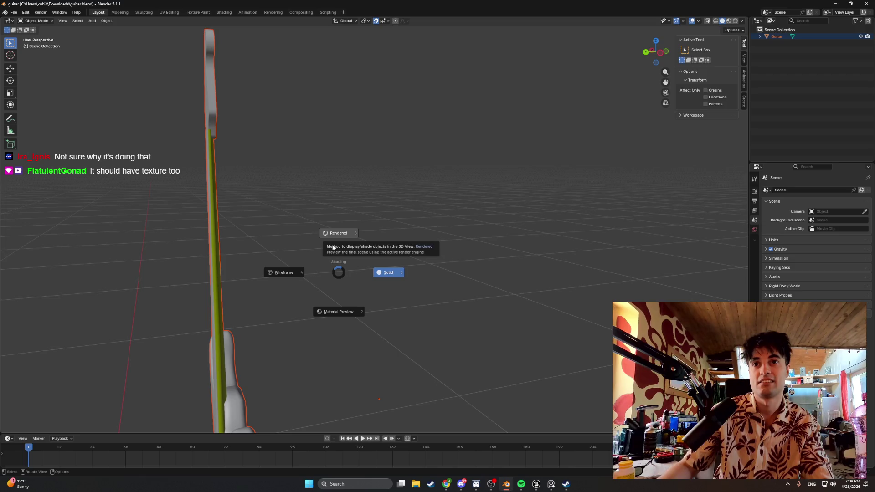
{"action": "left_click", "coordinate": [338, 241]}
Cycle the guitar through Material Preview, Solid and Wireframe shading, ending on Rendered
{"action": "mouse_move", "coordinate": [309, 252]}
{"action": "middle_mouse_down"}
{"action": "mouse_move", "coordinate": [338, 255]}
{"action": "mouse_move", "coordinate": [359, 276]}
{"action": "middle_mouse_up"}
{"action": "key", "text": "z"}
{"action": "left_click", "coordinate": [335, 298]}
{"action": "key", "text": "z"}
{"action": "left_click", "coordinate": [379, 264]}
{"action": "key", "text": "z"}
{"action": "left_click", "coordinate": [284, 266]}
{"action": "key", "text": "z"}
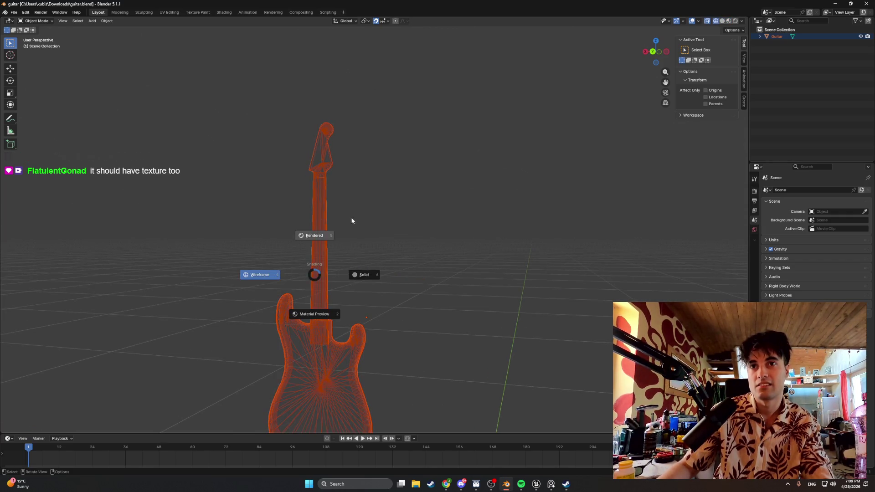
{"action": "left_click", "coordinate": [343, 228]}
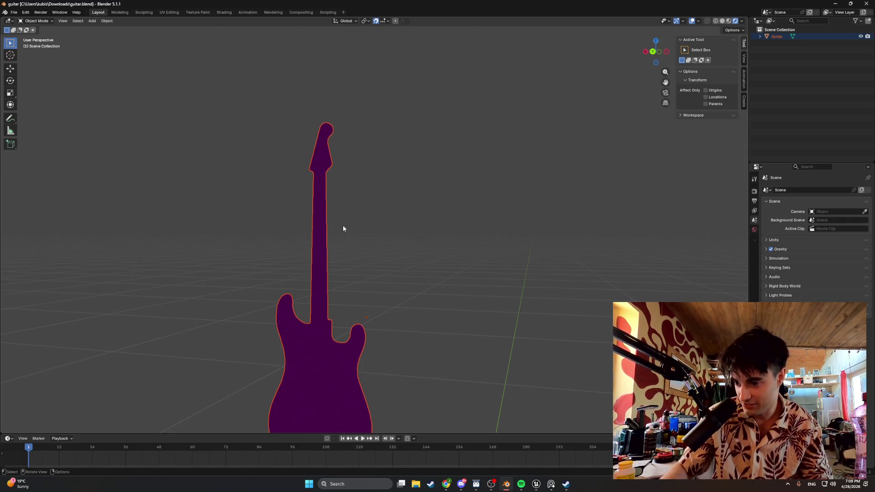
{"action": "mouse_move", "coordinate": [371, 250]}
{"action": "middle_mouse_down"}
{"action": "mouse_move", "coordinate": [338, 263]}
{"action": "mouse_move", "coordinate": [346, 268]}
{"action": "mouse_move", "coordinate": [291, 267]}
{"action": "mouse_move", "coordinate": [316, 259]}
{"action": "mouse_move", "coordinate": [277, 272]}
{"action": "mouse_move", "coordinate": [436, 240]}
{"action": "mouse_move", "coordinate": [476, 242]}
{"action": "mouse_move", "coordinate": [428, 262]}
{"action": "mouse_move", "coordinate": [394, 253]}
{"action": "mouse_move", "coordinate": [407, 257]}
{"action": "middle_mouse_up"}
Change the viewport shading to Solid, then to Material Preview
{"action": "key", "text": "z"}
{"action": "left_click", "coordinate": [433, 253]}
{"action": "key", "text": "z"}
{"action": "left_click", "coordinate": [398, 285]}
Select the guitar and orbit to view its back at an angle
{"action": "left_click", "coordinate": [411, 288]}
{"action": "mouse_move", "coordinate": [411, 288]}
{"action": "middle_mouse_down"}
{"action": "mouse_move", "coordinate": [472, 234]}
{"action": "mouse_move", "coordinate": [475, 250]}
{"action": "mouse_move", "coordinate": [428, 292]}
{"action": "mouse_move", "coordinate": [400, 212]}
{"action": "mouse_move", "coordinate": [411, 242]}
{"action": "mouse_move", "coordinate": [432, 254]}
{"action": "mouse_move", "coordinate": [397, 261]}
{"action": "mouse_move", "coordinate": [322, 255]}
{"action": "mouse_move", "coordinate": [238, 280]}
{"action": "mouse_move", "coordinate": [339, 264]}
{"action": "mouse_move", "coordinate": [343, 279]}
{"action": "middle_mouse_up"}
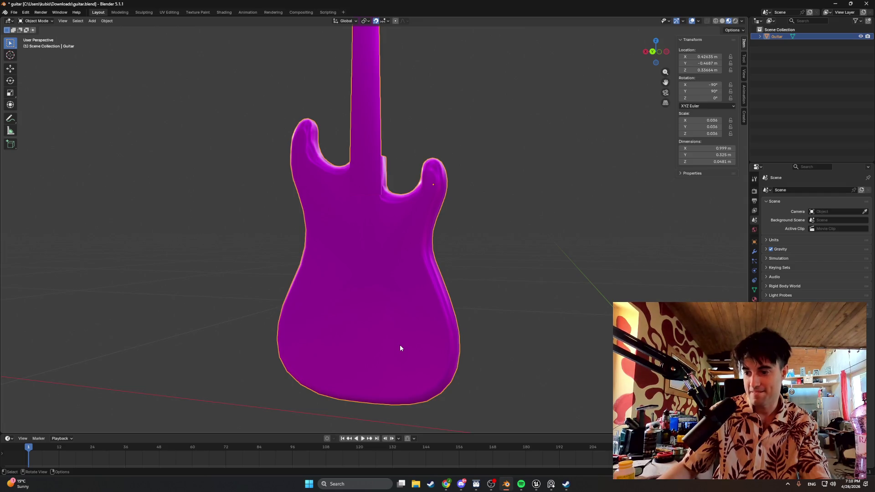
{"action": "mouse_move", "coordinate": [387, 328]}
{"action": "middle_mouse_down"}
{"action": "mouse_move", "coordinate": [281, 326]}
{"action": "mouse_move", "coordinate": [522, 212]}
{"action": "middle_mouse_up"}
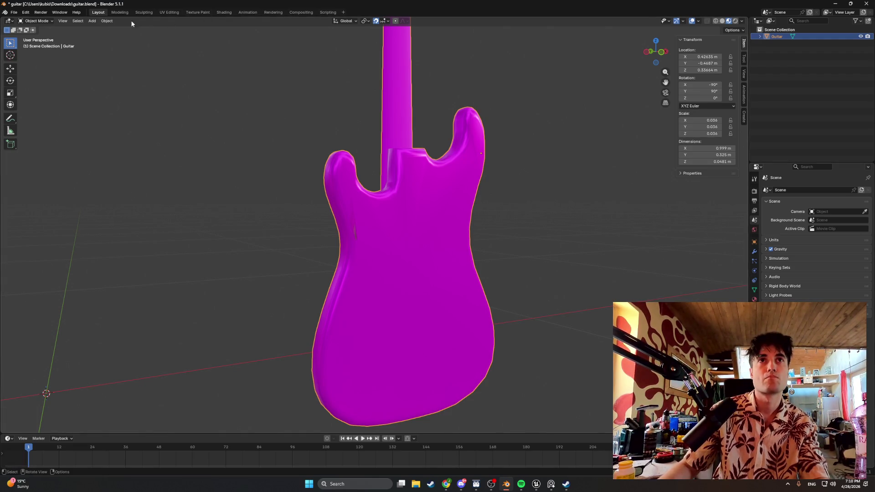
Switch to the Texture Paint workspace and frame the guitar in view
{"action": "left_click", "coordinate": [191, 13]}
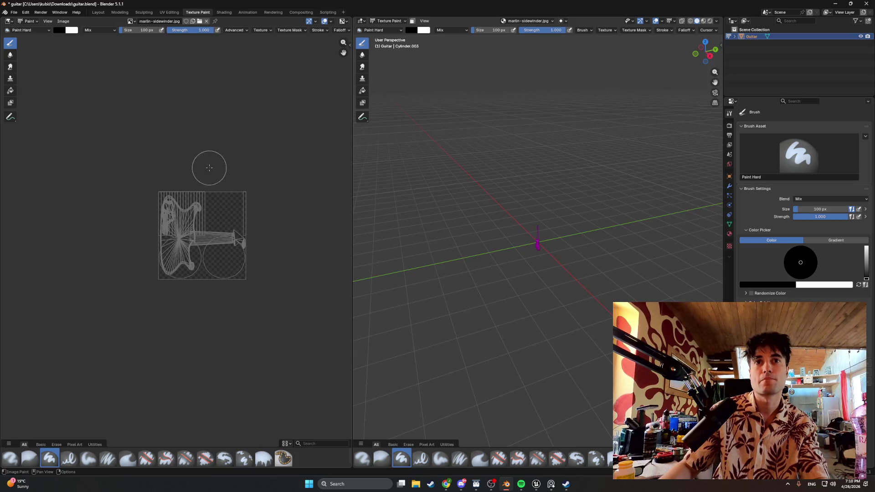
{"action": "key", "text": "KP_Decimal"}
{"action": "mouse_move", "coordinate": [563, 229]}
{"action": "middle_mouse_down"}
{"action": "mouse_move", "coordinate": [518, 227]}
{"action": "mouse_move", "coordinate": [492, 180]}
{"action": "mouse_move", "coordinate": [501, 205]}
{"action": "mouse_move", "coordinate": [487, 208]}
{"action": "mouse_move", "coordinate": [585, 172]}
{"action": "mouse_move", "coordinate": [513, 188]}
{"action": "mouse_move", "coordinate": [536, 148]}
{"action": "middle_mouse_up"}
{"action": "scroll", "coordinate": [524, 226], "scroll_direction": "down", "scroll_amount": 5}
{"action": "scroll", "coordinate": [487, 208], "scroll_direction": "up", "scroll_amount": 5}
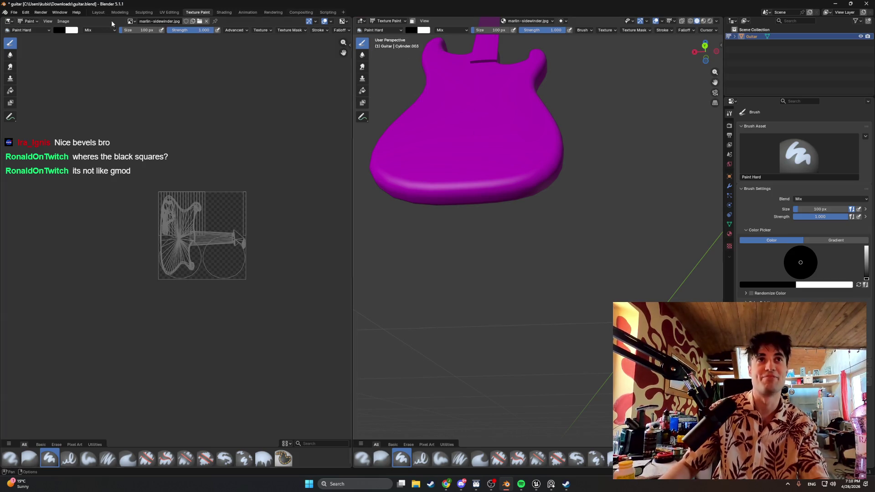
Return to the Modeling workspace and start File > Open without saving
{"action": "left_click", "coordinate": [127, 13]}
{"action": "left_click", "coordinate": [14, 12]}
{"action": "left_click", "coordinate": [21, 159]}
{"action": "left_click", "coordinate": [446, 251]}
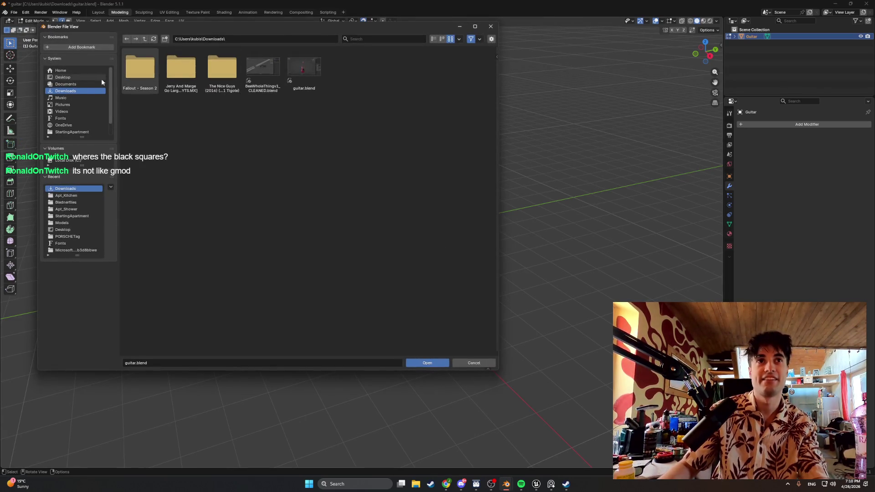
Browse Desktop > Developin folders > WEEDMAN > Models > StartingApartment > Apt_Kitchen, then close the browser
{"action": "left_click", "coordinate": [77, 78]}
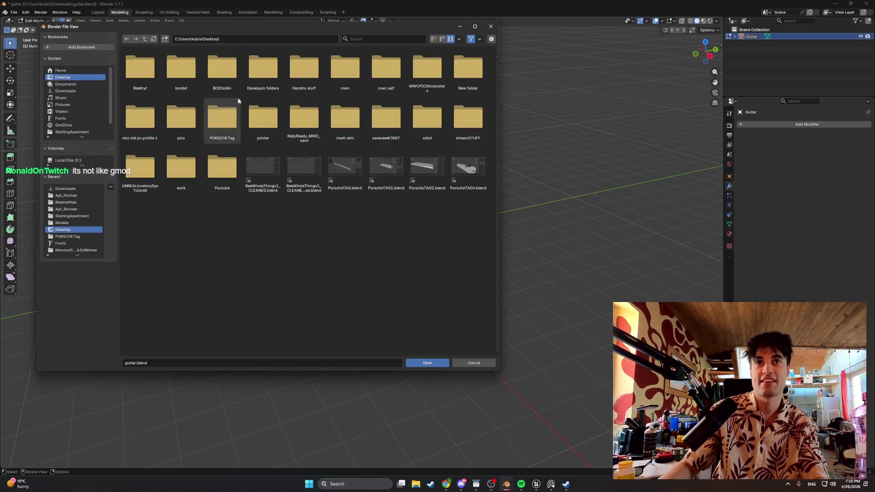
{"action": "double_click", "coordinate": [253, 78]}
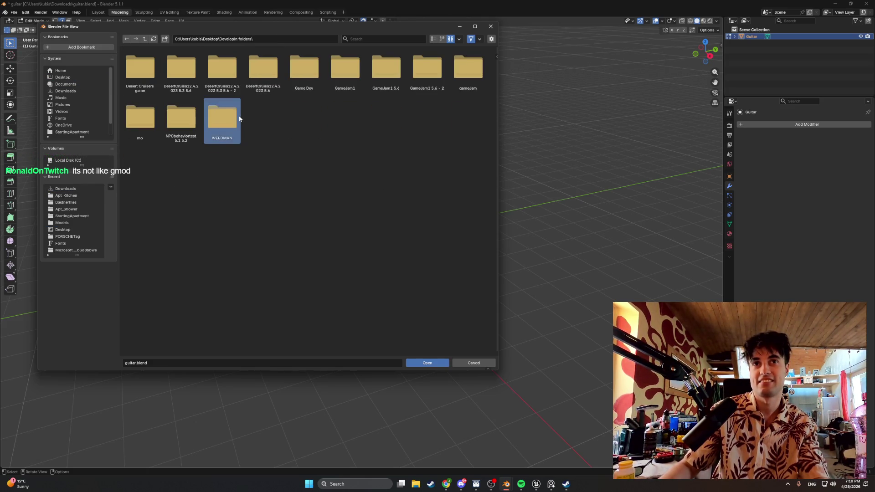
{"action": "double_click", "coordinate": [222, 117]}
{"action": "double_click", "coordinate": [263, 70]}
{"action": "double_click", "coordinate": [151, 77]}
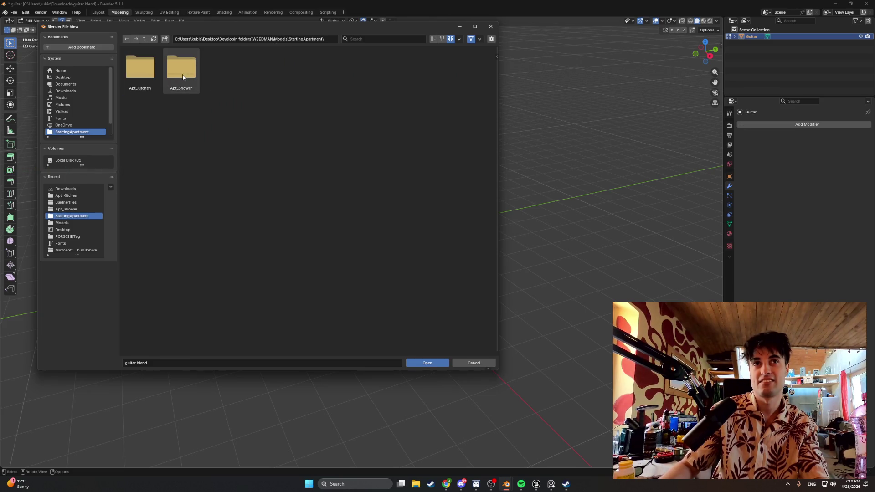
{"action": "double_click", "coordinate": [153, 74]}
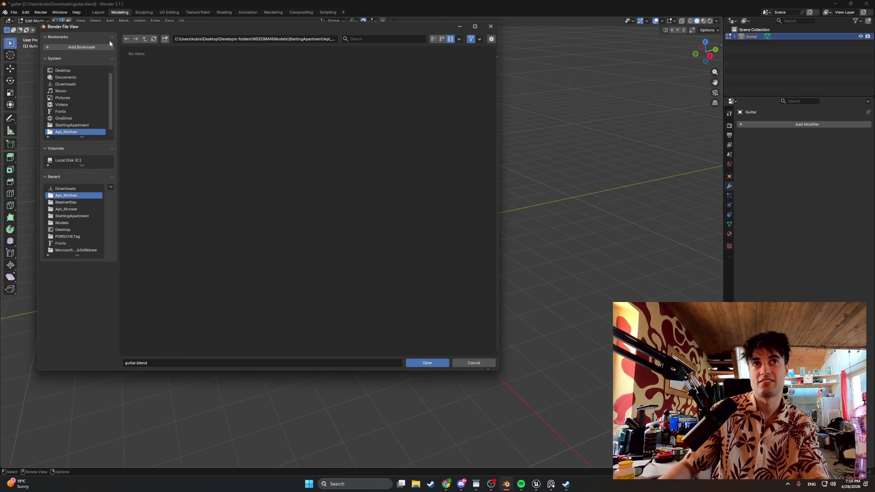
{"action": "left_click", "coordinate": [62, 222]}
{"action": "left_click", "coordinate": [491, 26]}
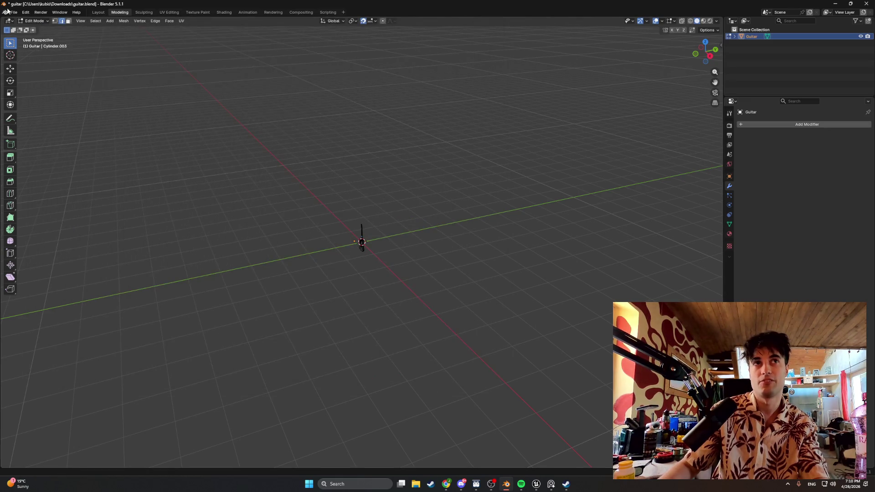
Start File > Open again without saving the current file
{"action": "left_click", "coordinate": [14, 12]}
{"action": "mouse_move", "coordinate": [25, 24]}
{"action": "left_click", "coordinate": [97, 20]}
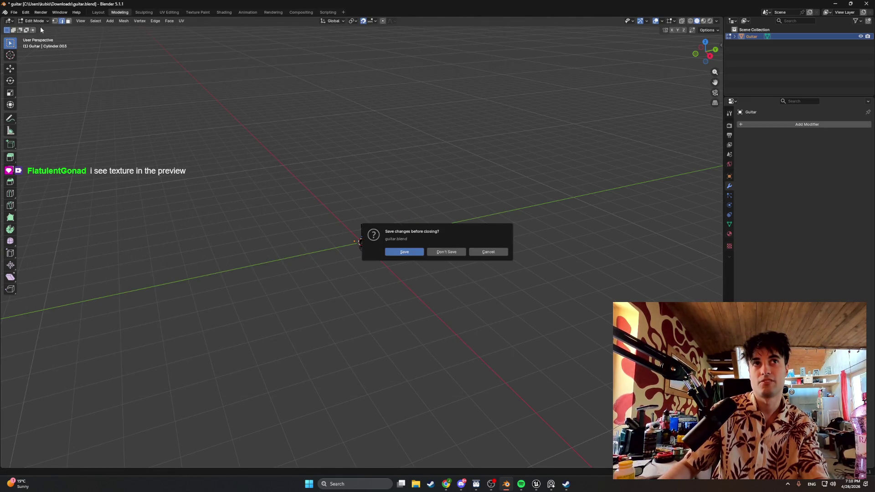
{"action": "left_click", "coordinate": [440, 253]}
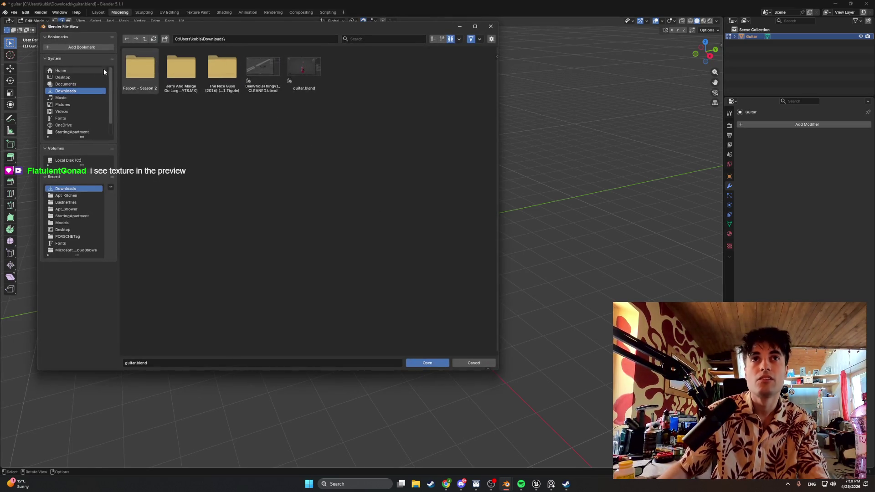
Navigate to WEEDMAN > Models, jump to Bledneriles and open StartingAparatmentBASE1.blend
{"action": "left_click", "coordinate": [63, 77]}
{"action": "double_click", "coordinate": [259, 76]}
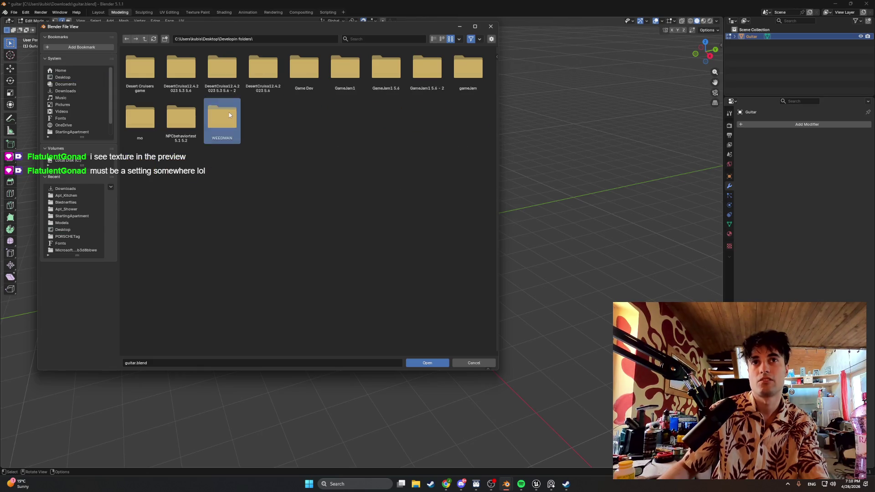
{"action": "double_click", "coordinate": [222, 117]}
{"action": "double_click", "coordinate": [270, 79]}
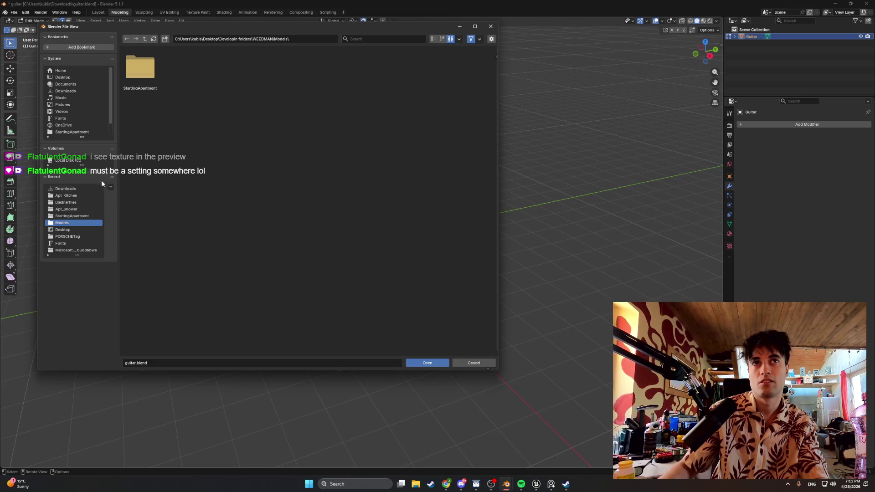
{"action": "left_click", "coordinate": [78, 202]}
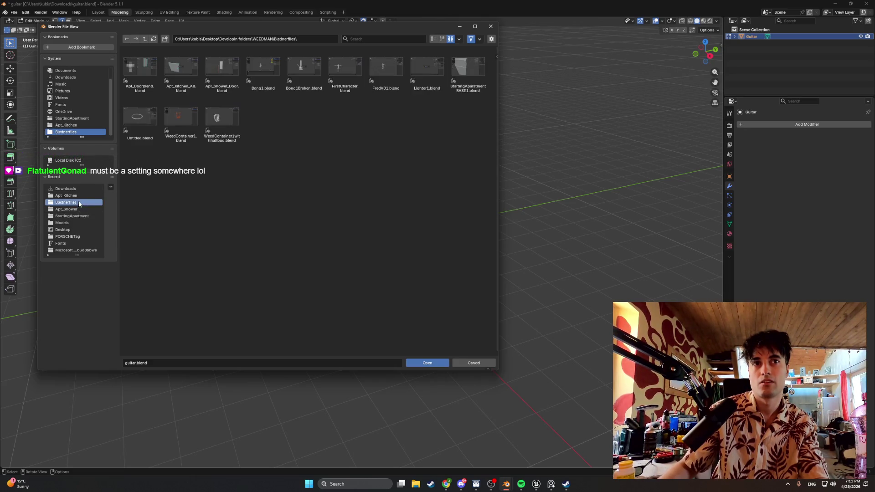
{"action": "double_click", "coordinate": [457, 73]}
Orbit around the loaded fridge and switch to Object Mode
{"action": "mouse_move", "coordinate": [440, 88]}
{"action": "middle_mouse_down"}
{"action": "mouse_move", "coordinate": [342, 121]}
{"action": "mouse_move", "coordinate": [311, 103]}
{"action": "mouse_move", "coordinate": [270, 140]}
{"action": "mouse_move", "coordinate": [283, 141]}
{"action": "mouse_move", "coordinate": [248, 143]}
{"action": "mouse_move", "coordinate": [244, 168]}
{"action": "mouse_move", "coordinate": [292, 166]}
{"action": "mouse_move", "coordinate": [296, 178]}
{"action": "mouse_move", "coordinate": [282, 158]}
{"action": "mouse_move", "coordinate": [263, 171]}
{"action": "mouse_move", "coordinate": [287, 172]}
{"action": "middle_mouse_up"}
{"action": "key", "text": "Tab"}
{"action": "scroll", "coordinate": [285, 136], "scroll_direction": "up", "scroll_amount": 2}
{"action": "scroll", "coordinate": [269, 140], "scroll_direction": "down", "scroll_amount": 5}
{"action": "scroll", "coordinate": [248, 143], "scroll_direction": "up", "scroll_amount": 4}
Edit the upper fridge door's mesh with the Fridge body hidden
{"action": "key", "text": "Tab"}
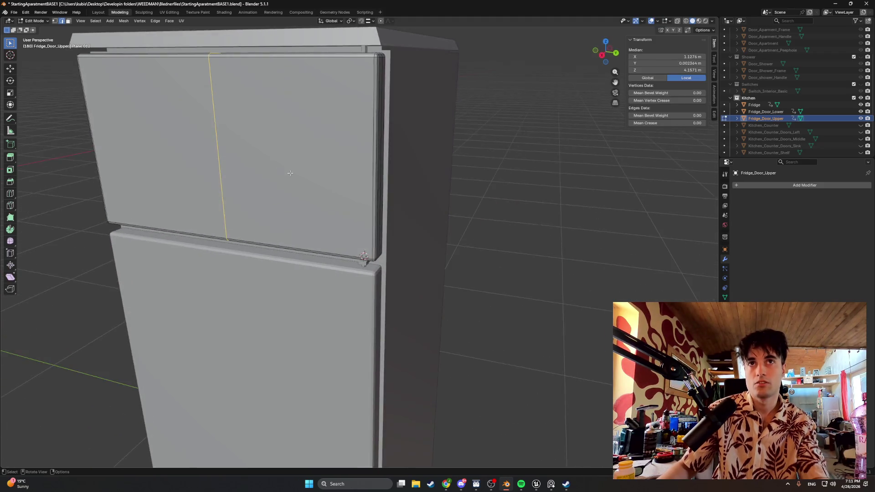
{"action": "key", "text": "ctrl+KP_1"}
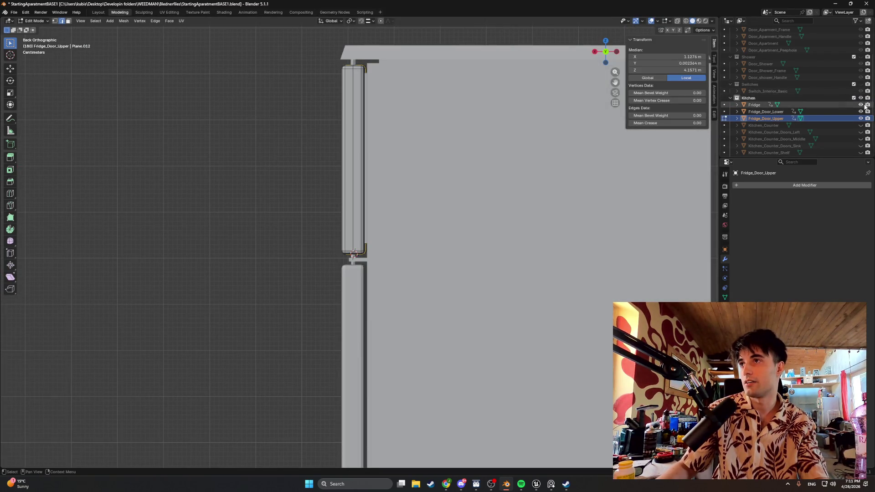
{"action": "left_click", "coordinate": [861, 104]}
{"action": "mouse_move", "coordinate": [315, 155]}
{"action": "middle_mouse_down"}
{"action": "mouse_move", "coordinate": [322, 146]}
{"action": "mouse_move", "coordinate": [328, 167]}
{"action": "middle_mouse_up"}
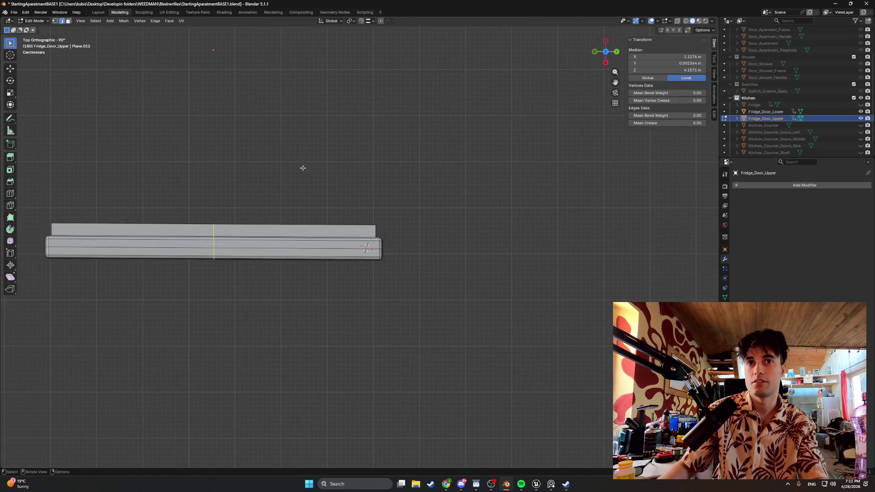
{"action": "mouse_move", "coordinate": [232, 223]}
{"action": "middle_mouse_down", "text": "shift"}
{"action": "mouse_move", "coordinate": [239, 193]}
{"action": "mouse_move", "coordinate": [261, 189]}
{"action": "middle_mouse_up", "text": "shift"}
{"action": "scroll", "coordinate": [262, 189], "scroll_direction": "up", "scroll_amount": 4}
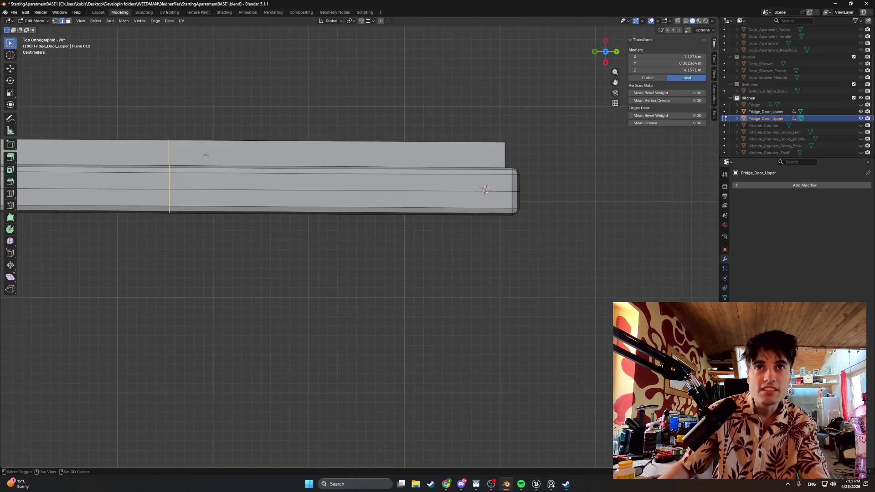
Inspect the door mesh in Wireframe shading, then return to Object Mode
{"action": "key", "text": "z"}
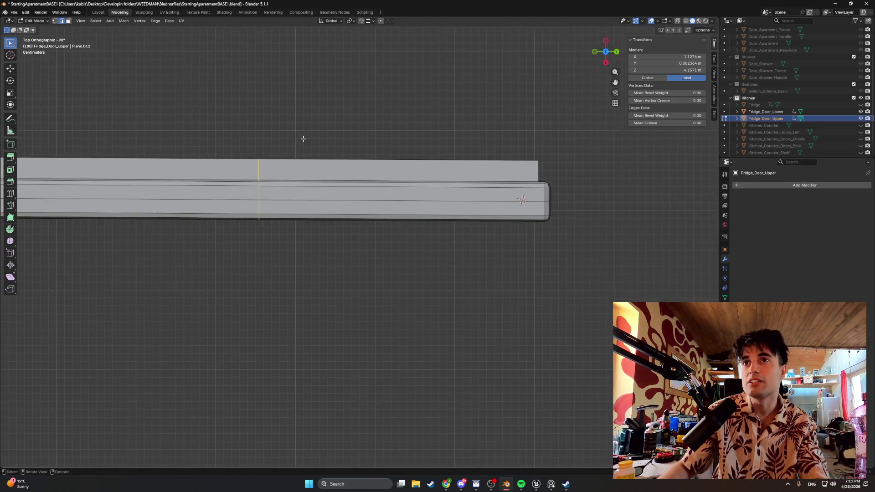
{"action": "left_click", "coordinate": [188, 141]}
{"action": "scroll", "coordinate": [211, 143], "scroll_direction": "up", "scroll_amount": 4}
{"action": "middle_click_drag", "start_coordinate": [232, 155], "coordinate": [286, 239], "text": "shift"}
{"action": "scroll", "coordinate": [298, 221], "scroll_direction": "down", "scroll_amount": 3}
{"action": "scroll", "coordinate": [299, 220], "scroll_direction": "left", "scroll_amount": 10}
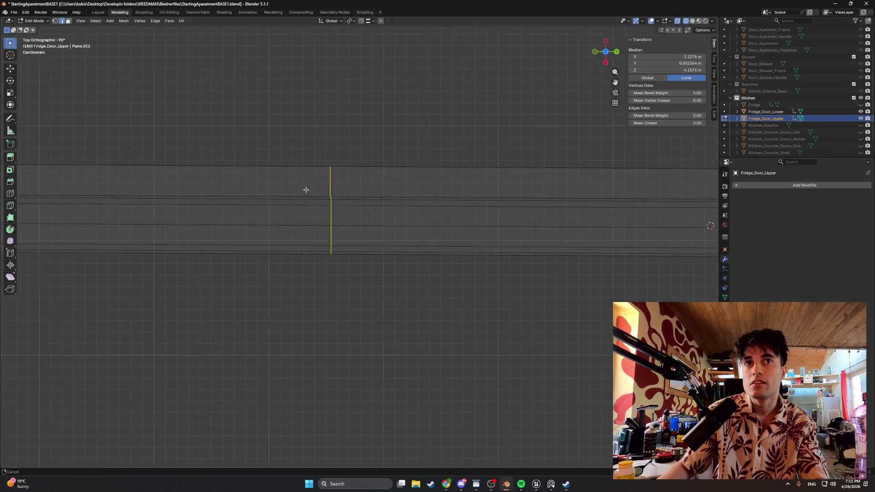
{"action": "mouse_move", "coordinate": [317, 192]}
{"action": "middle_mouse_down"}
{"action": "mouse_move", "coordinate": [298, 192]}
{"action": "mouse_move", "coordinate": [370, 106]}
{"action": "mouse_move", "coordinate": [346, 240]}
{"action": "mouse_move", "coordinate": [336, 159]}
{"action": "mouse_move", "coordinate": [322, 275]}
{"action": "mouse_move", "coordinate": [342, 246]}
{"action": "mouse_move", "coordinate": [287, 242]}
{"action": "mouse_move", "coordinate": [283, 230]}
{"action": "middle_mouse_up"}
{"action": "key", "text": "Tab"}
{"action": "mouse_move", "coordinate": [316, 190]}
{"action": "middle_mouse_down"}
{"action": "mouse_move", "coordinate": [371, 191]}
{"action": "mouse_move", "coordinate": [460, 172]}
{"action": "middle_mouse_up"}
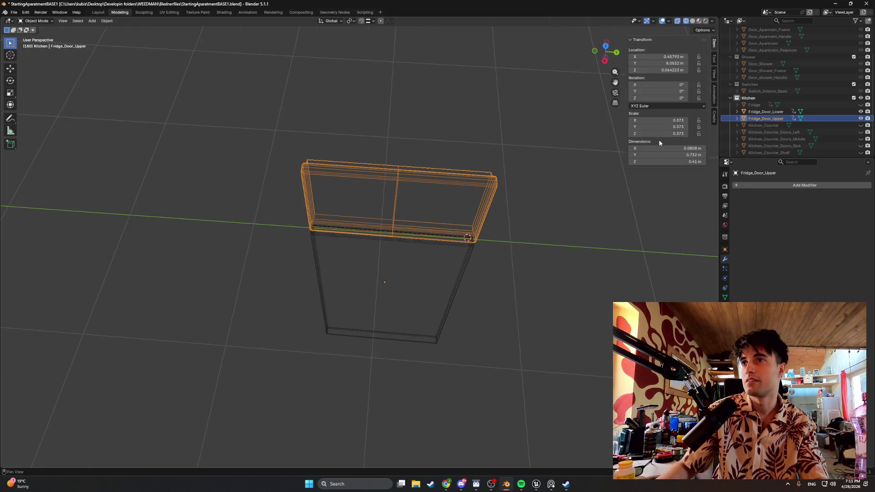
{"action": "mouse_move", "coordinate": [340, 193]}
{"action": "middle_mouse_down"}
{"action": "mouse_move", "coordinate": [404, 157]}
{"action": "mouse_move", "coordinate": [347, 162]}
{"action": "mouse_move", "coordinate": [353, 209]}
{"action": "mouse_move", "coordinate": [327, 259]}
{"action": "mouse_move", "coordinate": [246, 231]}
{"action": "mouse_move", "coordinate": [343, 195]}
{"action": "middle_mouse_up"}
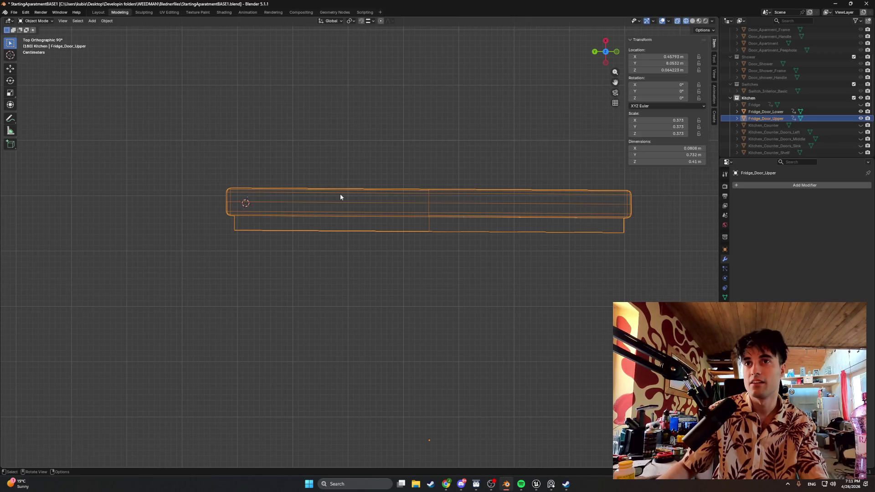
{"action": "middle_click_drag", "start_coordinate": [425, 188], "coordinate": [299, 165], "text": "shift"}
{"action": "left_click", "coordinate": [860, 105]}
{"action": "scroll", "coordinate": [399, 210], "scroll_direction": "up", "scroll_amount": 1}
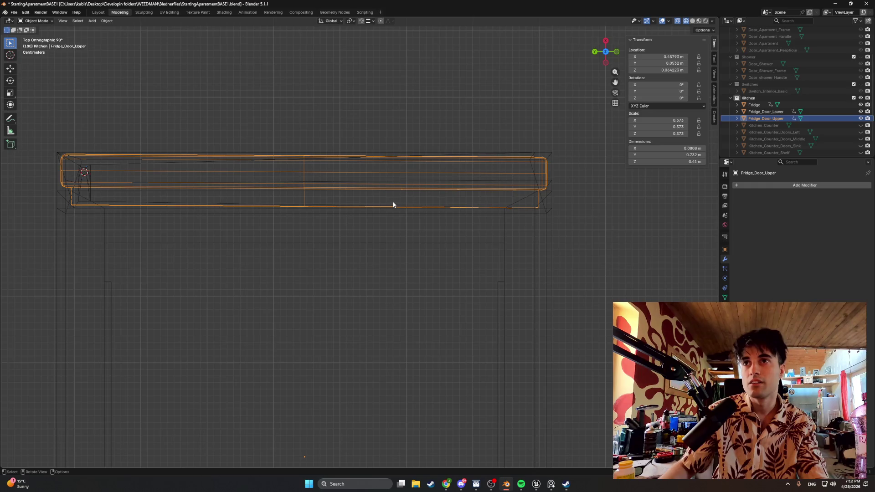
{"action": "mouse_move", "coordinate": [441, 190]}
{"action": "middle_mouse_down"}
{"action": "mouse_move", "coordinate": [452, 193]}
{"action": "mouse_move", "coordinate": [443, 211]}
{"action": "mouse_move", "coordinate": [449, 236]}
{"action": "mouse_move", "coordinate": [430, 129]}
{"action": "middle_mouse_up"}
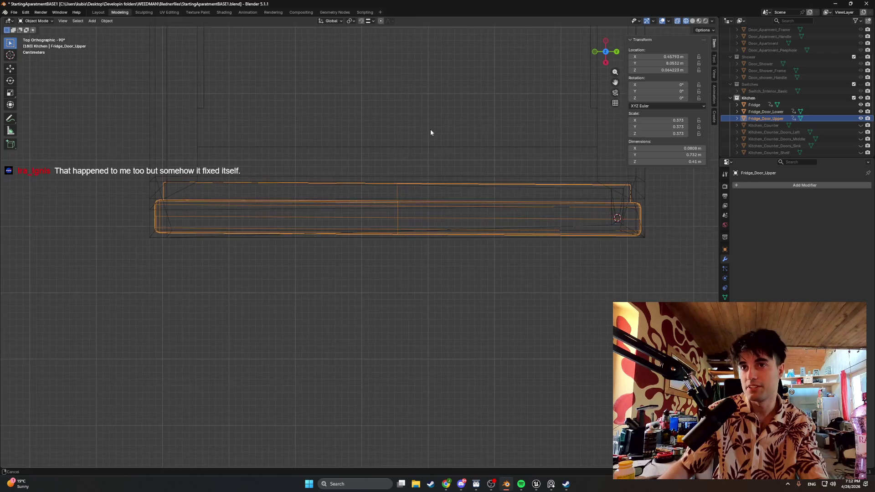
{"action": "scroll", "coordinate": [310, 210], "scroll_direction": "up", "scroll_amount": 1}
{"action": "scroll", "coordinate": [309, 210], "scroll_direction": "down", "scroll_amount": 1}
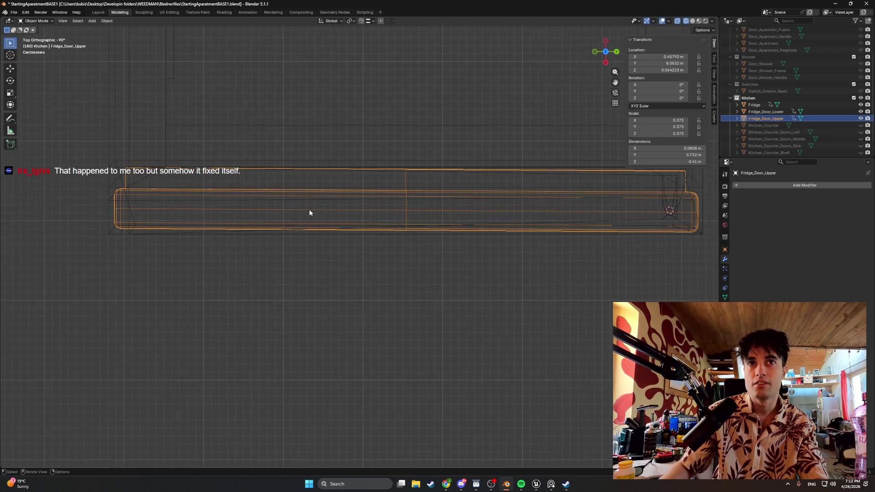
{"action": "middle_click_drag", "start_coordinate": [376, 208], "coordinate": [412, 113], "text": "shift"}
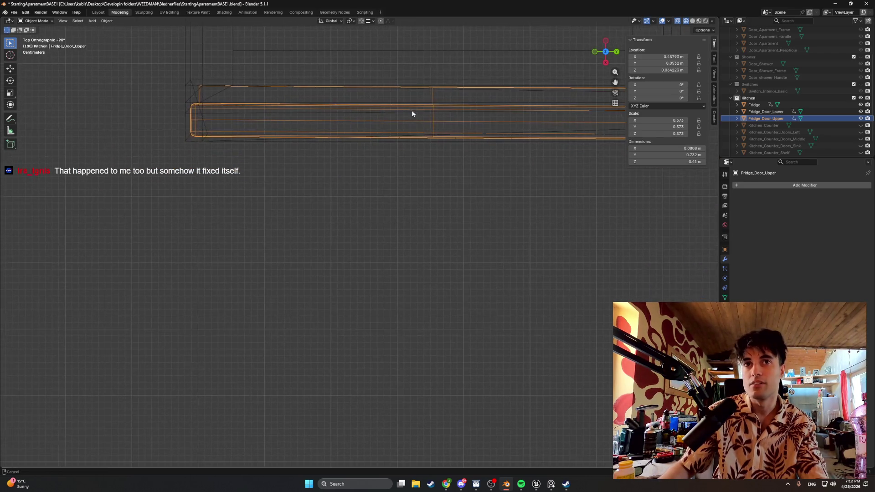
{"action": "left_click", "coordinate": [861, 105]}
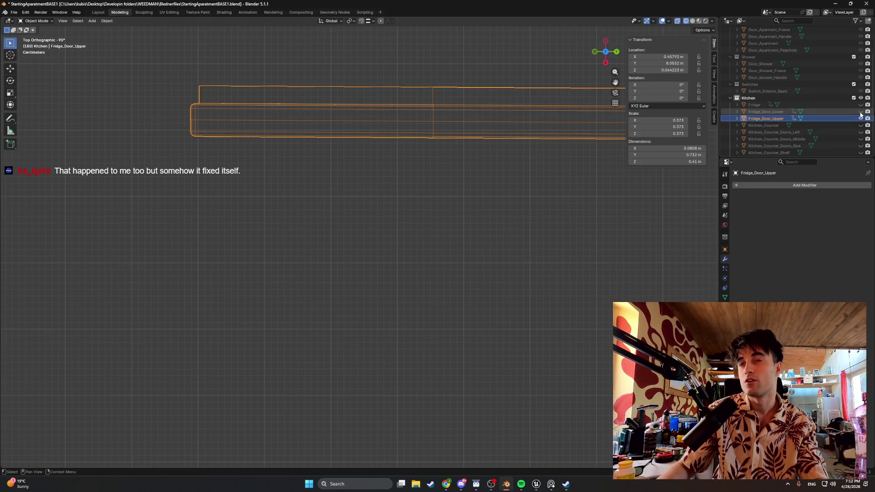
{"action": "mouse_move", "coordinate": [483, 146]}
{"action": "middle_mouse_down"}
{"action": "mouse_move", "coordinate": [469, 187]}
{"action": "mouse_move", "coordinate": [520, 135]}
{"action": "mouse_move", "coordinate": [554, 121]}
{"action": "middle_mouse_up"}
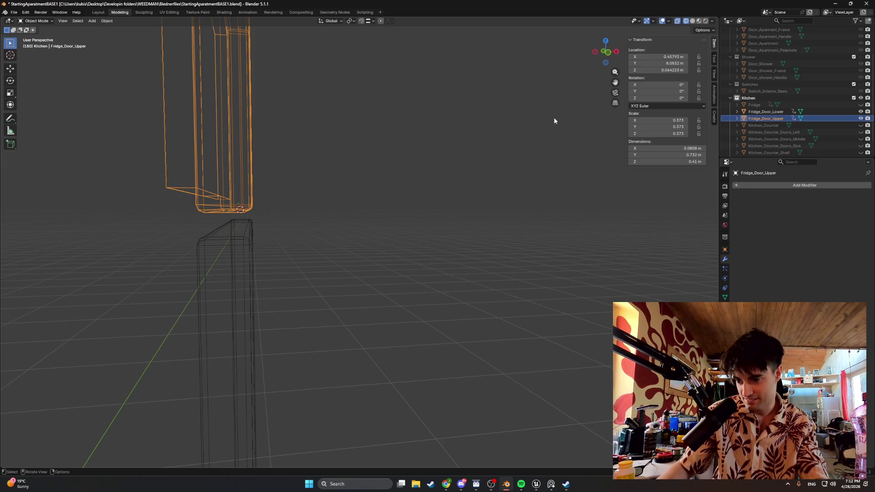
{"action": "mouse_move", "coordinate": [403, 154]}
{"action": "middle_mouse_down", "text": "alt"}
{"action": "mouse_move", "coordinate": [346, 174]}
{"action": "mouse_move", "coordinate": [338, 201]}
{"action": "middle_mouse_up", "text": "alt"}
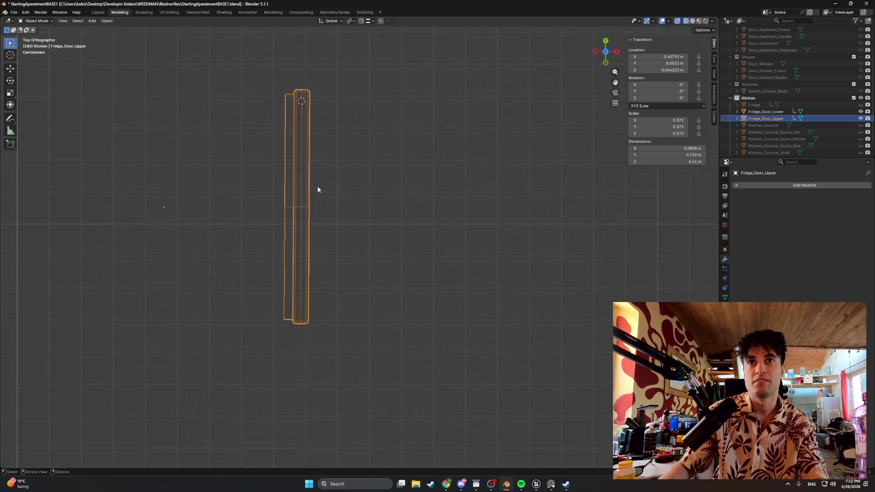
{"action": "key", "text": "r"}
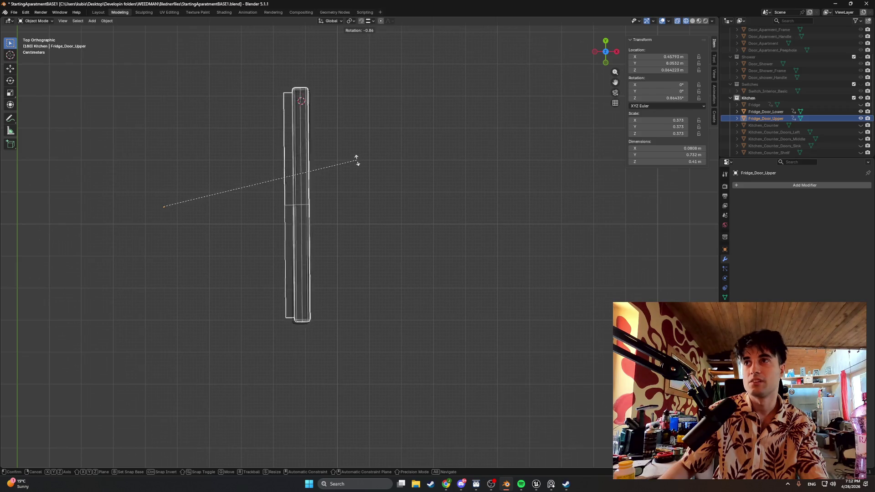
{"action": "right_click", "coordinate": [354, 170]}
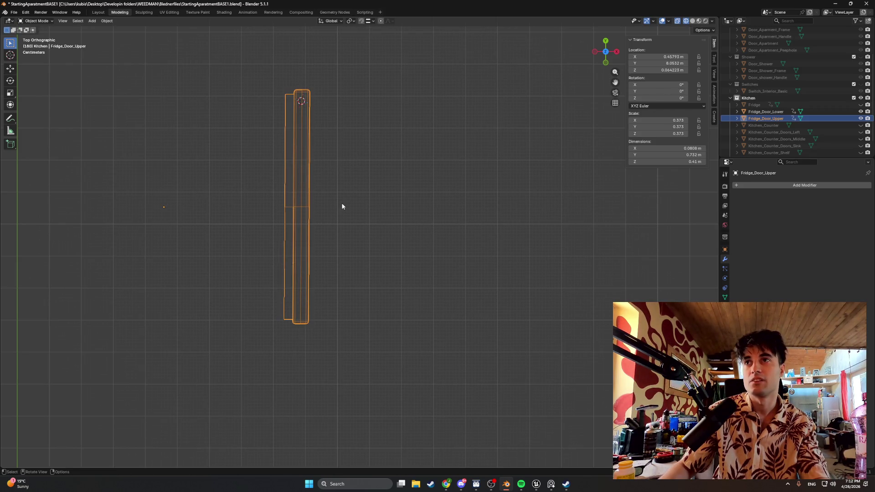
{"action": "mouse_move", "coordinate": [343, 200]}
{"action": "middle_mouse_down"}
{"action": "mouse_move", "coordinate": [318, 190]}
{"action": "mouse_move", "coordinate": [307, 168]}
{"action": "mouse_move", "coordinate": [325, 153]}
{"action": "middle_mouse_up"}
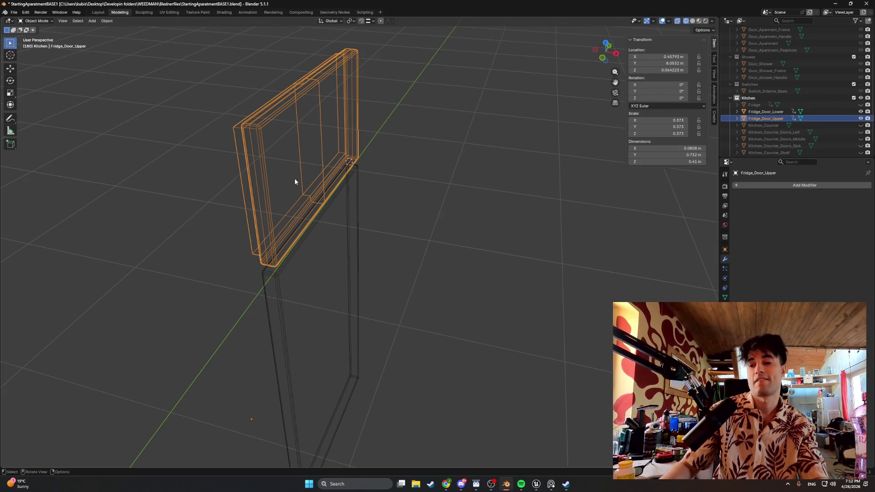
{"action": "middle_click_drag", "start_coordinate": [292, 178], "coordinate": [258, 175]}
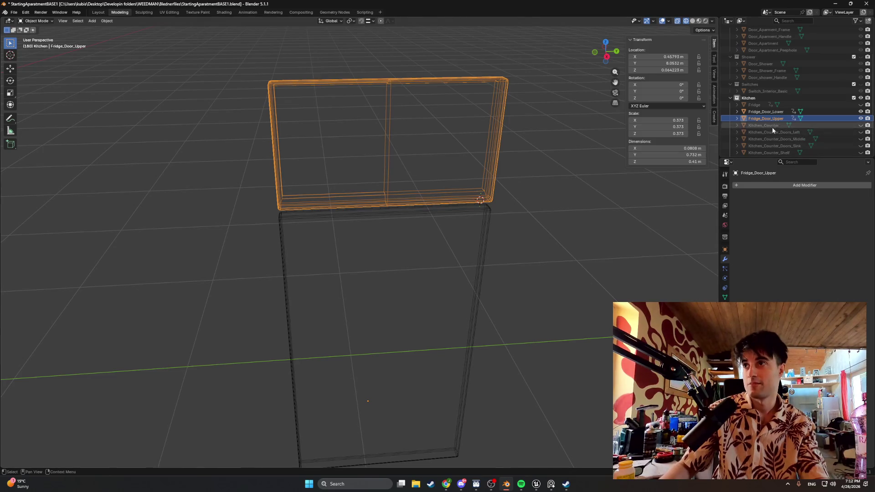
{"action": "left_click", "coordinate": [860, 105]}
{"action": "mouse_move", "coordinate": [475, 179]}
{"action": "middle_mouse_down", "text": "alt"}
{"action": "mouse_move", "coordinate": [416, 172]}
{"action": "mouse_move", "coordinate": [409, 225]}
{"action": "mouse_move", "coordinate": [425, 193]}
{"action": "mouse_move", "coordinate": [377, 326]}
{"action": "middle_mouse_up", "text": "alt"}
{"action": "scroll", "coordinate": [452, 191], "scroll_direction": "up", "scroll_amount": 2}
{"action": "scroll", "coordinate": [390, 243], "scroll_direction": "up", "scroll_amount": 2}
{"action": "scroll", "coordinate": [390, 243], "scroll_direction": "up", "scroll_amount": 2}
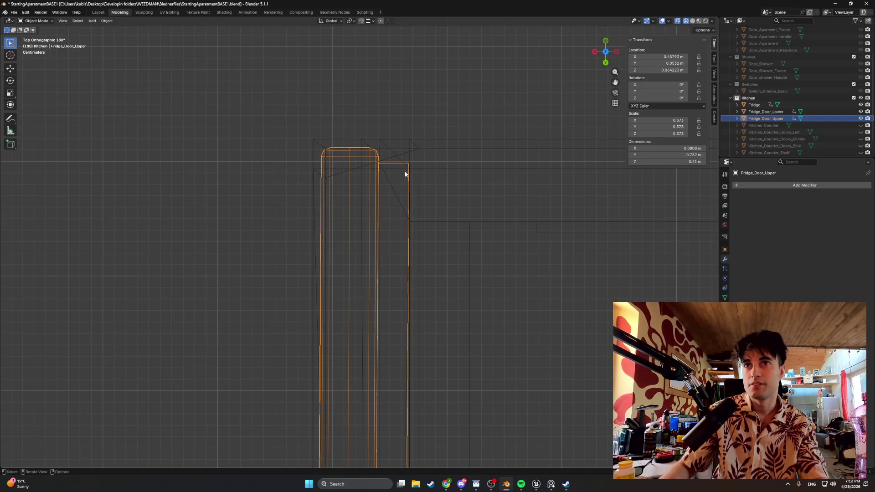
{"action": "scroll", "coordinate": [396, 214], "scroll_direction": "down", "scroll_amount": 3}
{"action": "scroll", "coordinate": [395, 242], "scroll_direction": "down", "scroll_amount": 3, "text": "shift"}
{"action": "mouse_move", "coordinate": [395, 243]}
{"action": "middle_mouse_down", "text": "shift"}
{"action": "mouse_move", "coordinate": [380, 160]}
{"action": "mouse_move", "coordinate": [375, 218]}
{"action": "mouse_move", "coordinate": [348, 192]}
{"action": "mouse_move", "coordinate": [365, 196]}
{"action": "mouse_move", "coordinate": [412, 158]}
{"action": "mouse_move", "coordinate": [392, 179]}
{"action": "mouse_move", "coordinate": [368, 72]}
{"action": "mouse_move", "coordinate": [229, 110]}
{"action": "mouse_move", "coordinate": [332, 137]}
{"action": "mouse_move", "coordinate": [428, 138]}
{"action": "mouse_move", "coordinate": [363, 136]}
{"action": "mouse_move", "coordinate": [386, 196]}
{"action": "middle_mouse_up", "text": "shift"}
{"action": "scroll", "coordinate": [378, 195], "scroll_direction": "up", "scroll_amount": 6}
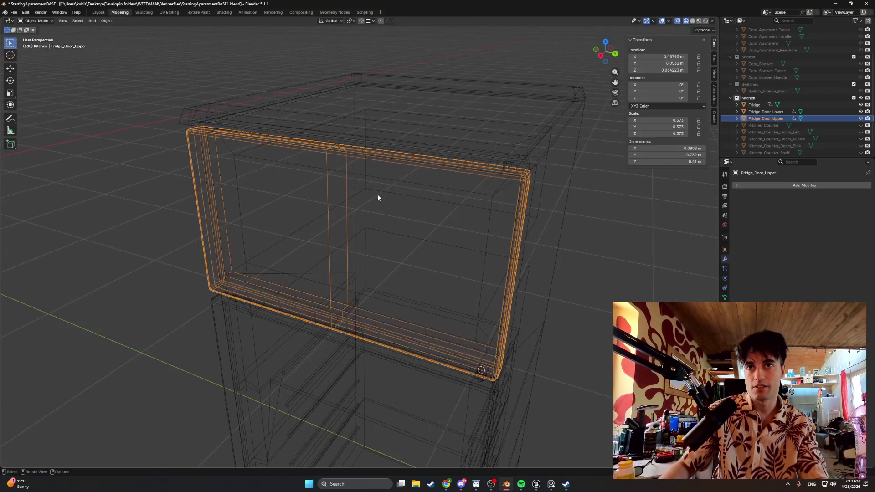
Set the upper door's origin with Set Origin > Origin to Geometry
{"action": "right_click", "coordinate": [347, 234]}
{"action": "mouse_move", "coordinate": [345, 234]}
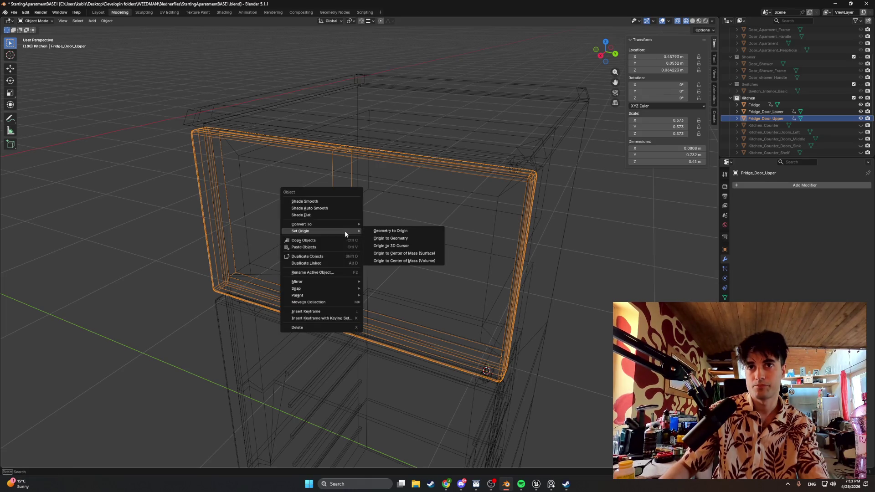
{"action": "left_click", "coordinate": [369, 237]}
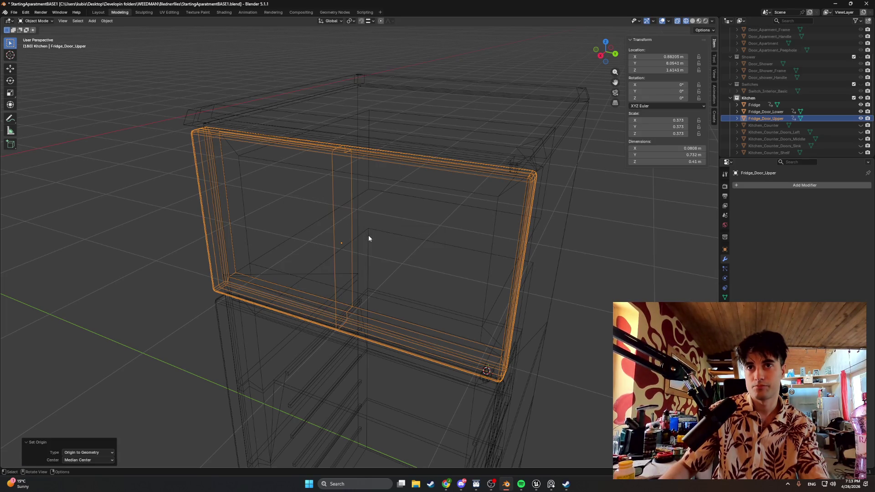
{"action": "mouse_move", "coordinate": [362, 229]}
{"action": "middle_mouse_down"}
{"action": "mouse_move", "coordinate": [360, 246]}
{"action": "mouse_move", "coordinate": [375, 264]}
{"action": "mouse_move", "coordinate": [378, 254]}
{"action": "middle_mouse_up"}
Try rotating the door 900° about Z, then cancel the rotation
{"action": "key", "text": "r"}
{"action": "key", "text": "x"}
{"action": "key", "text": "y"}
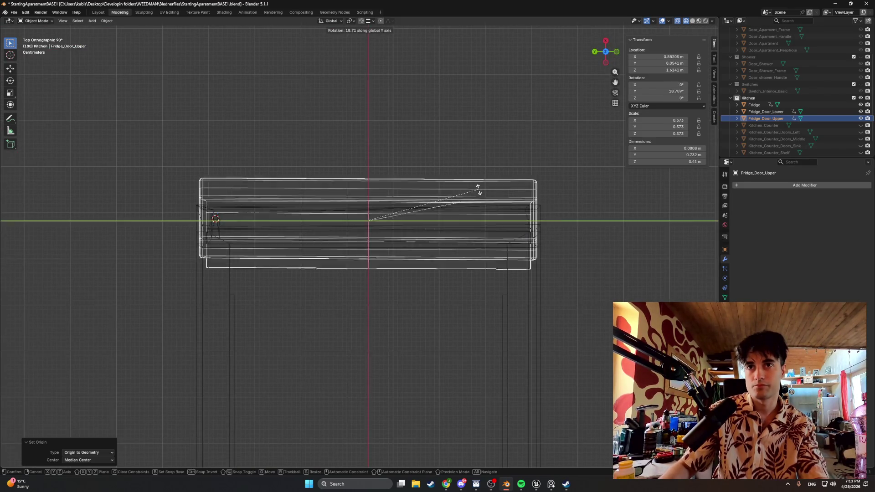
{"action": "key", "text": "x"}
{"action": "key", "text": "z"}
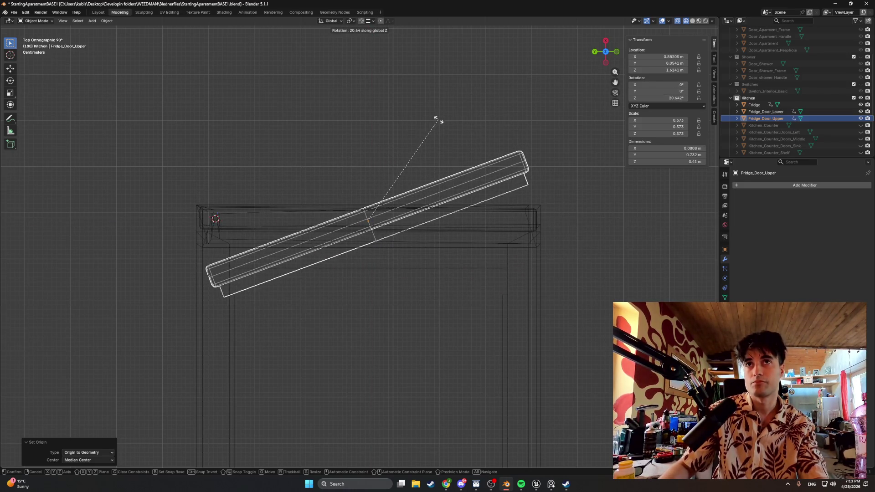
{"action": "type", "text": "90"}
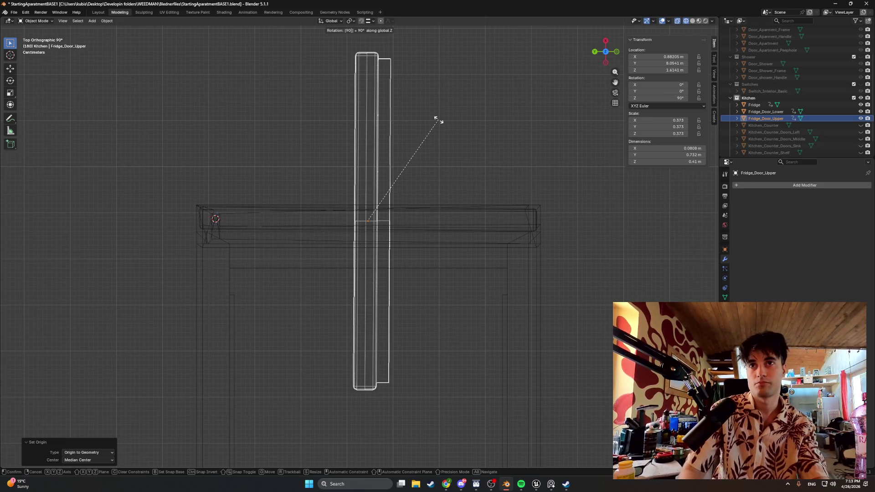
{"action": "type", "text": "0"}
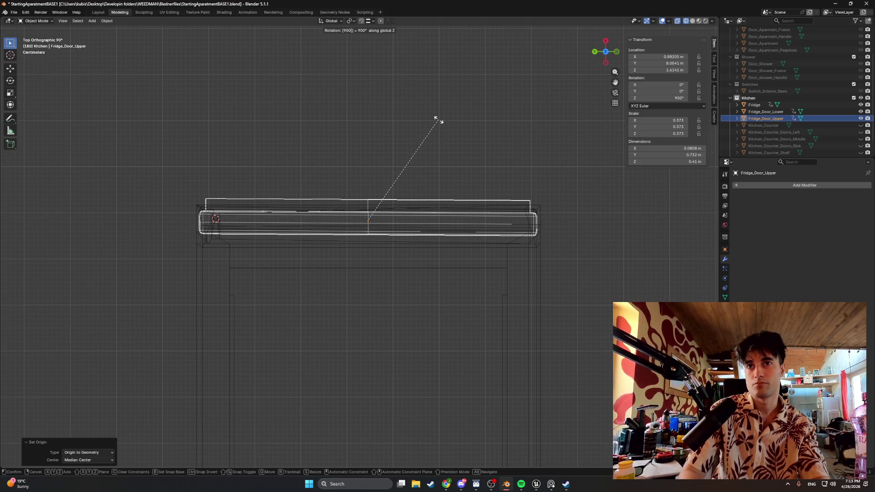
{"action": "key", "text": "Escape"}
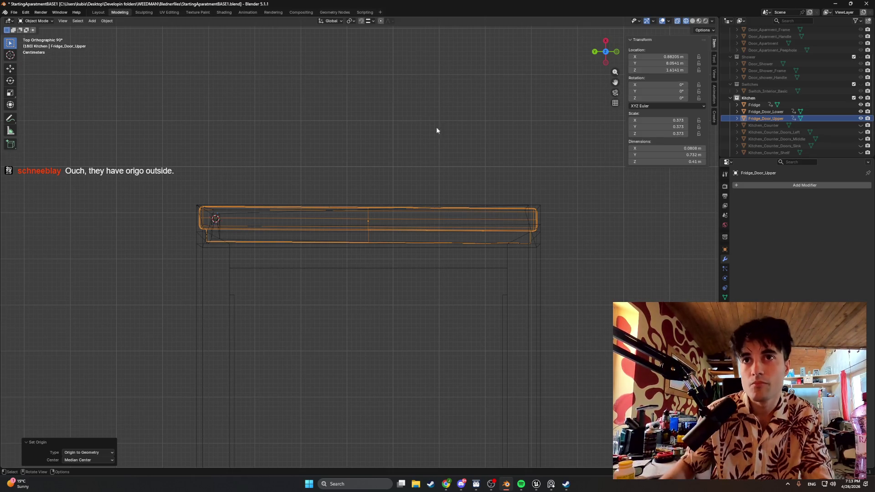
{"action": "scroll", "coordinate": [392, 204], "scroll_direction": "up", "scroll_amount": 3}
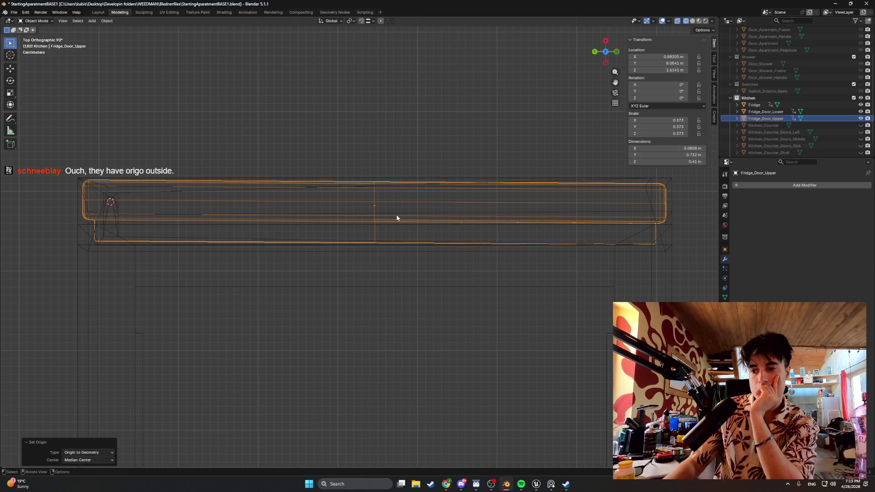
{"action": "scroll", "coordinate": [396, 218], "scroll_direction": "down", "scroll_amount": 8}
{"action": "scroll", "coordinate": [395, 215], "scroll_direction": "down", "scroll_amount": 2}
{"action": "scroll", "coordinate": [395, 218], "scroll_direction": "up", "scroll_amount": 7}
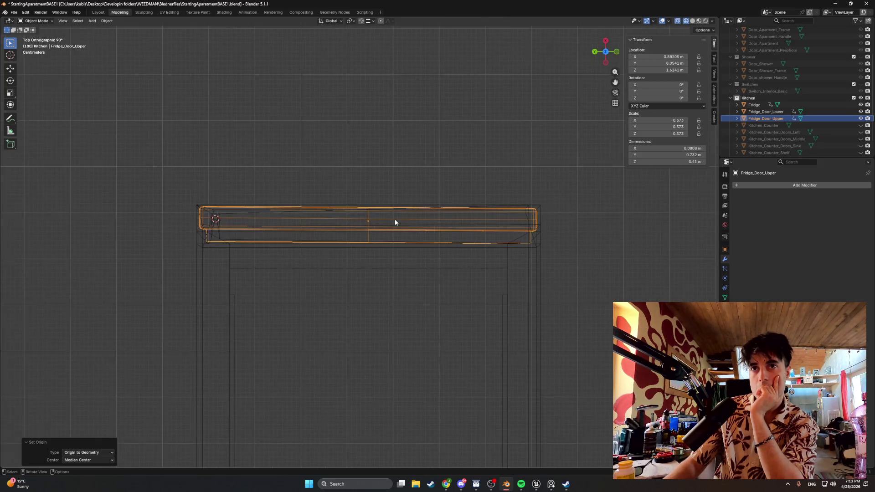
{"action": "mouse_move", "coordinate": [395, 219]}
{"action": "middle_mouse_down"}
{"action": "mouse_move", "coordinate": [353, 201]}
{"action": "mouse_move", "coordinate": [300, 195]}
{"action": "mouse_move", "coordinate": [267, 172]}
{"action": "mouse_move", "coordinate": [270, 147]}
{"action": "mouse_move", "coordinate": [288, 169]}
{"action": "middle_mouse_up"}
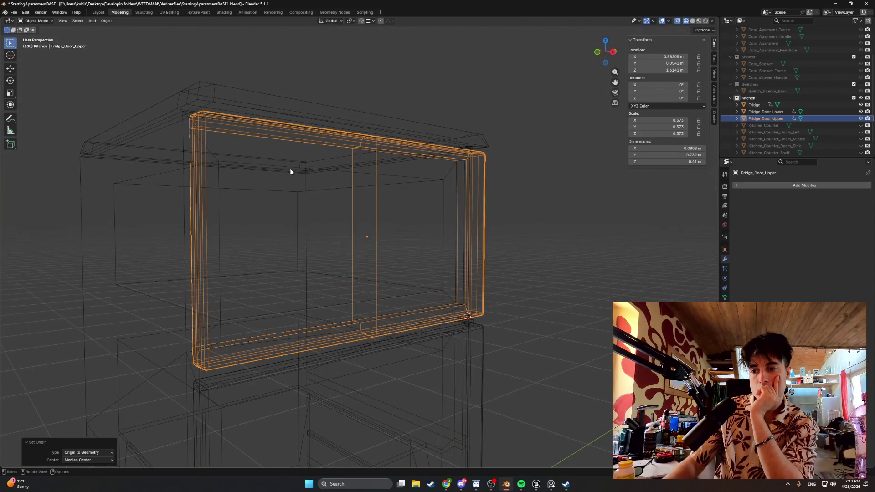
{"action": "mouse_move", "coordinate": [326, 220]}
{"action": "middle_mouse_down"}
{"action": "mouse_move", "coordinate": [356, 229]}
{"action": "mouse_move", "coordinate": [384, 223]}
{"action": "middle_mouse_up"}
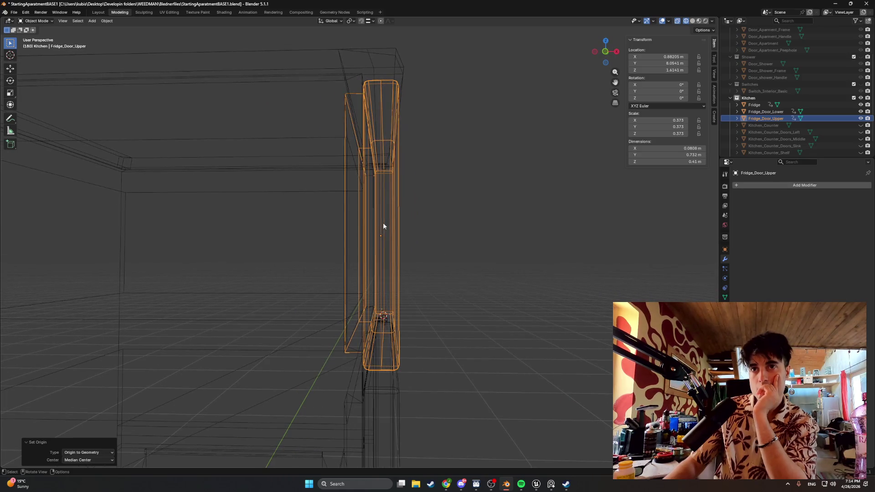
{"action": "key", "text": "KP_1"}
{"action": "scroll", "coordinate": [410, 230], "scroll_direction": "up", "scroll_amount": 5}
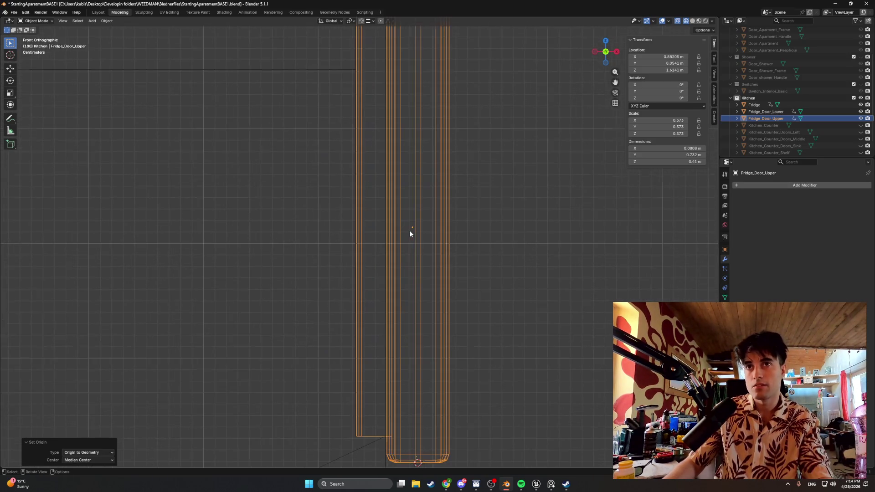
{"action": "mouse_move", "coordinate": [421, 251]}
{"action": "middle_mouse_down", "text": "shift"}
{"action": "mouse_move", "coordinate": [405, 179]}
{"action": "mouse_move", "coordinate": [386, 280]}
{"action": "middle_mouse_up", "text": "shift"}
{"action": "mouse_move", "coordinate": [429, 234]}
{"action": "middle_mouse_down"}
{"action": "mouse_move", "coordinate": [421, 195]}
{"action": "mouse_move", "coordinate": [414, 268]}
{"action": "middle_mouse_up"}
{"action": "key", "text": "KP_7"}
{"action": "scroll", "coordinate": [379, 308], "scroll_direction": "up", "scroll_amount": 2}
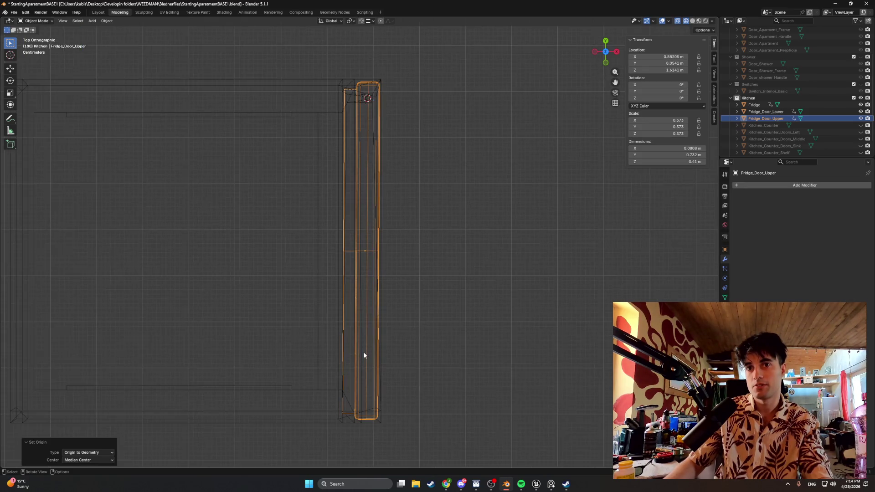
{"action": "mouse_move", "coordinate": [377, 360]}
{"action": "middle_mouse_down", "text": "shift"}
{"action": "mouse_move", "coordinate": [370, 280]}
{"action": "mouse_move", "coordinate": [362, 322]}
{"action": "mouse_move", "coordinate": [345, 281]}
{"action": "mouse_move", "coordinate": [354, 315]}
{"action": "mouse_move", "coordinate": [347, 260]}
{"action": "middle_mouse_up", "text": "shift"}
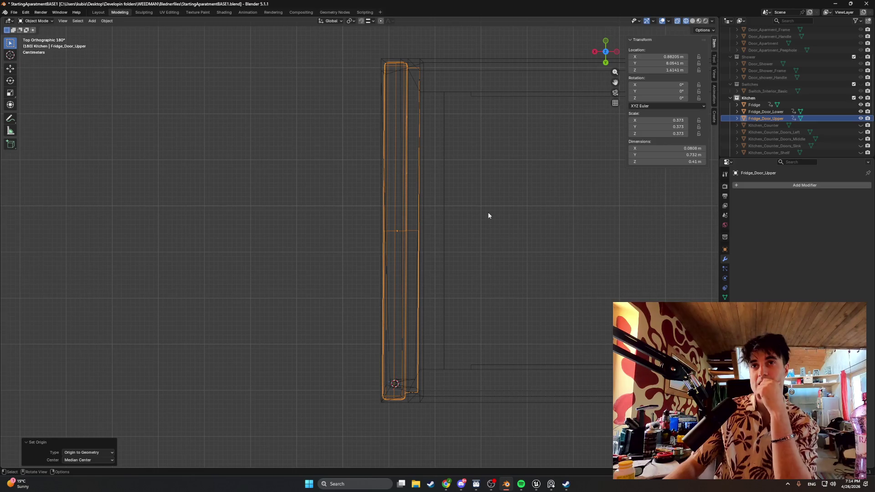
{"action": "middle_click_drag", "start_coordinate": [553, 242], "coordinate": [280, 222], "text": "shift"}
{"action": "scroll", "coordinate": [521, 183], "scroll_direction": "up", "scroll_amount": 1}
{"action": "scroll", "coordinate": [520, 183], "scroll_direction": "up", "scroll_amount": 2}
{"action": "middle_click_drag", "start_coordinate": [494, 191], "coordinate": [381, 263], "text": "shift"}
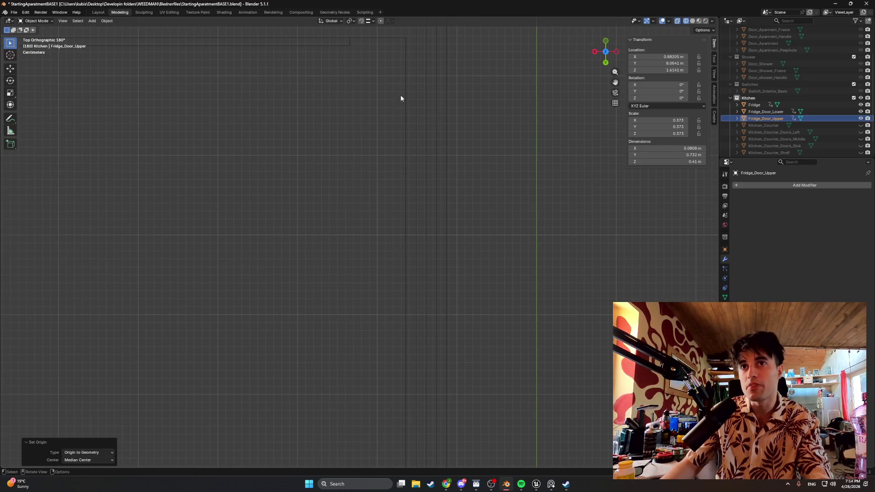
{"action": "scroll", "coordinate": [395, 238], "scroll_direction": "up", "scroll_amount": 3}
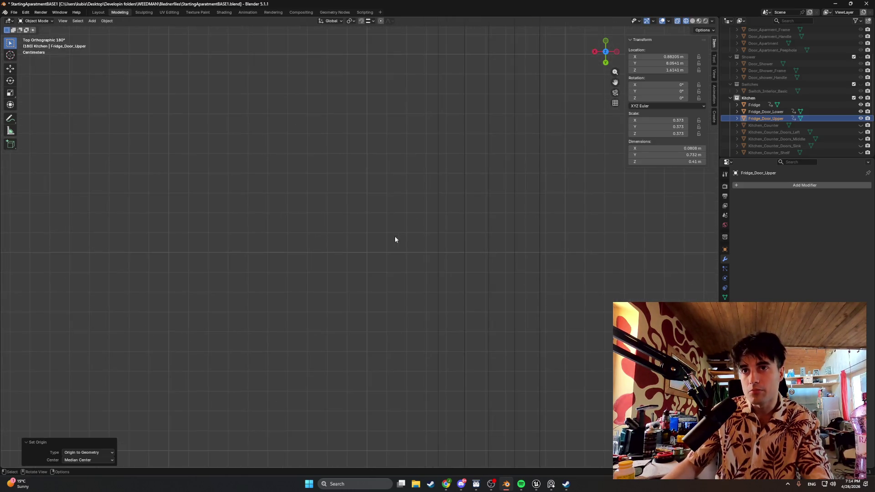
{"action": "scroll", "coordinate": [395, 238], "scroll_direction": "down", "scroll_amount": 5}
{"action": "mouse_move", "coordinate": [395, 238]}
{"action": "middle_mouse_down", "text": "shift"}
{"action": "mouse_move", "coordinate": [392, 275]}
{"action": "mouse_move", "coordinate": [408, 292]}
{"action": "mouse_move", "coordinate": [511, 306]}
{"action": "middle_mouse_up", "text": "shift"}
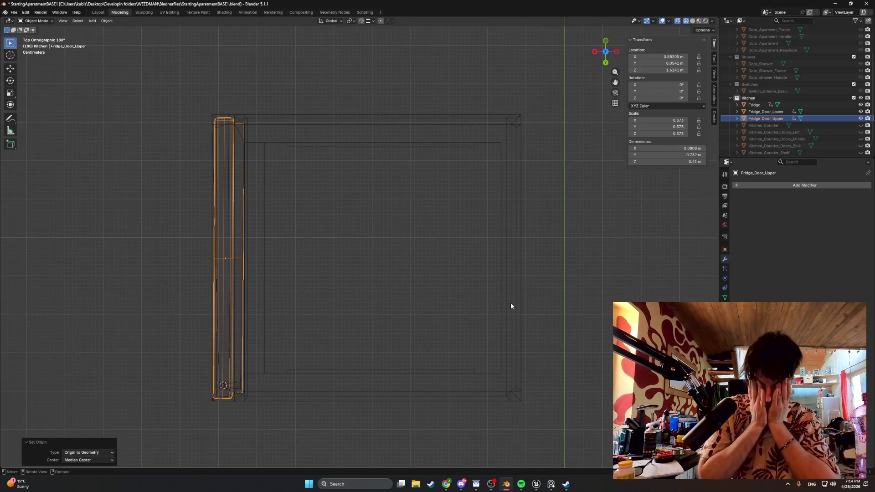
{"action": "scroll", "coordinate": [428, 296], "scroll_direction": "up", "scroll_amount": 2}
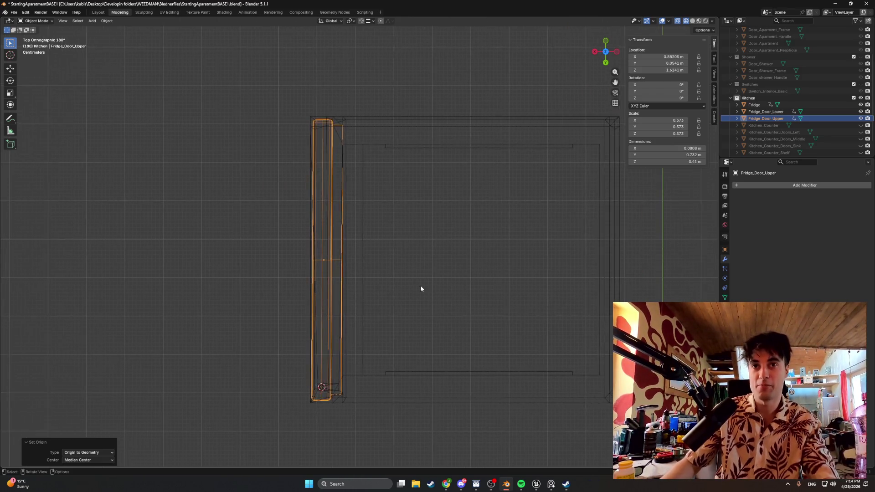
{"action": "mouse_move", "coordinate": [368, 244]}
{"action": "middle_mouse_down"}
{"action": "mouse_move", "coordinate": [362, 273]}
{"action": "mouse_move", "coordinate": [383, 262]}
{"action": "mouse_move", "coordinate": [359, 297]}
{"action": "mouse_move", "coordinate": [392, 340]}
{"action": "mouse_move", "coordinate": [416, 297]}
{"action": "mouse_move", "coordinate": [412, 209]}
{"action": "mouse_move", "coordinate": [427, 304]}
{"action": "mouse_move", "coordinate": [451, 260]}
{"action": "mouse_move", "coordinate": [428, 287]}
{"action": "middle_mouse_up"}
{"action": "key", "text": "super+shift+s"}
{"action": "mouse_move", "coordinate": [526, 454]}
{"action": "left_mouse_down"}
{"action": "mouse_move", "coordinate": [260, 2]}
{"action": "mouse_move", "coordinate": [256, 15]}
{"action": "left_mouse_up"}
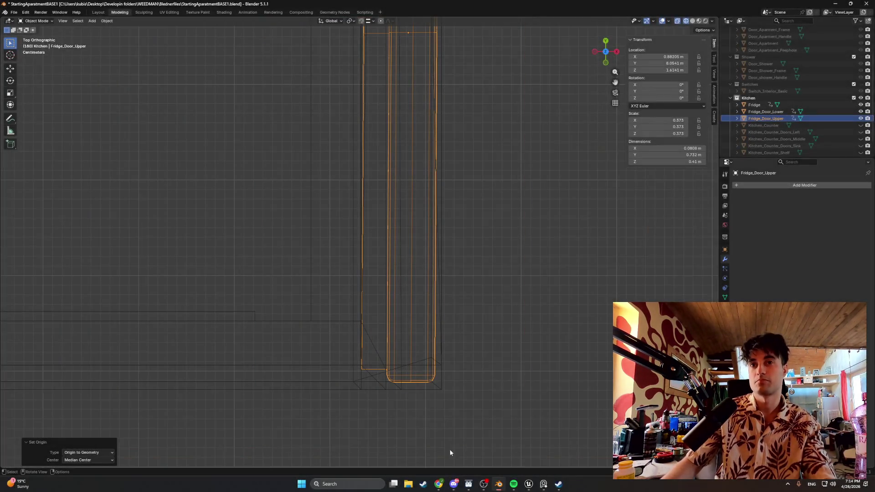
{"action": "key", "text": "alt+Tab"}
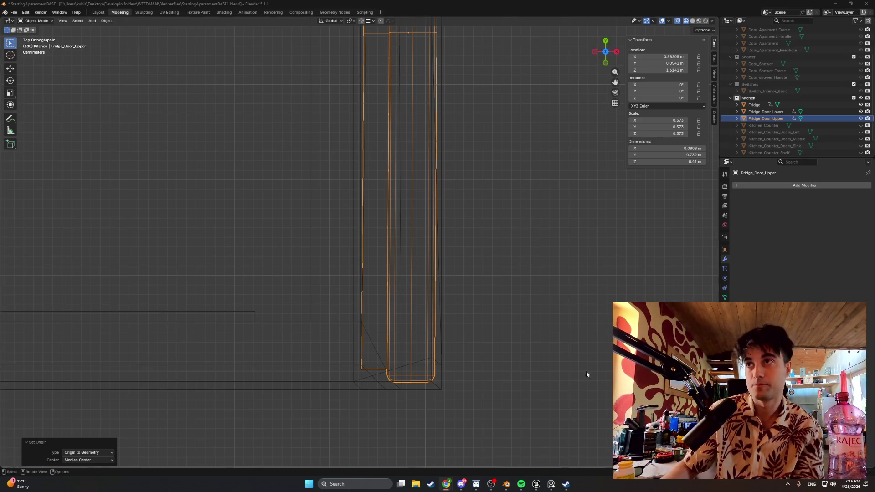
Hide the Fridge_Door_Lower object with its eye icon
{"action": "left_click", "coordinate": [860, 112]}
Enter Edit Mode on the upper door with Solid shading
{"action": "mouse_move", "coordinate": [496, 318]}
{"action": "middle_mouse_down"}
{"action": "mouse_move", "coordinate": [477, 285]}
{"action": "mouse_move", "coordinate": [471, 303]}
{"action": "middle_mouse_up"}
{"action": "key", "text": "Tab"}
{"action": "key", "text": "z"}
{"action": "left_click", "coordinate": [513, 282]}
{"action": "mouse_move", "coordinate": [513, 282]}
{"action": "middle_mouse_down"}
{"action": "mouse_move", "coordinate": [497, 259]}
{"action": "mouse_move", "coordinate": [471, 293]}
{"action": "middle_mouse_up"}
Select the whole door mesh, view it from the top and enable X-ray
{"action": "left_click", "coordinate": [494, 325]}
{"action": "key", "text": "a"}
{"action": "key", "text": "alt+a"}
{"action": "key", "text": "a"}
{"action": "mouse_move", "coordinate": [472, 316]}
{"action": "middle_mouse_down", "text": "alt"}
{"action": "mouse_move", "coordinate": [478, 361]}
{"action": "mouse_move", "coordinate": [464, 336]}
{"action": "middle_mouse_up", "text": "alt"}
{"action": "key", "text": "KP_Decimal"}
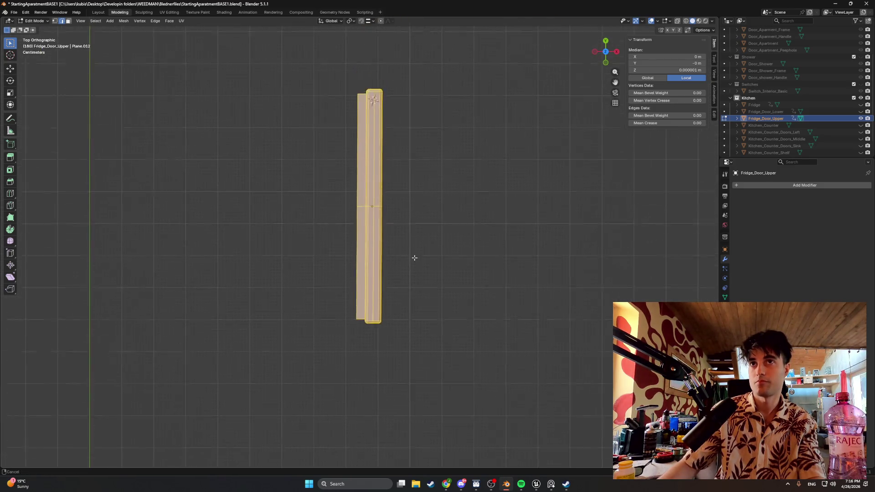
{"action": "key", "text": "alt+z"}
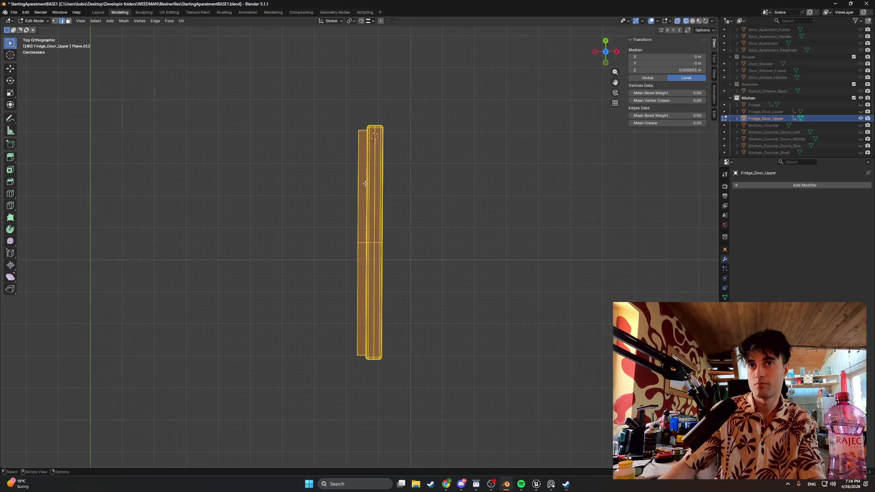
{"action": "scroll", "coordinate": [374, 201], "scroll_direction": "up", "scroll_amount": 4}
{"action": "mouse_move", "coordinate": [377, 205]}
{"action": "middle_mouse_down", "text": "shift"}
{"action": "mouse_move", "coordinate": [396, 299]}
{"action": "mouse_move", "coordinate": [398, 137]}
{"action": "mouse_move", "coordinate": [387, 268]}
{"action": "mouse_move", "coordinate": [408, 139]}
{"action": "mouse_move", "coordinate": [385, 251]}
{"action": "mouse_move", "coordinate": [389, 232]}
{"action": "middle_mouse_up", "text": "shift"}
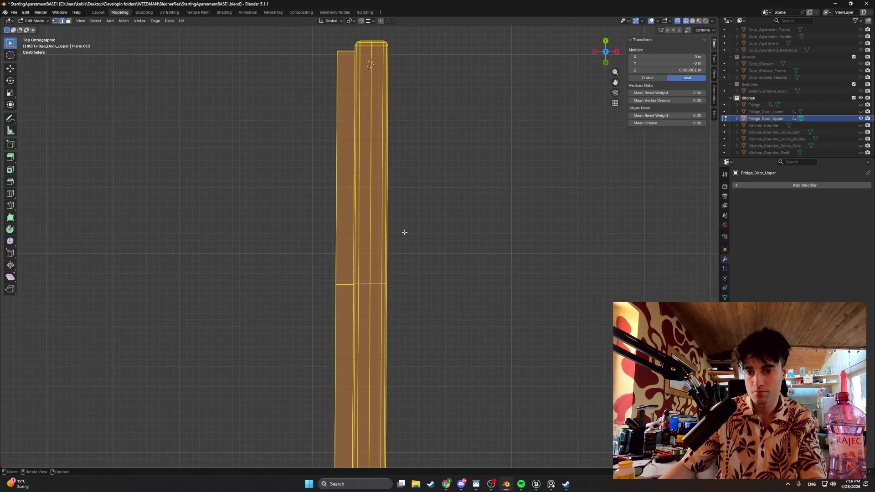
Apply a trial rotation of 0° on the X, Z and Y axes
{"action": "key", "text": "r"}
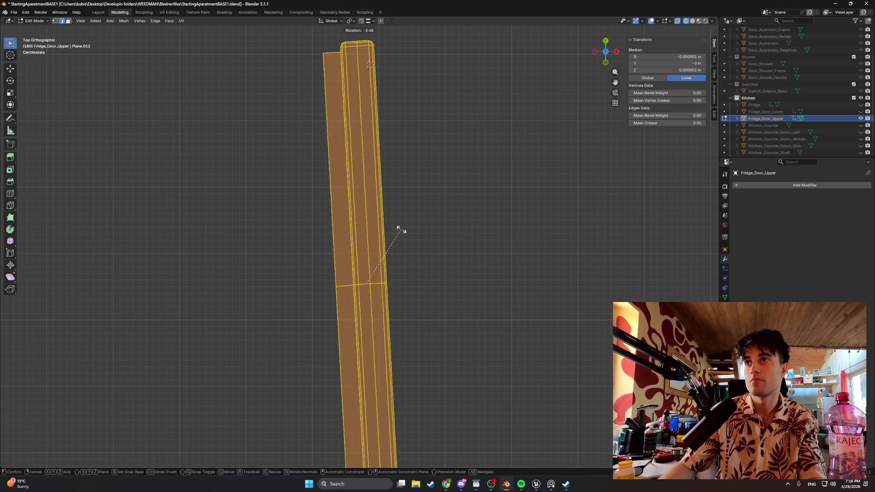
{"action": "key", "text": "x"}
{"action": "key", "text": "0"}
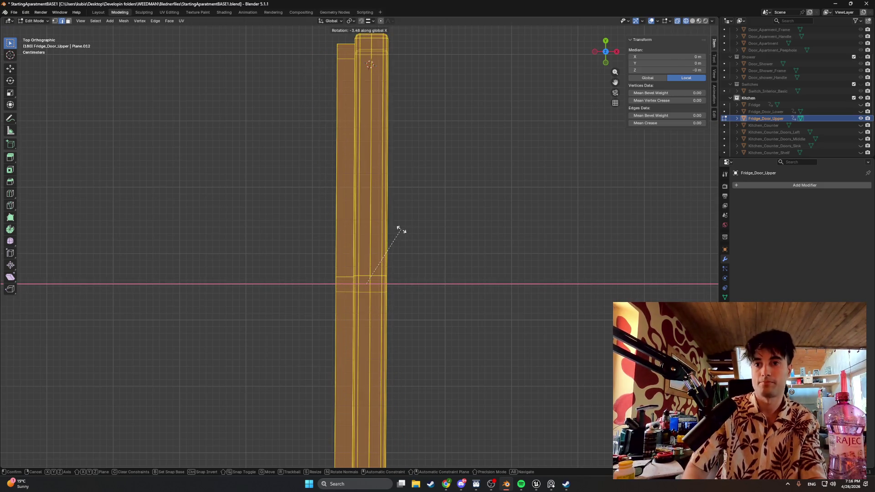
{"action": "key", "text": "z"}
{"action": "key", "text": "0"}
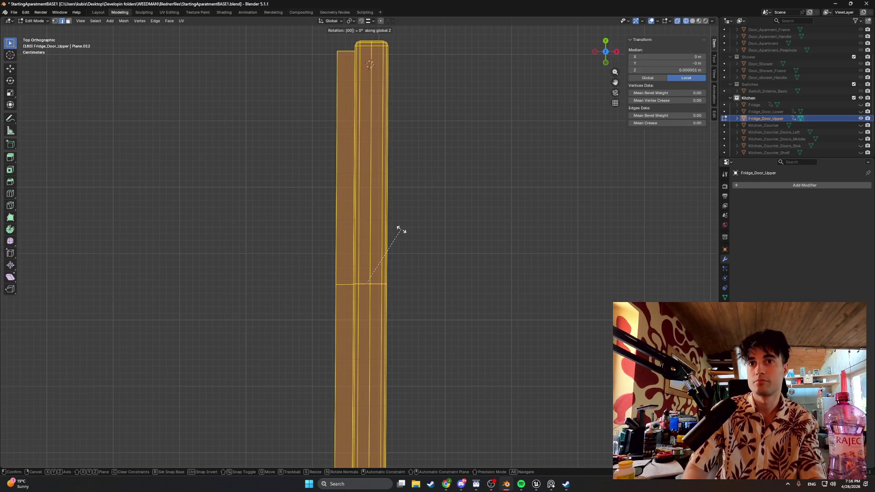
{"action": "key", "text": "y"}
{"action": "key", "text": "0"}
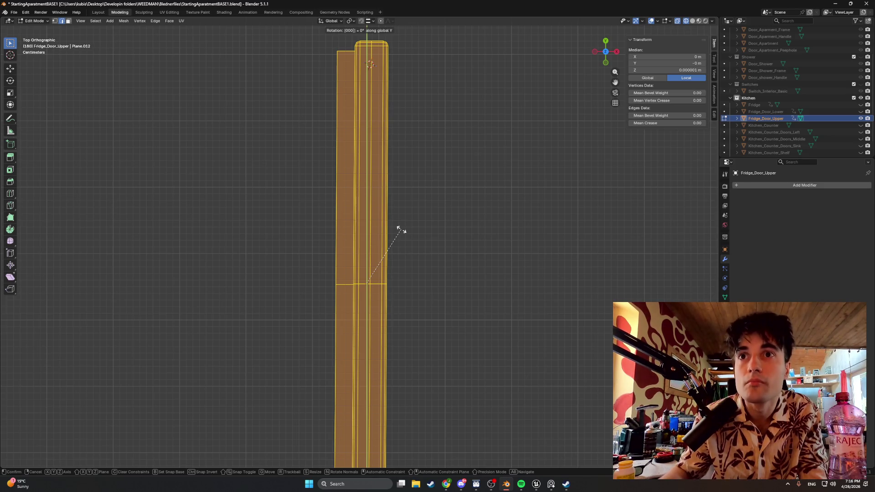
{"action": "key", "text": "Return"}
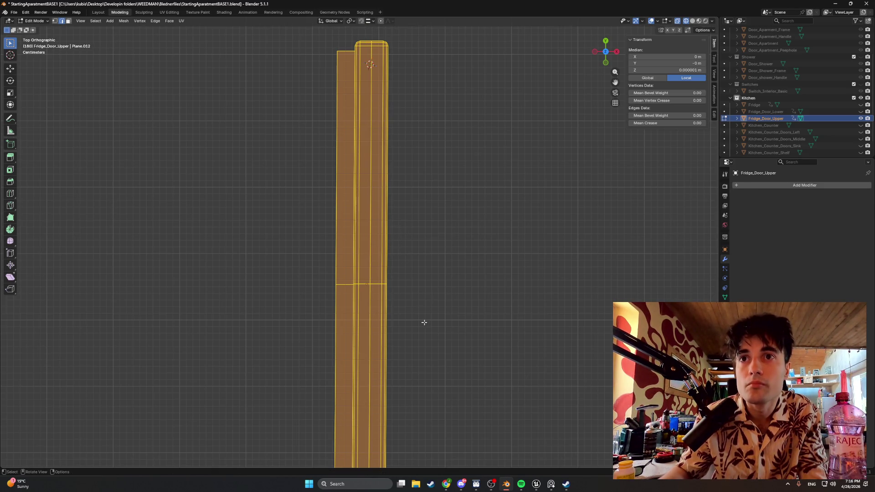
{"action": "scroll", "coordinate": [424, 322], "scroll_direction": "down", "scroll_amount": 1}
{"action": "middle_click_drag", "start_coordinate": [401, 277], "coordinate": [425, 204], "text": "shift"}
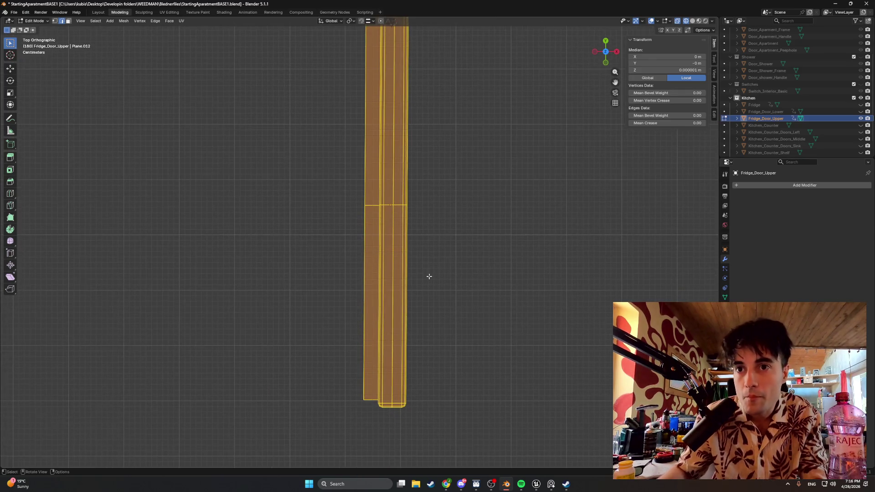
{"action": "middle_click_drag", "start_coordinate": [428, 273], "coordinate": [433, 250], "text": "shift"}
{"action": "scroll", "coordinate": [413, 94], "scroll_direction": "up", "scroll_amount": 2}
{"action": "mouse_move", "coordinate": [413, 95]}
{"action": "middle_mouse_down"}
{"action": "mouse_move", "coordinate": [441, 119]}
{"action": "mouse_move", "coordinate": [449, 152]}
{"action": "middle_mouse_up"}
{"action": "scroll", "coordinate": [375, 311], "scroll_direction": "up", "scroll_amount": 4}
{"action": "middle_click_drag", "start_coordinate": [374, 312], "coordinate": [359, 332], "text": "alt"}
{"action": "scroll", "coordinate": [360, 332], "scroll_direction": "down", "scroll_amount": 3}
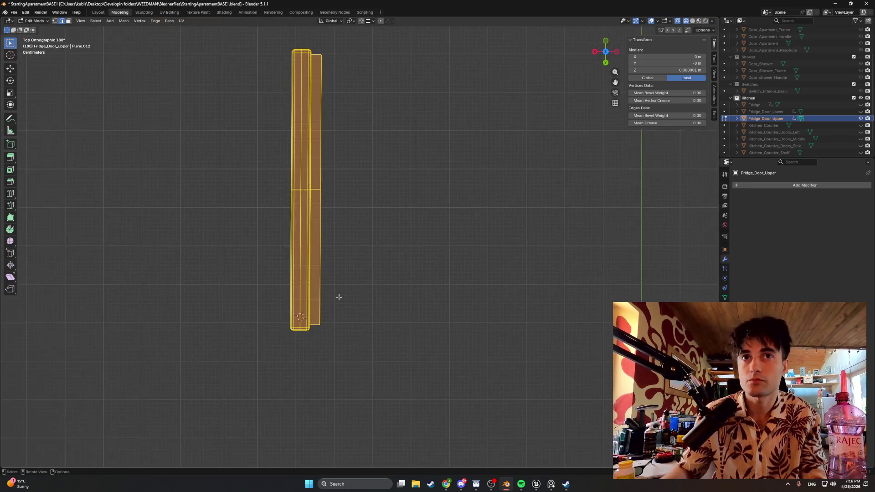
{"action": "scroll", "coordinate": [344, 249], "scroll_direction": "up", "scroll_amount": 3}
{"action": "scroll", "coordinate": [352, 247], "scroll_direction": "up", "scroll_amount": 5}
{"action": "scroll", "coordinate": [355, 259], "scroll_direction": "down", "scroll_amount": 4}
{"action": "mouse_move", "coordinate": [353, 260]}
{"action": "middle_mouse_down"}
{"action": "mouse_move", "coordinate": [357, 306]}
{"action": "mouse_move", "coordinate": [337, 283]}
{"action": "mouse_move", "coordinate": [361, 298]}
{"action": "middle_mouse_up"}
{"action": "scroll", "coordinate": [338, 281], "scroll_direction": "down", "scroll_amount": 4}
{"action": "scroll", "coordinate": [354, 253], "scroll_direction": "up", "scroll_amount": 6}
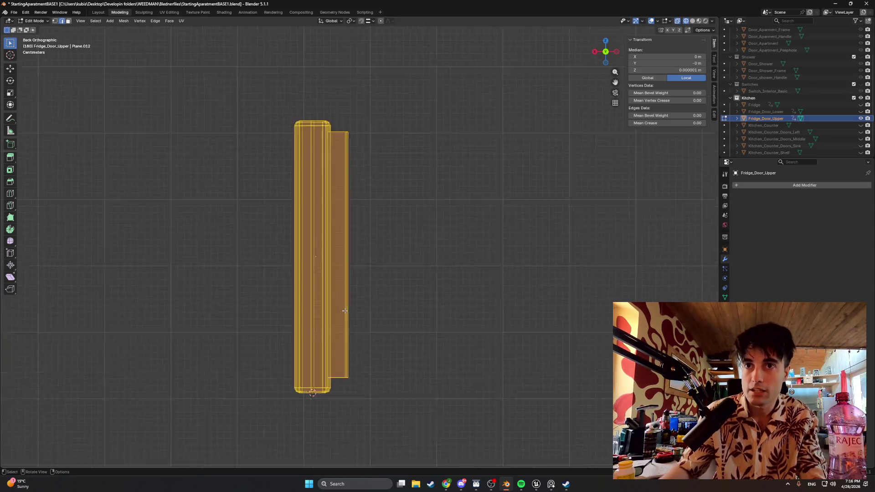
{"action": "mouse_move", "coordinate": [420, 171]}
{"action": "middle_mouse_down", "text": "shift"}
{"action": "mouse_move", "coordinate": [432, 341]}
{"action": "mouse_move", "coordinate": [438, 262]}
{"action": "mouse_move", "coordinate": [436, 340]}
{"action": "mouse_move", "coordinate": [447, 275]}
{"action": "mouse_move", "coordinate": [433, 279]}
{"action": "mouse_move", "coordinate": [429, 326]}
{"action": "mouse_move", "coordinate": [422, 294]}
{"action": "middle_mouse_up", "text": "shift"}
{"action": "scroll", "coordinate": [422, 294], "scroll_direction": "down", "scroll_amount": 2}
{"action": "scroll", "coordinate": [396, 287], "scroll_direction": "up", "scroll_amount": 5}
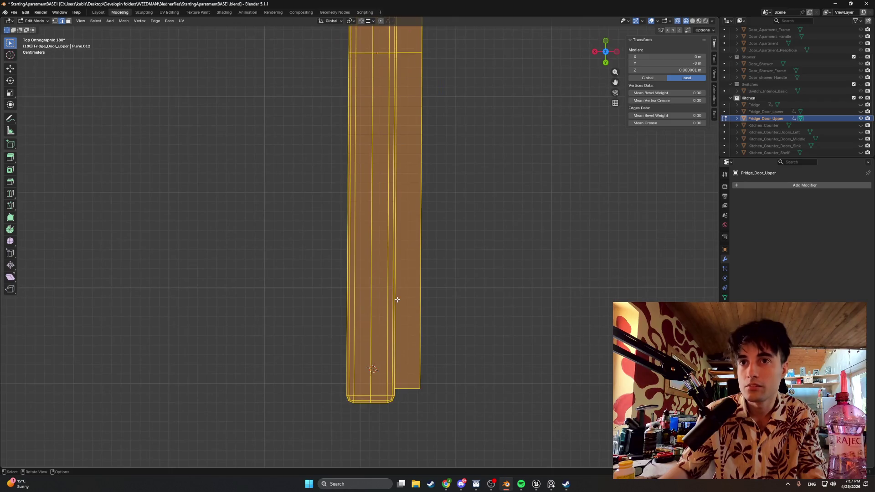
{"action": "mouse_move", "coordinate": [396, 146]}
{"action": "middle_mouse_down", "text": "shift"}
{"action": "mouse_move", "coordinate": [367, 383]}
{"action": "mouse_move", "coordinate": [411, 289]}
{"action": "mouse_move", "coordinate": [398, 139]}
{"action": "mouse_move", "coordinate": [385, 193]}
{"action": "mouse_move", "coordinate": [381, 135]}
{"action": "mouse_move", "coordinate": [381, 195]}
{"action": "middle_mouse_up", "text": "shift"}
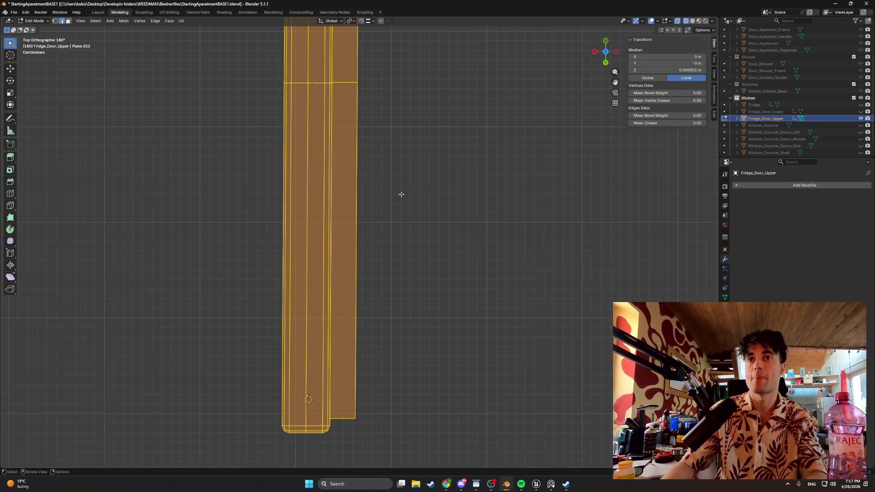
{"action": "mouse_move", "coordinate": [388, 187]}
{"action": "middle_mouse_down", "text": "ctrl"}
{"action": "mouse_move", "coordinate": [396, 247]}
{"action": "mouse_move", "coordinate": [402, 207]}
{"action": "mouse_move", "coordinate": [404, 262]}
{"action": "mouse_move", "coordinate": [404, 252]}
{"action": "middle_mouse_up", "text": "ctrl"}
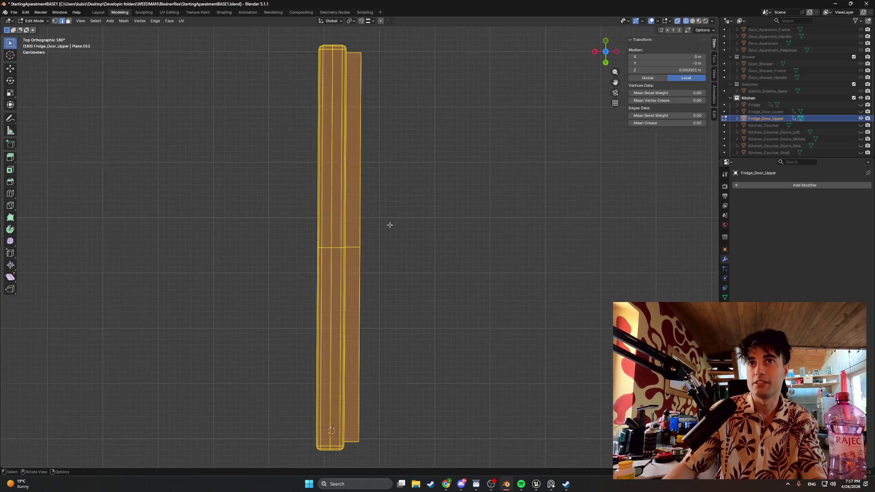
Rotate the door mesh by -0.422° about the Z axis
{"action": "key", "text": "r"}
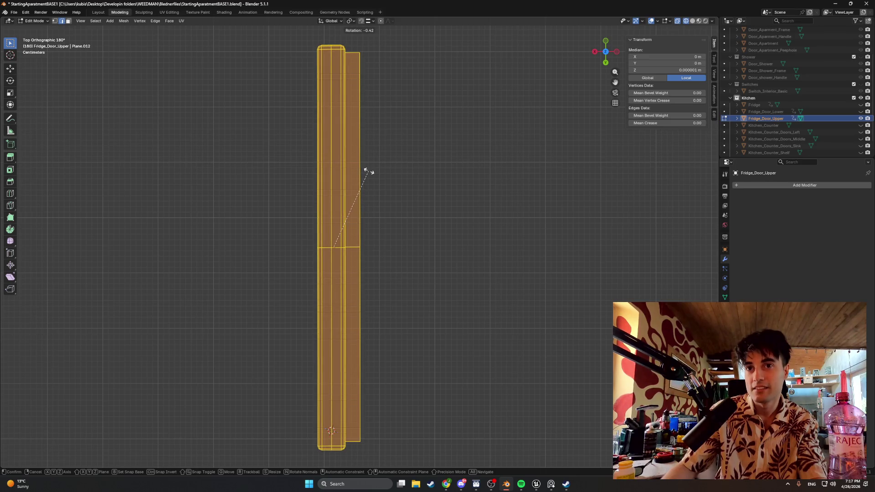
{"action": "left_click", "coordinate": [368, 172]}
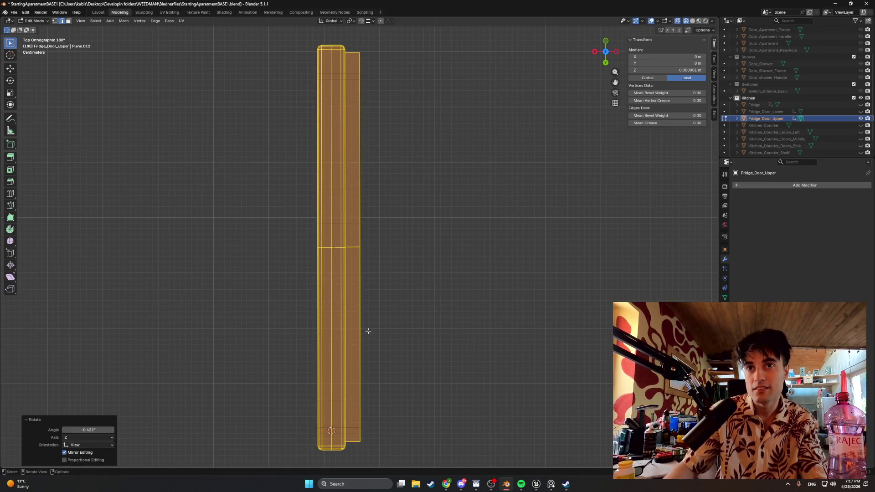
{"action": "scroll", "coordinate": [367, 321], "scroll_direction": "up", "scroll_amount": 5}
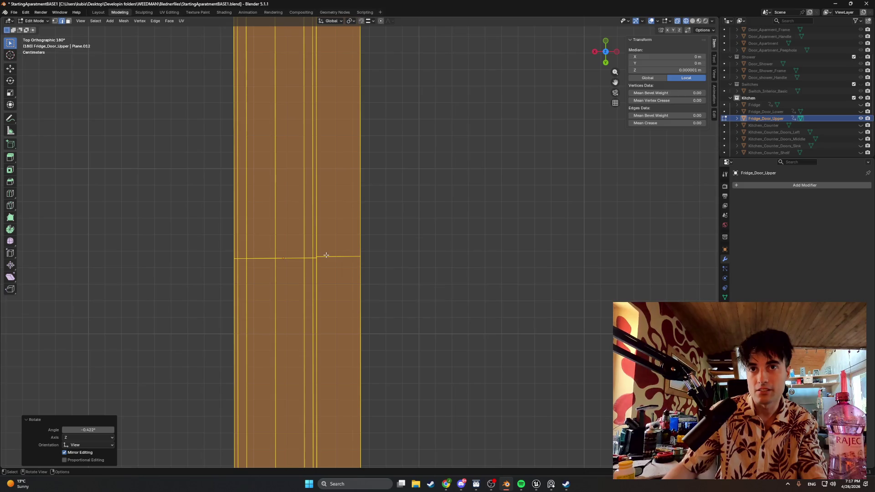
{"action": "scroll", "coordinate": [326, 255], "scroll_direction": "down", "scroll_amount": 2}
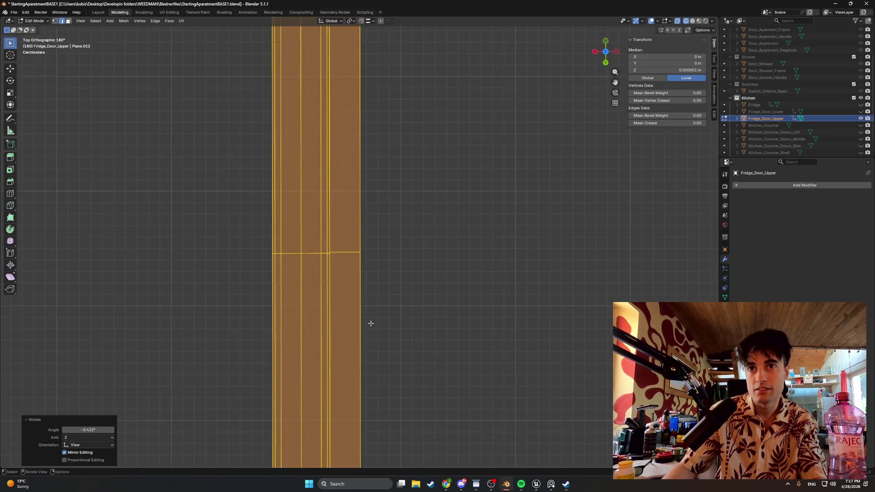
{"action": "scroll", "coordinate": [365, 312], "scroll_direction": "down", "scroll_amount": 5, "text": "shift"}
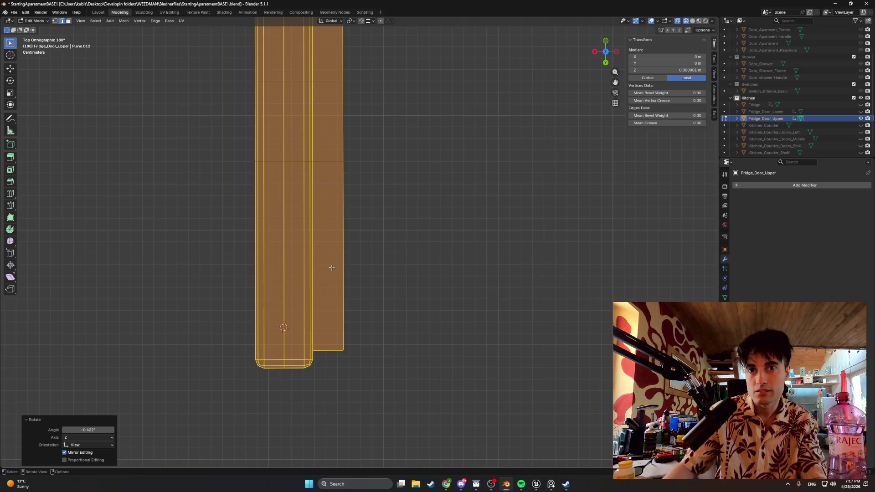
{"action": "scroll", "coordinate": [330, 269], "scroll_direction": "down", "scroll_amount": 3}
{"action": "scroll", "coordinate": [334, 242], "scroll_direction": "up", "scroll_amount": 3, "text": "shift"}
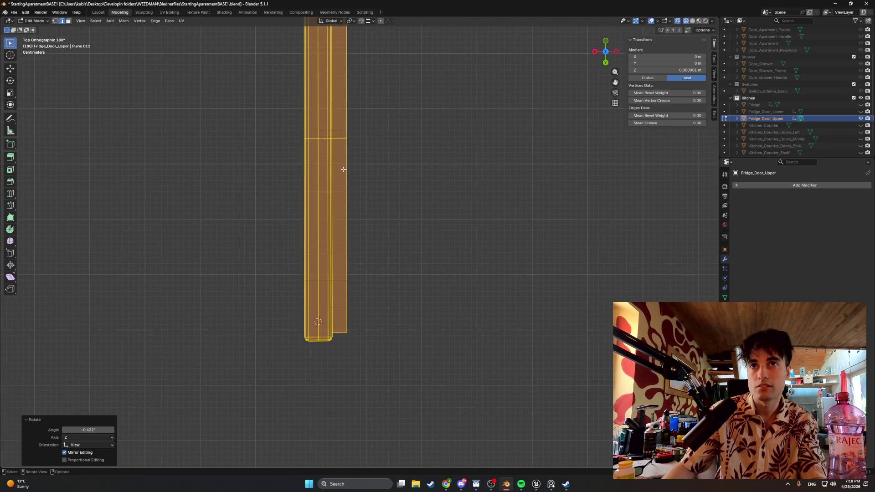
Try a 180° rotation on Z and Y, then cancel it
{"action": "key", "text": "r"}
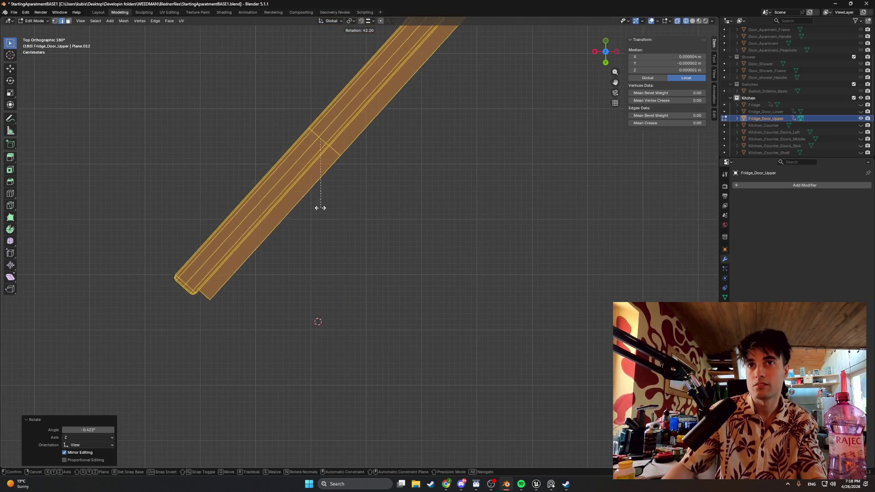
{"action": "type", "text": "180"}
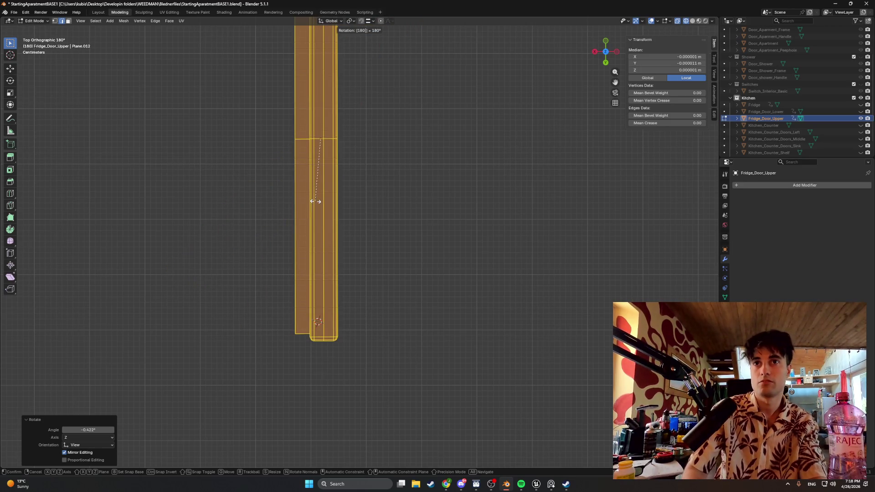
{"action": "type", "text": "z"}
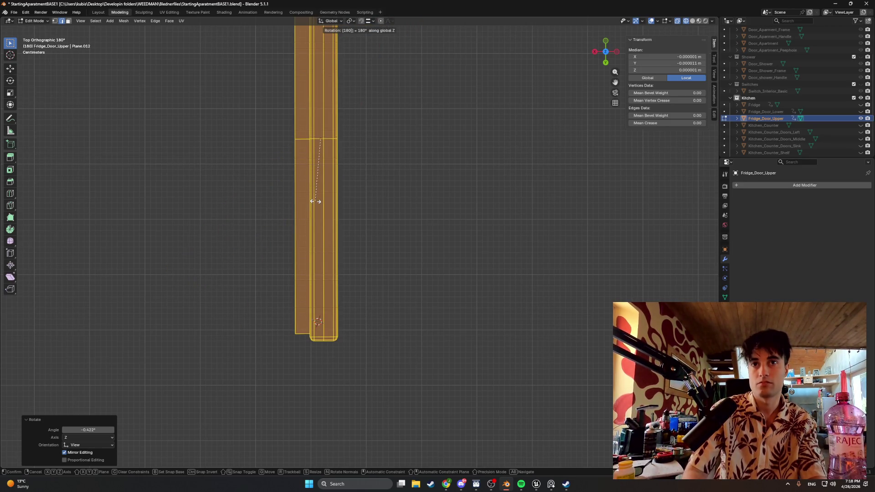
{"action": "type", "text": "180"}
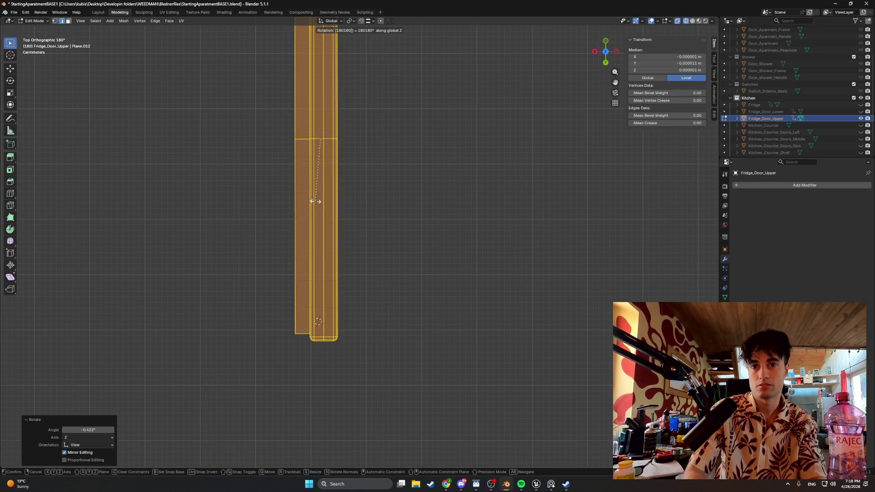
{"action": "type", "text": "180y"}
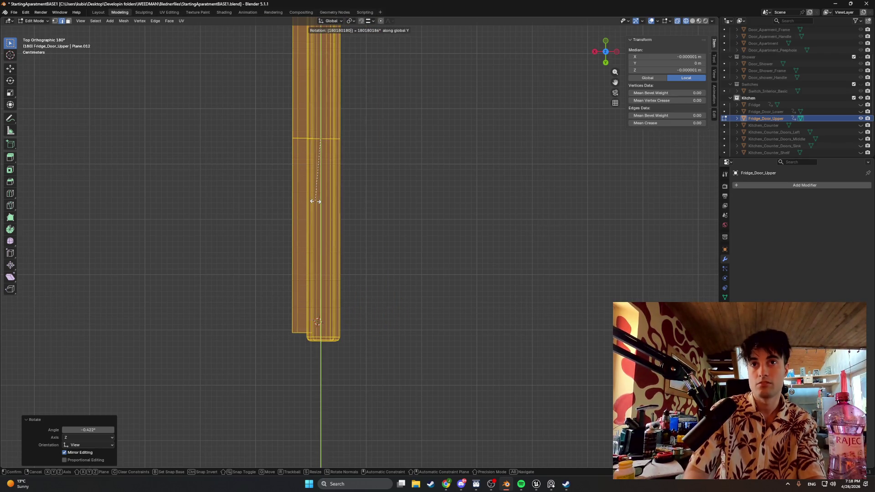
{"action": "key", "text": "Escape"}
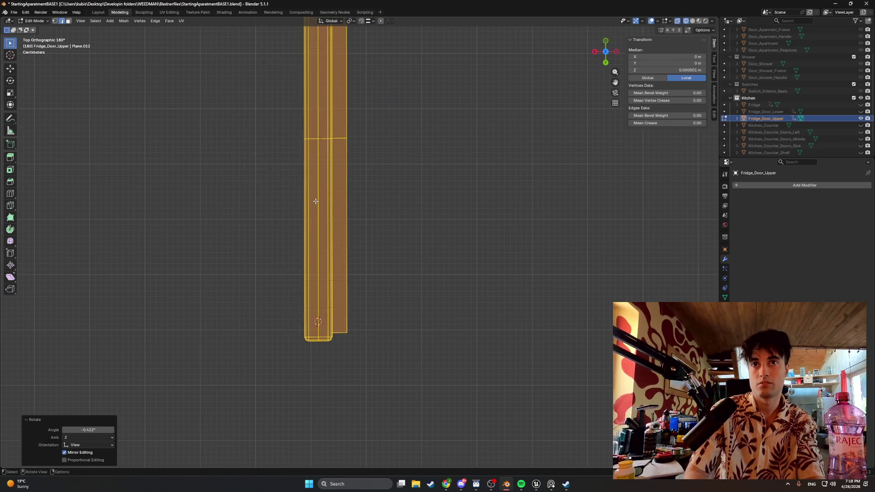
{"action": "mouse_move", "coordinate": [316, 201]}
{"action": "middle_mouse_down"}
{"action": "mouse_move", "coordinate": [329, 182]}
{"action": "mouse_move", "coordinate": [404, 142]}
{"action": "mouse_move", "coordinate": [360, 141]}
{"action": "mouse_move", "coordinate": [383, 123]}
{"action": "mouse_move", "coordinate": [352, 113]}
{"action": "mouse_move", "coordinate": [344, 119]}
{"action": "mouse_move", "coordinate": [379, 143]}
{"action": "mouse_move", "coordinate": [354, 163]}
{"action": "mouse_move", "coordinate": [381, 160]}
{"action": "mouse_move", "coordinate": [375, 174]}
{"action": "middle_mouse_up"}
Delete the vertical edge loop as Edges, then return to Object Mode
{"action": "key", "text": "Tab"}
{"action": "key", "text": "Tab"}
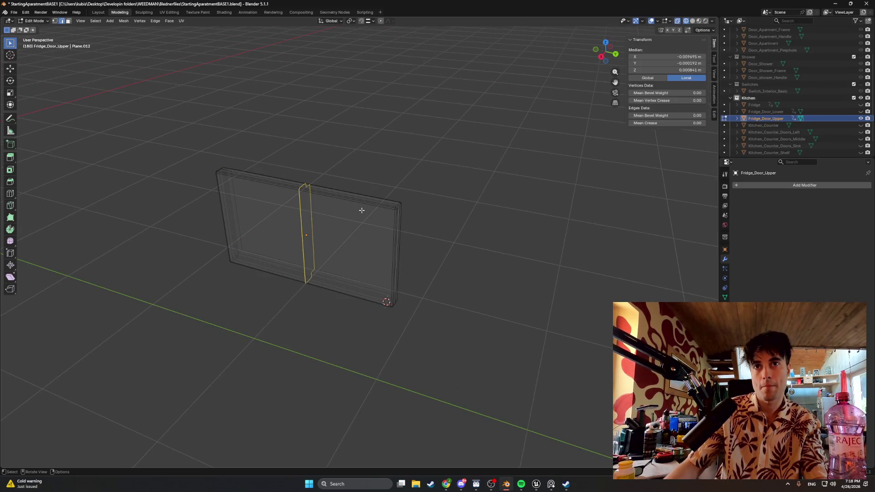
{"action": "mouse_move", "coordinate": [334, 224]}
{"action": "middle_mouse_down"}
{"action": "mouse_move", "coordinate": [339, 213]}
{"action": "mouse_move", "coordinate": [267, 225]}
{"action": "mouse_move", "coordinate": [346, 218]}
{"action": "mouse_move", "coordinate": [360, 201]}
{"action": "mouse_move", "coordinate": [341, 195]}
{"action": "mouse_move", "coordinate": [337, 233]}
{"action": "mouse_move", "coordinate": [412, 218]}
{"action": "mouse_move", "coordinate": [487, 219]}
{"action": "middle_mouse_up"}
{"action": "key", "text": "x"}
{"action": "left_click", "coordinate": [332, 218]}
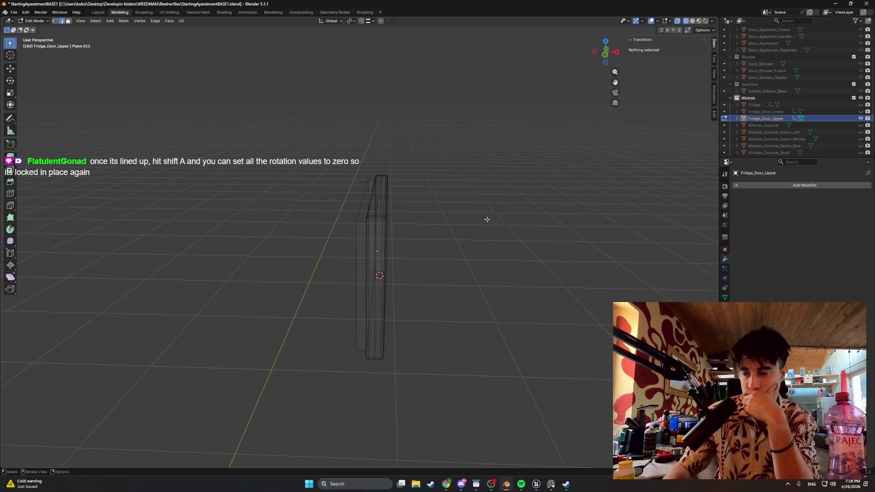
{"action": "middle_click_drag", "start_coordinate": [432, 262], "coordinate": [408, 268]}
{"action": "key", "text": "Tab"}
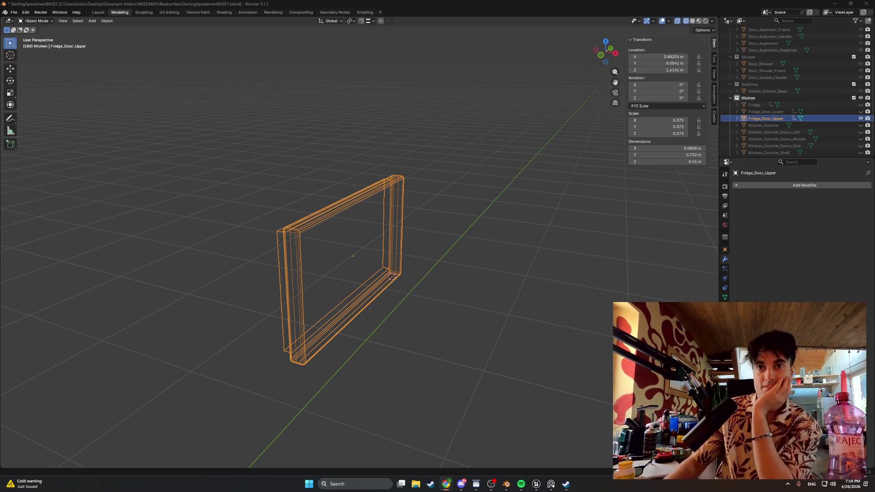
Switch the viewport to Solid shading and make the fridge body visible again
{"action": "mouse_move", "coordinate": [587, 466]}
{"action": "middle_mouse_down"}
{"action": "mouse_move", "coordinate": [525, 289]}
{"action": "mouse_move", "coordinate": [449, 286]}
{"action": "middle_mouse_up"}
{"action": "key", "text": "z"}
{"action": "left_click", "coordinate": [496, 286]}
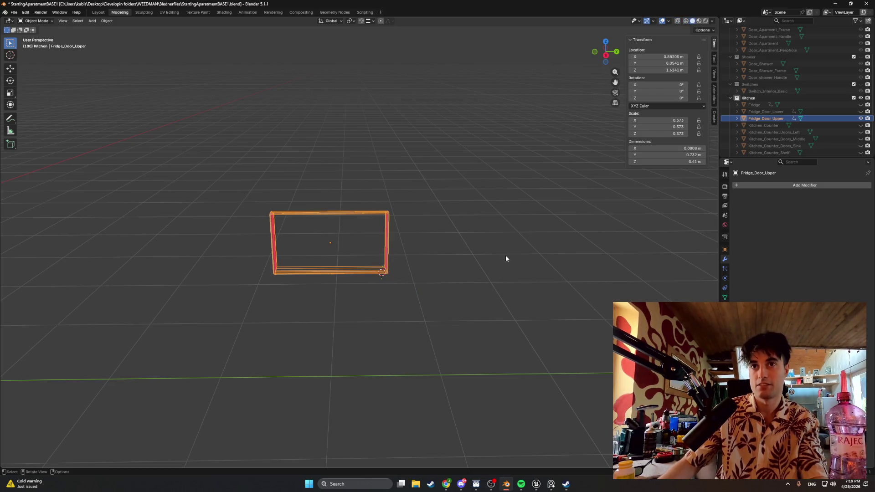
{"action": "left_click", "coordinate": [860, 105]}
{"action": "middle_click_drag", "start_coordinate": [347, 215], "coordinate": [360, 212]}
{"action": "scroll", "coordinate": [337, 235], "scroll_direction": "up", "scroll_amount": 3}
{"action": "mouse_move", "coordinate": [312, 245]}
{"action": "middle_mouse_down"}
{"action": "mouse_move", "coordinate": [292, 248]}
{"action": "mouse_move", "coordinate": [314, 241]}
{"action": "mouse_move", "coordinate": [299, 254]}
{"action": "mouse_move", "coordinate": [279, 248]}
{"action": "mouse_move", "coordinate": [331, 252]}
{"action": "mouse_move", "coordinate": [294, 237]}
{"action": "mouse_move", "coordinate": [305, 245]}
{"action": "mouse_move", "coordinate": [252, 237]}
{"action": "mouse_move", "coordinate": [335, 237]}
{"action": "mouse_move", "coordinate": [259, 250]}
{"action": "mouse_move", "coordinate": [246, 247]}
{"action": "mouse_move", "coordinate": [248, 240]}
{"action": "middle_mouse_up"}
Isolate Fridge_Door_Upper in local view and enter Edit Mode, deleting vertices then undoing it
{"action": "key", "text": "slash"}
{"action": "key", "text": "Tab"}
{"action": "key", "text": "x"}
{"action": "left_click", "coordinate": [291, 238]}
{"action": "key", "text": "ctrl+z"}
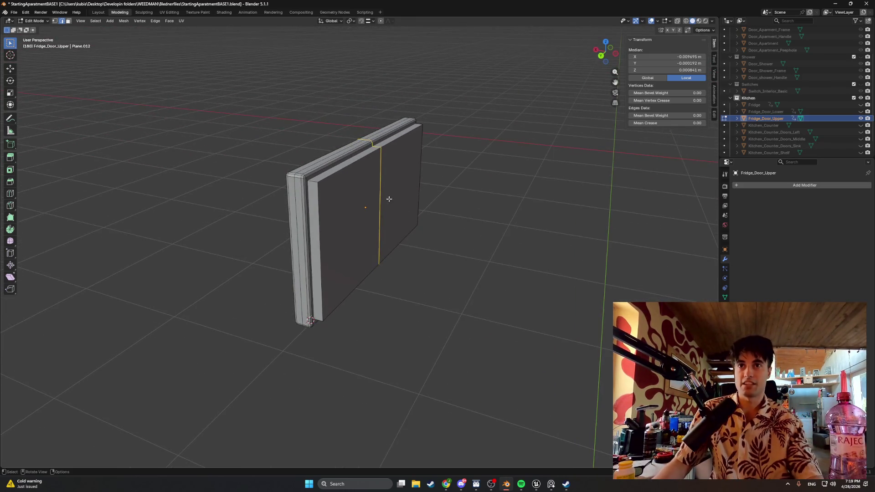
In face select mode, try selecting the door's left and right front faces, then deselect
{"action": "left_click", "coordinate": [381, 191]}
{"action": "scroll", "coordinate": [380, 191], "scroll_direction": "up", "scroll_amount": 5}
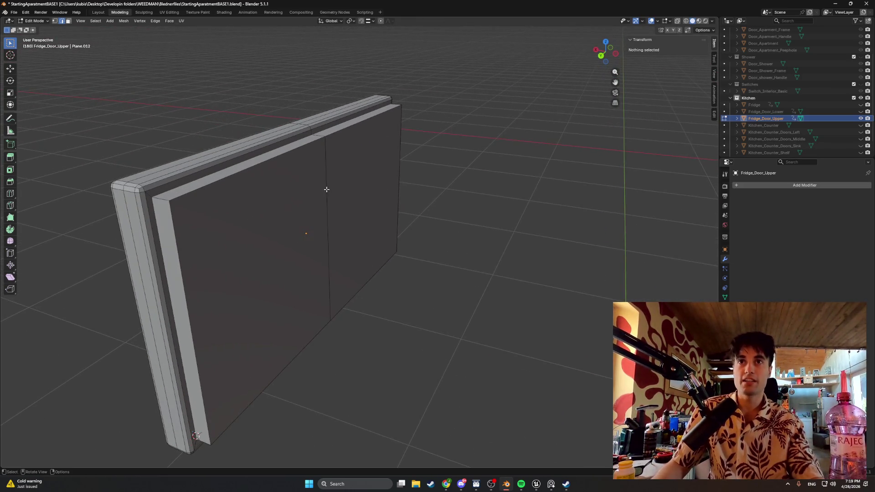
{"action": "key", "text": "3"}
{"action": "left_click", "coordinate": [303, 191]}
{"action": "left_click", "coordinate": [346, 182]}
{"action": "left_click", "coordinate": [271, 183]}
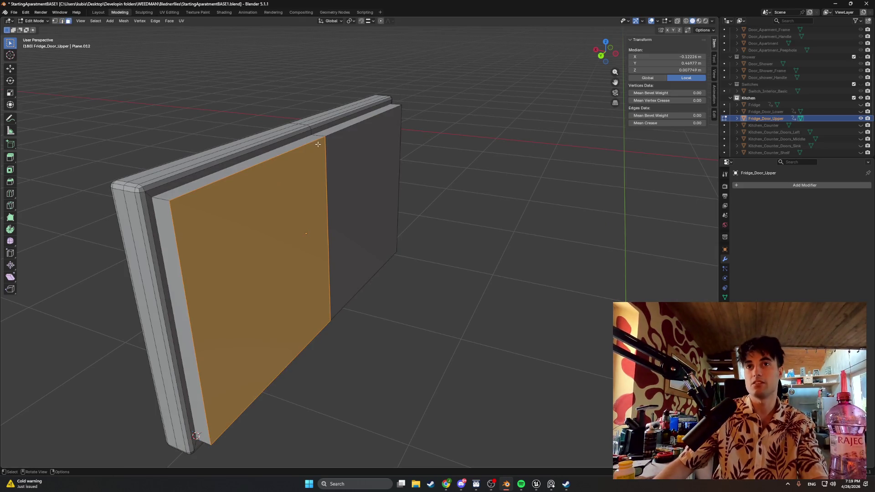
{"action": "mouse_move", "coordinate": [325, 148]}
{"action": "middle_mouse_down"}
{"action": "mouse_move", "coordinate": [363, 158]}
{"action": "mouse_move", "coordinate": [418, 155]}
{"action": "middle_mouse_up"}
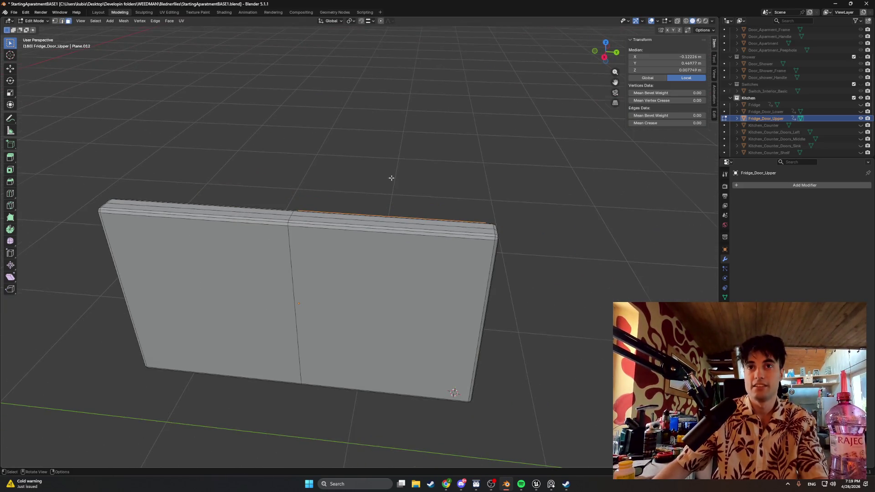
{"action": "scroll", "coordinate": [391, 178], "scroll_direction": "up", "scroll_amount": 2}
{"action": "left_click", "coordinate": [419, 177]}
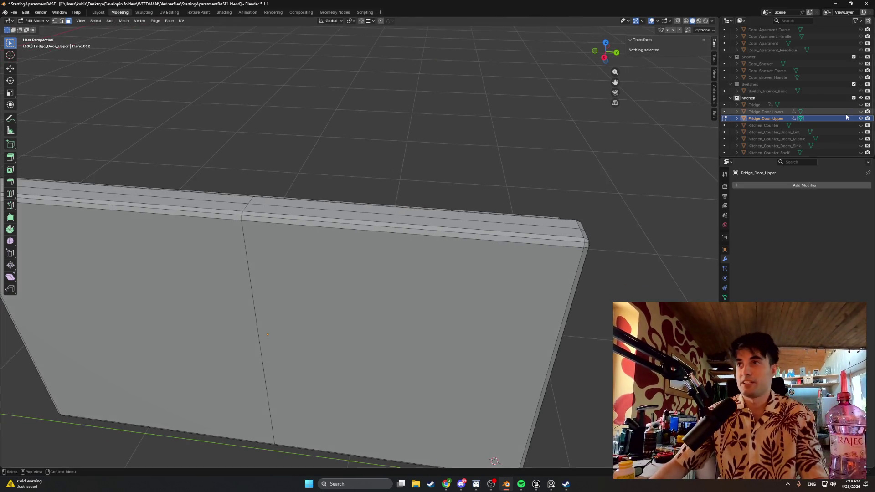
Unhide the fridge body, view it in wireframe then X-ray solid, and select a fridge face
{"action": "left_click", "coordinate": [860, 105]}
{"action": "middle_click_drag", "start_coordinate": [456, 151], "coordinate": [468, 166]}
{"action": "key", "text": "z"}
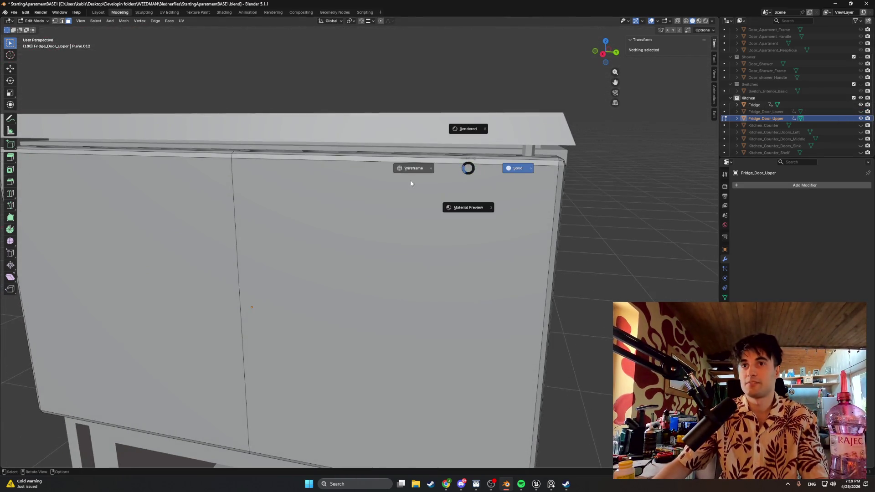
{"action": "left_click", "coordinate": [411, 181]}
{"action": "mouse_move", "coordinate": [411, 181]}
{"action": "middle_mouse_down"}
{"action": "mouse_move", "coordinate": [402, 194]}
{"action": "mouse_move", "coordinate": [504, 248]}
{"action": "mouse_move", "coordinate": [577, 233]}
{"action": "mouse_move", "coordinate": [560, 264]}
{"action": "mouse_move", "coordinate": [545, 258]}
{"action": "middle_mouse_up"}
{"action": "left_click", "coordinate": [754, 105]}
{"action": "key", "text": "z"}
{"action": "left_click", "coordinate": [570, 250]}
Move the duplicated face 0.906 m along X beside the fridge
{"action": "key", "text": "g"}
{"action": "key", "text": "g"}
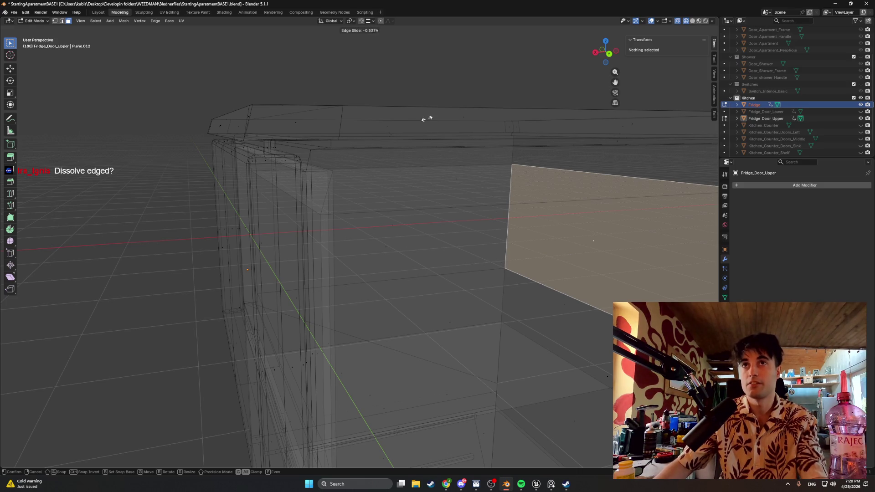
{"action": "key", "text": "Escape"}
{"action": "key", "text": "g"}
{"action": "key", "text": "Escape"}
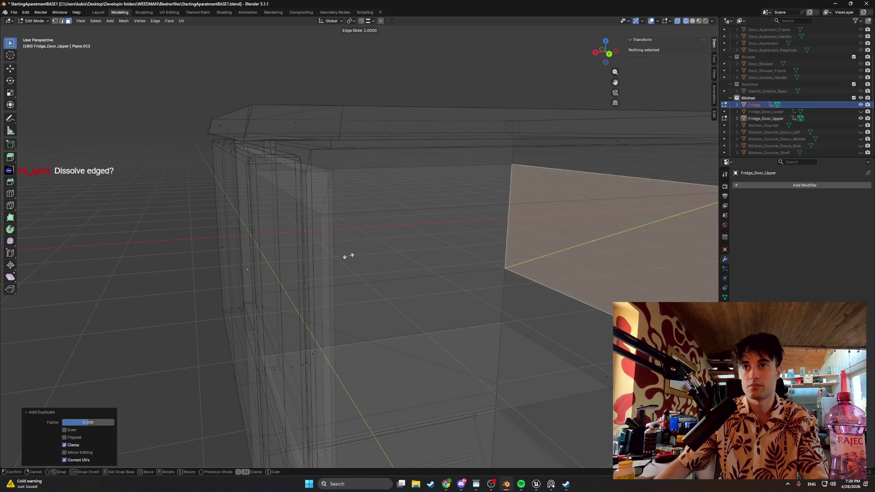
{"action": "key", "text": "g"}
{"action": "key", "text": "x"}
{"action": "left_click", "coordinate": [51, 254]}
{"action": "mouse_move", "coordinate": [51, 253]}
{"action": "middle_mouse_down"}
{"action": "mouse_move", "coordinate": [131, 263]}
{"action": "mouse_move", "coordinate": [401, 202]}
{"action": "middle_mouse_up"}
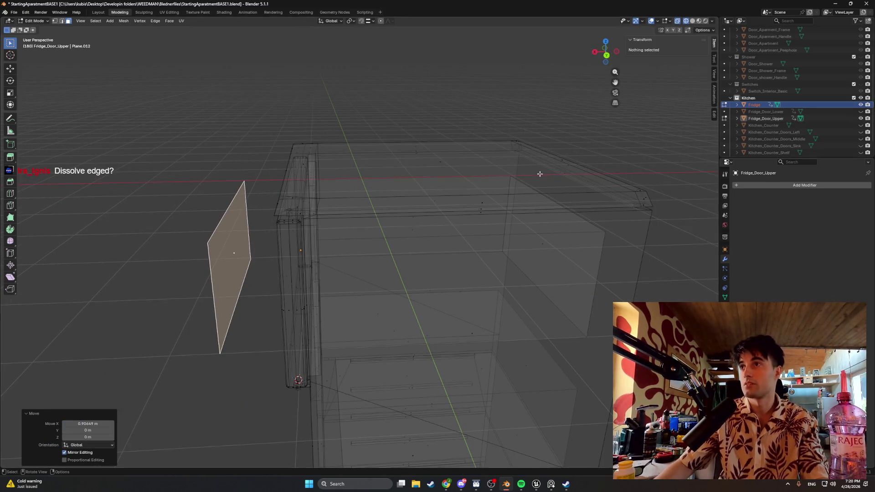
Separate the face into its own object Fridge.001, switch to Solid shading, and hide the fridge body
{"action": "key", "text": "p"}
{"action": "left_click", "coordinate": [304, 159]}
{"action": "middle_click_drag", "start_coordinate": [405, 168], "coordinate": [289, 175]}
{"action": "key", "text": "z"}
{"action": "left_click", "coordinate": [434, 195]}
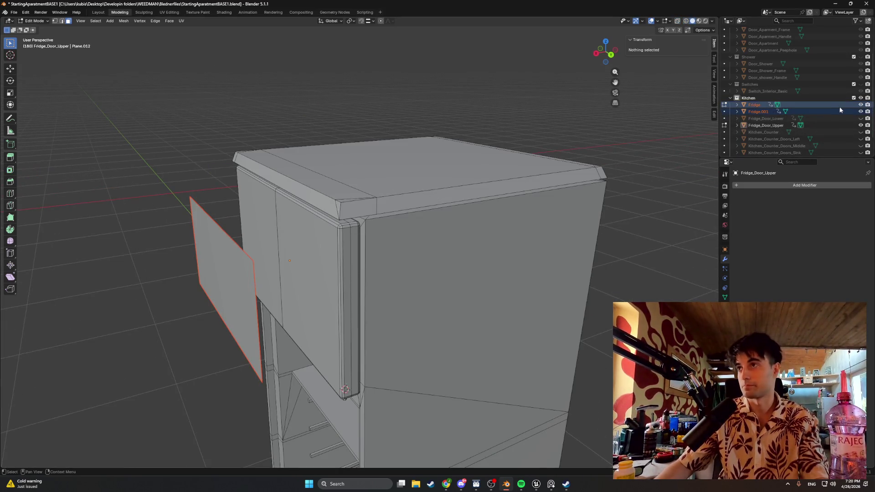
{"action": "left_click", "coordinate": [860, 105]}
Return to Object Mode and frame the upper door from Top view
{"action": "mouse_move", "coordinate": [365, 242]}
{"action": "middle_mouse_down"}
{"action": "mouse_move", "coordinate": [209, 242]}
{"action": "mouse_move", "coordinate": [280, 237]}
{"action": "mouse_move", "coordinate": [256, 249]}
{"action": "middle_mouse_up"}
{"action": "key", "text": "Tab"}
{"action": "middle_click_drag", "start_coordinate": [216, 202], "coordinate": [222, 294], "text": "alt"}
{"action": "middle_click_drag", "start_coordinate": [230, 228], "coordinate": [323, 224], "text": "shift"}
{"action": "scroll", "coordinate": [283, 199], "scroll_direction": "up", "scroll_amount": 2}
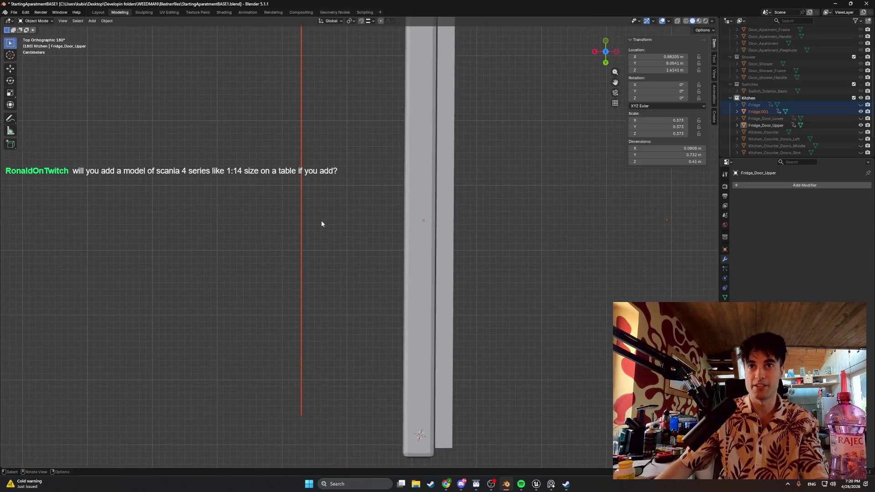
Move the Fridge.001 panel along the X axis
{"action": "key", "text": "g"}
{"action": "key", "text": "x"}
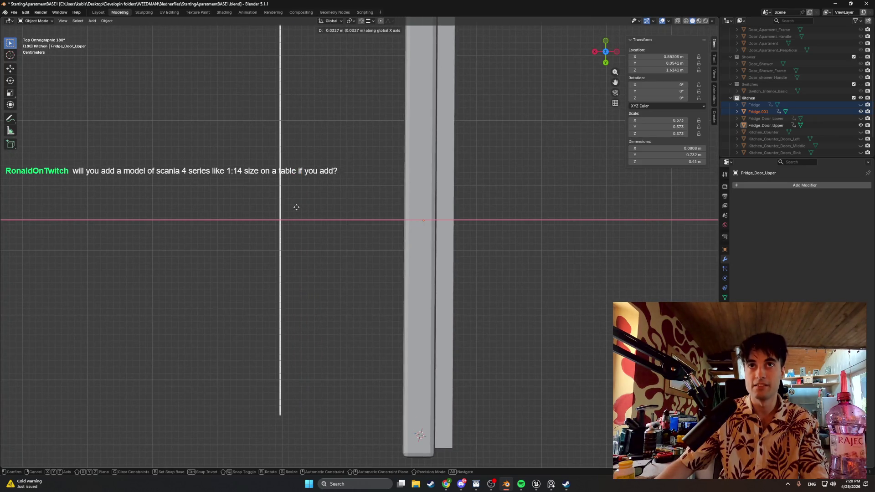
{"action": "left_click", "coordinate": [274, 223]}
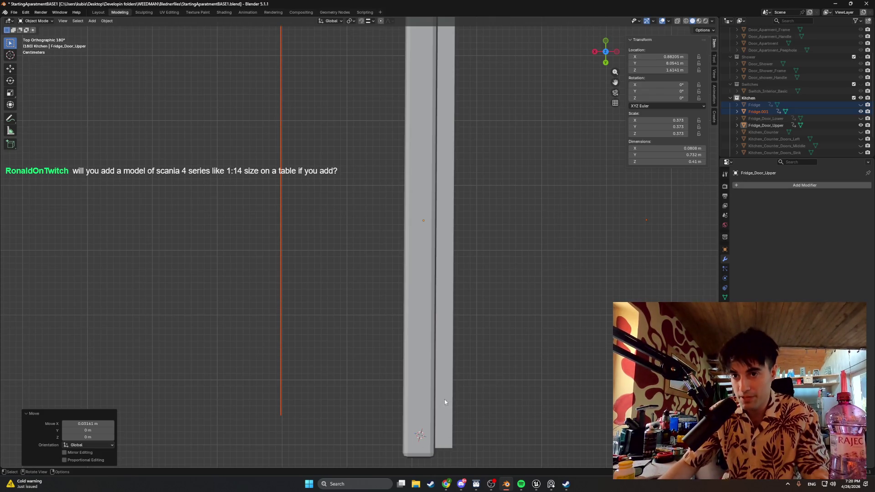
{"action": "middle_click_drag", "start_coordinate": [439, 145], "coordinate": [418, 329], "text": "shift"}
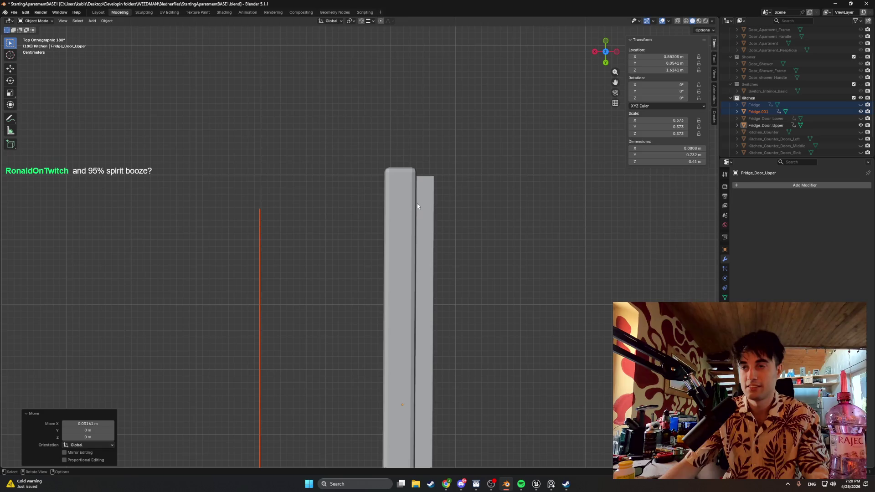
{"action": "scroll", "coordinate": [351, 220], "scroll_direction": "down", "scroll_amount": 4}
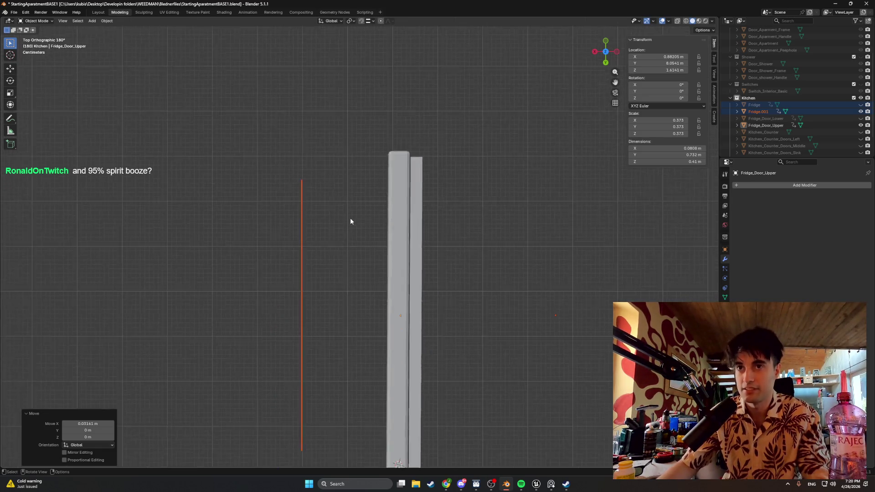
Move Fridge_Door_Upper along X in several passes to a location of 1.3335 m
{"action": "key", "text": "Tab"}
{"action": "key", "text": "Tab"}
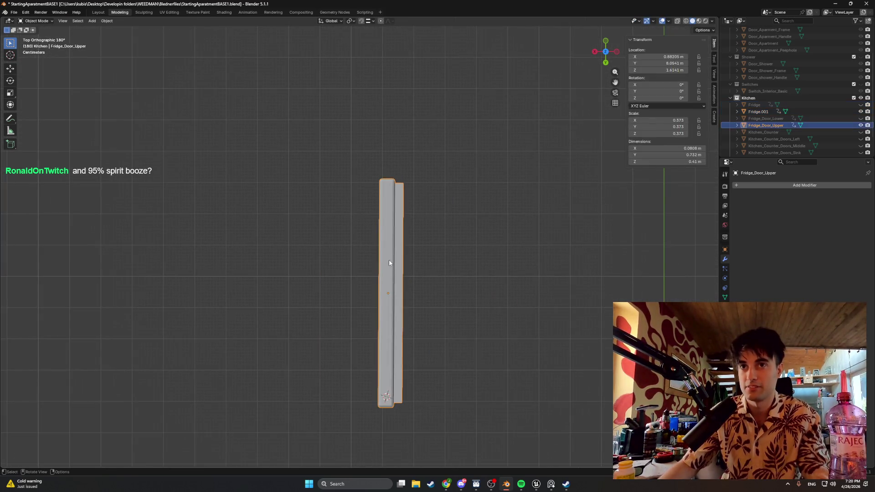
{"action": "key", "text": "g"}
{"action": "key", "text": "x"}
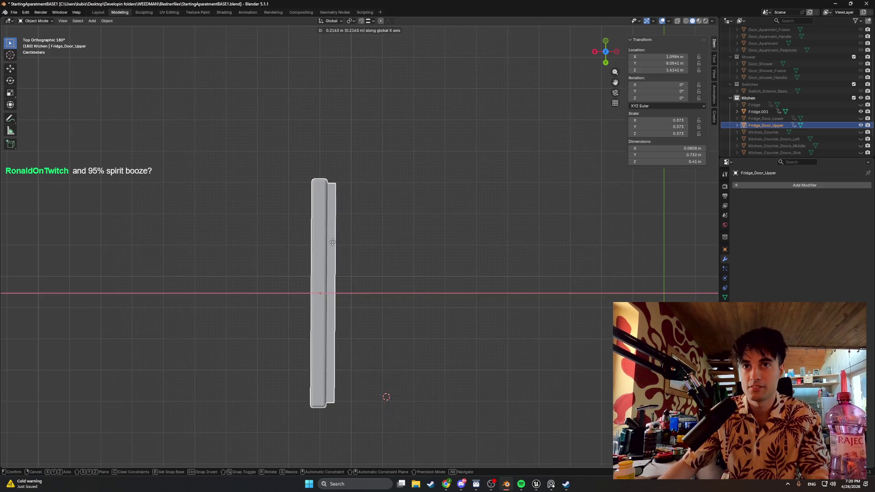
{"action": "left_click", "coordinate": [351, 244]}
{"action": "mouse_move", "coordinate": [360, 245]}
{"action": "middle_mouse_down"}
{"action": "mouse_move", "coordinate": [373, 246]}
{"action": "mouse_move", "coordinate": [393, 209]}
{"action": "mouse_move", "coordinate": [375, 220]}
{"action": "mouse_move", "coordinate": [337, 281]}
{"action": "mouse_move", "coordinate": [348, 269]}
{"action": "mouse_move", "coordinate": [301, 278]}
{"action": "middle_mouse_up"}
{"action": "key", "text": "g"}
{"action": "key", "text": "x"}
{"action": "left_click", "coordinate": [347, 220]}
{"action": "key", "text": "g"}
{"action": "key", "text": "x"}
{"action": "left_click", "coordinate": [272, 277]}
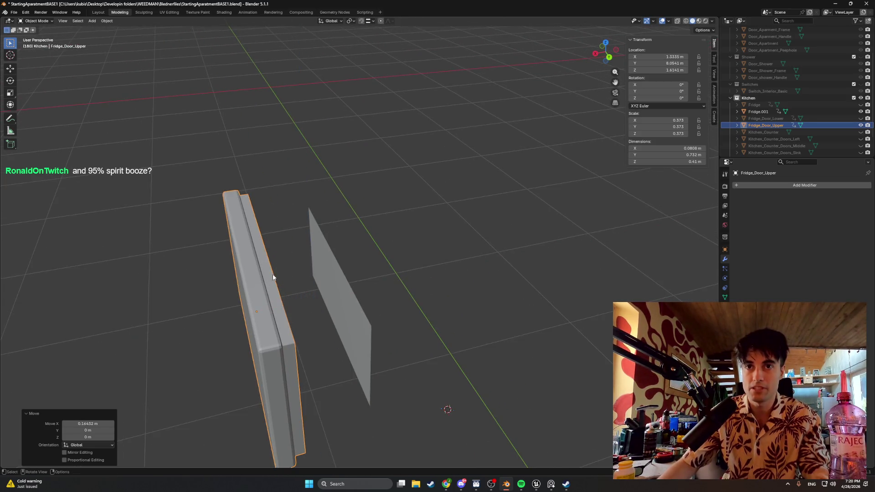
Extrude the Fridge.001 panel face along X into a thick box
{"action": "key", "text": "Tab"}
{"action": "left_click", "coordinate": [334, 289]}
{"action": "key", "text": "e"}
{"action": "key", "text": "x"}
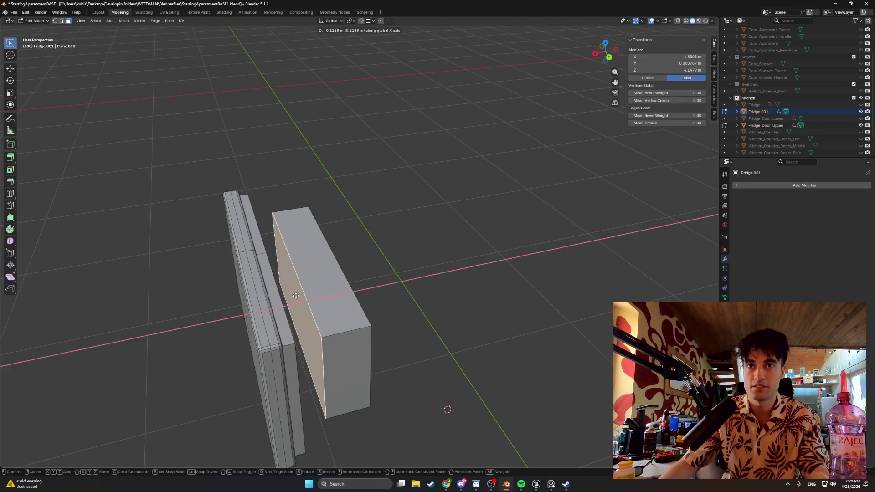
{"action": "left_click", "coordinate": [290, 295]}
{"action": "mouse_move", "coordinate": [290, 296]}
{"action": "middle_mouse_down"}
{"action": "mouse_move", "coordinate": [273, 289]}
{"action": "mouse_move", "coordinate": [289, 303]}
{"action": "mouse_move", "coordinate": [420, 290]}
{"action": "mouse_move", "coordinate": [419, 275]}
{"action": "mouse_move", "coordinate": [453, 242]}
{"action": "mouse_move", "coordinate": [455, 281]}
{"action": "middle_mouse_up"}
Return to Object Mode and view the door and box in Wireframe shading
{"action": "key", "text": "Tab"}
{"action": "key", "text": "Tab"}
{"action": "mouse_move", "coordinate": [467, 311]}
{"action": "middle_mouse_down"}
{"action": "mouse_move", "coordinate": [473, 288]}
{"action": "mouse_move", "coordinate": [471, 308]}
{"action": "middle_mouse_up"}
{"action": "key", "text": "z"}
{"action": "left_click", "coordinate": [433, 336]}
{"action": "mouse_move", "coordinate": [433, 336]}
{"action": "middle_mouse_down"}
{"action": "mouse_move", "coordinate": [473, 342]}
{"action": "mouse_move", "coordinate": [382, 358]}
{"action": "mouse_move", "coordinate": [346, 338]}
{"action": "mouse_move", "coordinate": [324, 287]}
{"action": "mouse_move", "coordinate": [307, 208]}
{"action": "mouse_move", "coordinate": [371, 187]}
{"action": "mouse_move", "coordinate": [258, 198]}
{"action": "mouse_move", "coordinate": [354, 115]}
{"action": "middle_mouse_up"}
{"action": "left_click_drag", "start_coordinate": [350, 147], "coordinate": [317, 187]}
{"action": "middle_click_drag", "start_coordinate": [317, 188], "coordinate": [325, 197]}
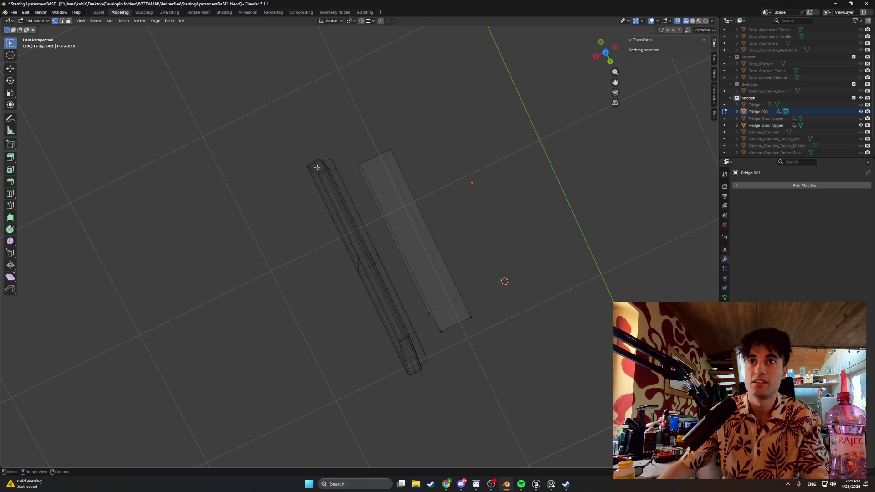
Enter Edit Mode on the door and slide its top-end vertices along X with vertex snapping
{"action": "left_click", "coordinate": [762, 126]}
{"action": "key", "text": "Escape"}
{"action": "key", "text": "Tab"}
{"action": "key", "text": "Tab"}
{"action": "left_click_drag", "start_coordinate": [344, 129], "coordinate": [287, 228]}
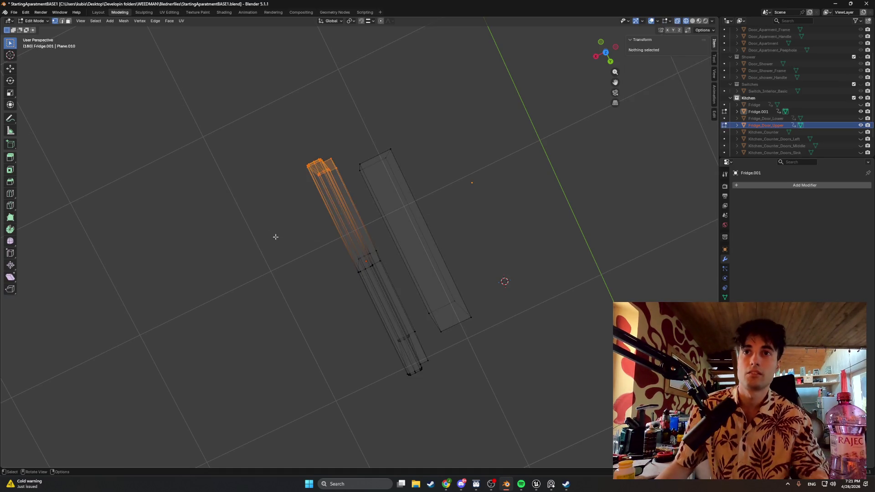
{"action": "scroll", "coordinate": [287, 228], "scroll_direction": "up", "scroll_amount": 2}
{"action": "key", "text": "g"}
{"action": "key", "text": "x"}
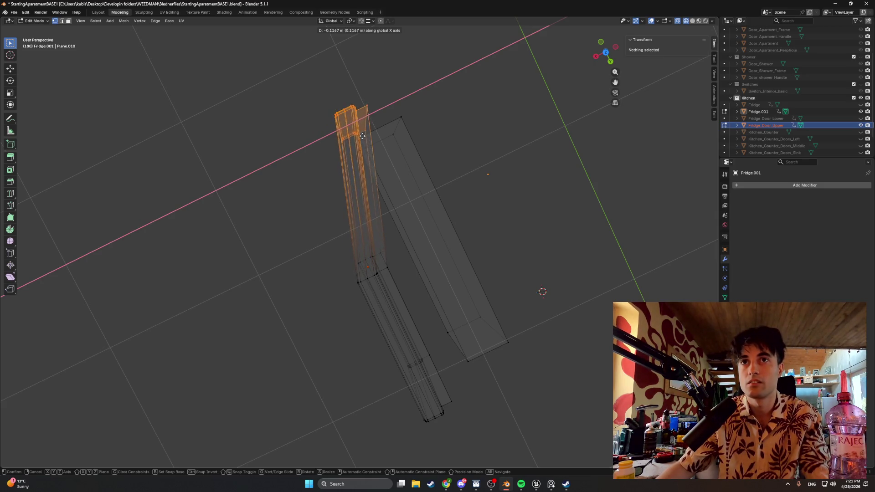
{"action": "key", "text": "ctrl"}
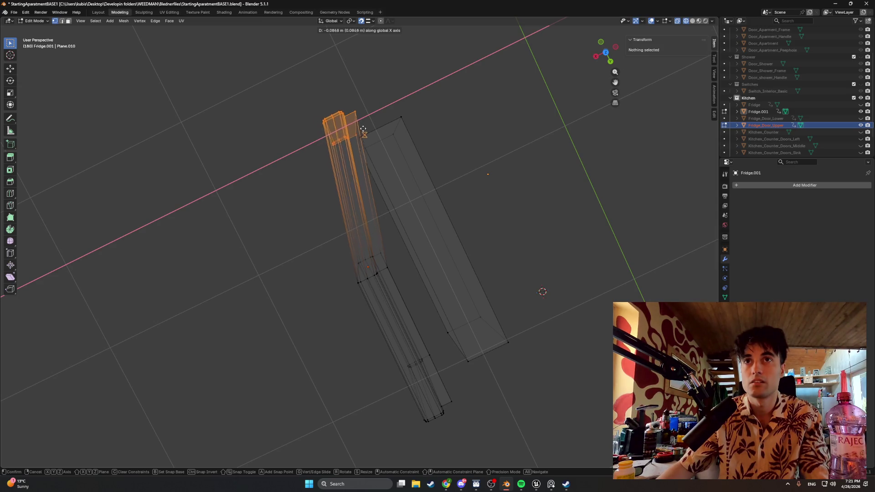
{"action": "left_click", "coordinate": [354, 131]}
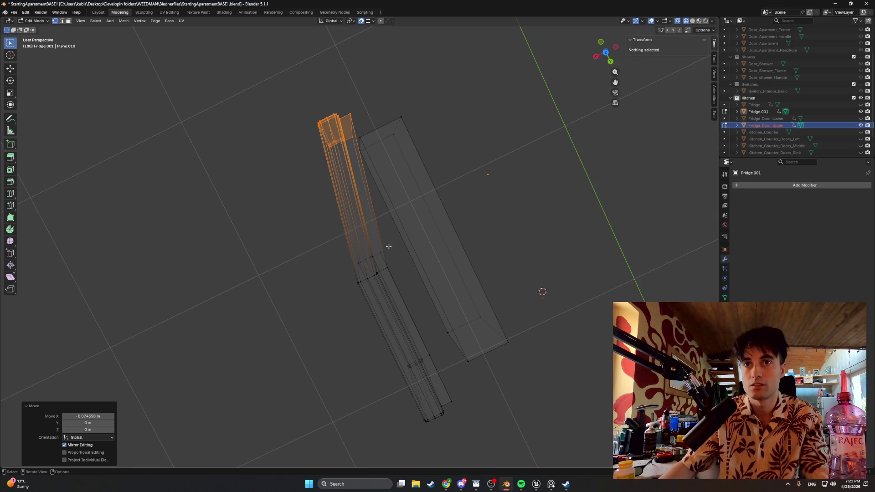
Slide the middle and bottom-end vertices along X, shifting the mesh −0.0786 m
{"action": "left_click_drag", "start_coordinate": [389, 246], "coordinate": [326, 306]}
{"action": "key", "text": "g"}
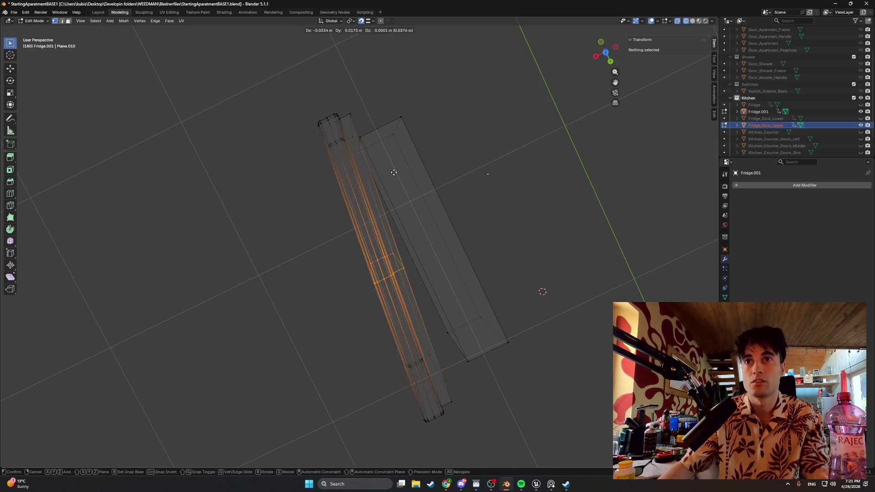
{"action": "key", "text": "x"}
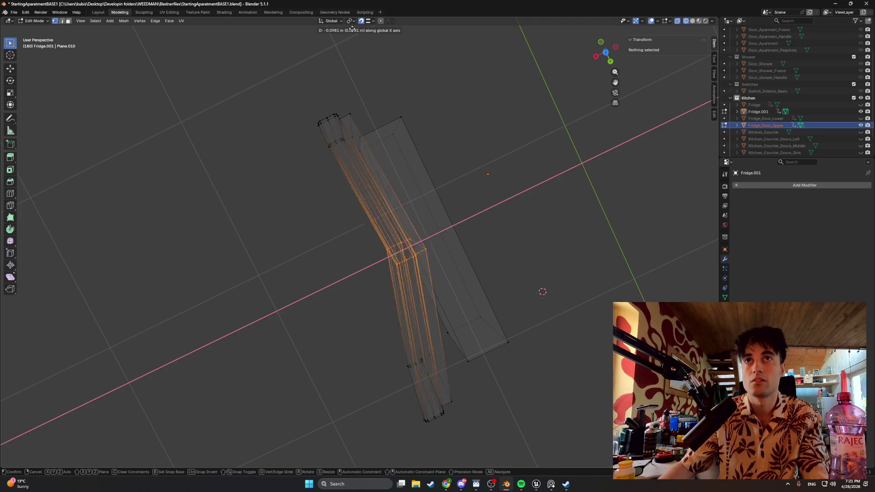
{"action": "left_click", "coordinate": [392, 216]}
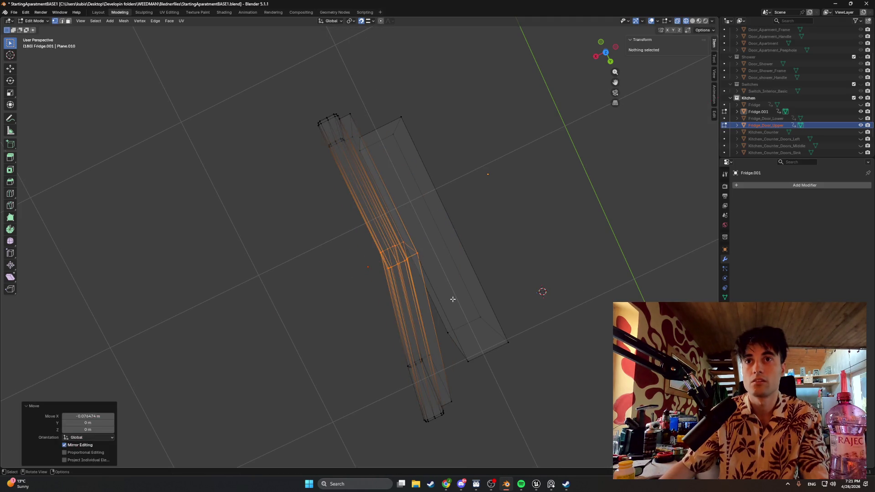
{"action": "key", "text": "Tab"}
{"action": "key", "text": "Tab"}
{"action": "middle_click_drag", "start_coordinate": [469, 261], "coordinate": [447, 173], "text": "shift"}
{"action": "mouse_move", "coordinate": [420, 361]}
{"action": "left_mouse_down"}
{"action": "mouse_move", "coordinate": [353, 242]}
{"action": "mouse_move", "coordinate": [352, 256]}
{"action": "left_mouse_up"}
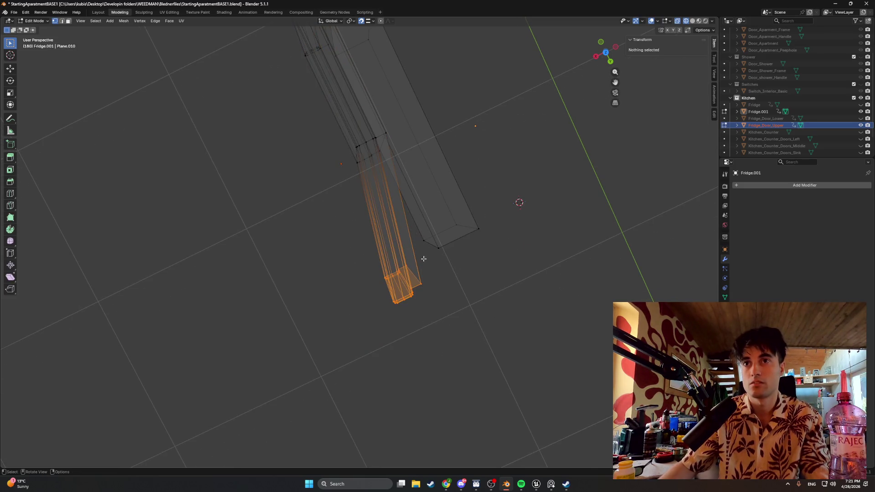
{"action": "key", "text": "g"}
{"action": "key", "text": "x"}
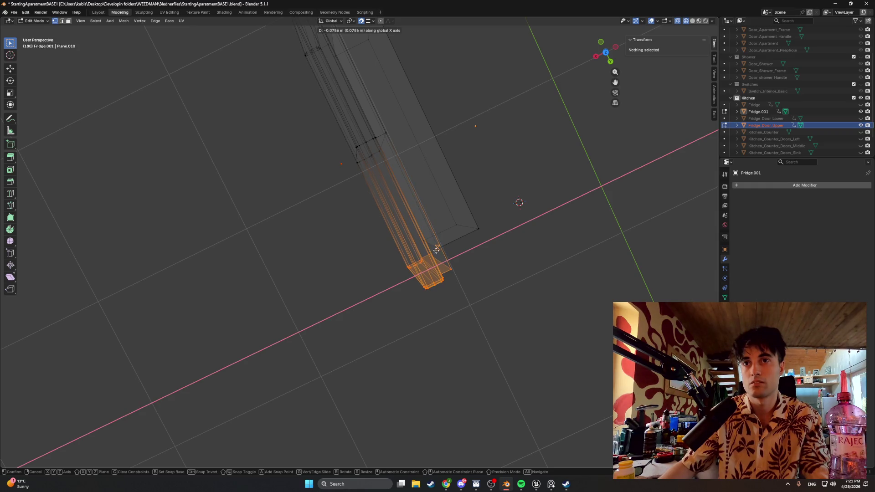
{"action": "left_click", "coordinate": [434, 251]}
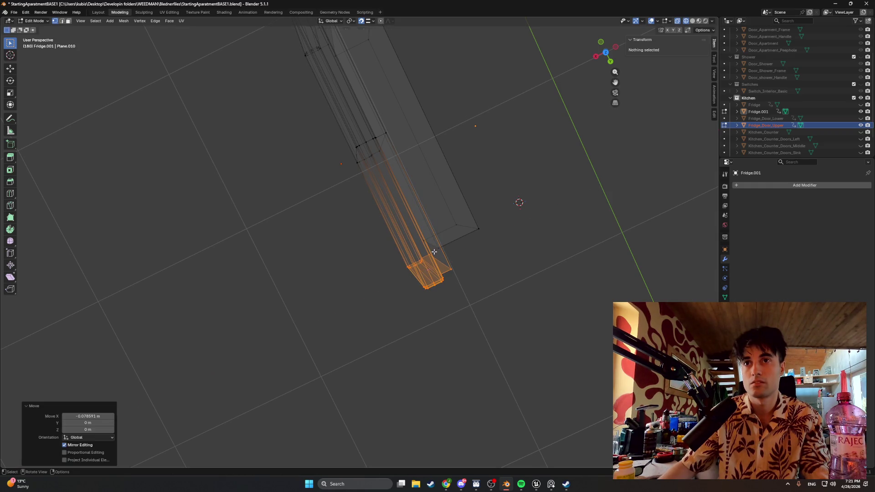
Check the mesh edges from Top view and in perspective, then return to Object Mode
{"action": "mouse_move", "coordinate": [367, 179]}
{"action": "middle_mouse_down"}
{"action": "mouse_move", "coordinate": [343, 137]}
{"action": "mouse_move", "coordinate": [340, 236]}
{"action": "middle_mouse_up"}
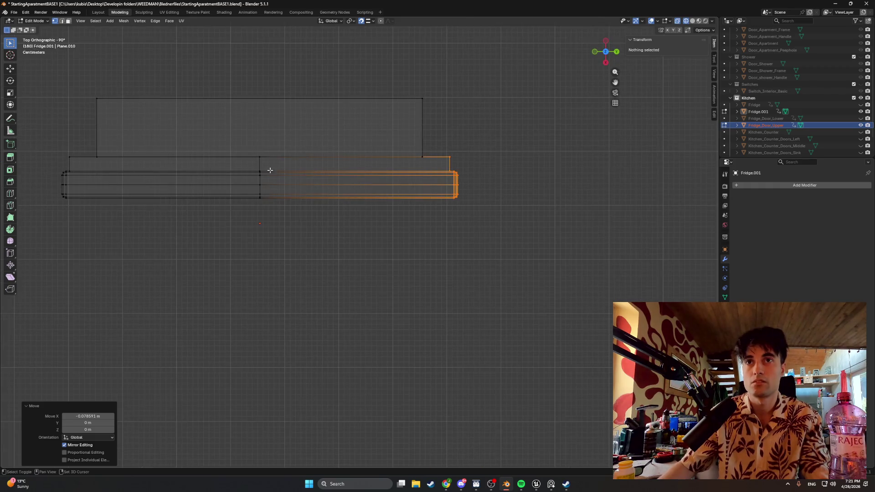
{"action": "scroll", "coordinate": [275, 173], "scroll_direction": "up", "scroll_amount": 10}
{"action": "mouse_move", "coordinate": [252, 162]}
{"action": "middle_mouse_down", "text": "shift"}
{"action": "mouse_move", "coordinate": [307, 193]}
{"action": "mouse_move", "coordinate": [324, 186]}
{"action": "mouse_move", "coordinate": [361, 259]}
{"action": "mouse_move", "coordinate": [179, 234]}
{"action": "mouse_move", "coordinate": [272, 227]}
{"action": "mouse_move", "coordinate": [355, 239]}
{"action": "middle_mouse_up", "text": "shift"}
{"action": "mouse_move", "coordinate": [713, 240]}
{"action": "middle_mouse_down"}
{"action": "mouse_move", "coordinate": [283, 230]}
{"action": "mouse_move", "coordinate": [357, 222]}
{"action": "mouse_move", "coordinate": [392, 259]}
{"action": "mouse_move", "coordinate": [369, 273]}
{"action": "mouse_move", "coordinate": [303, 256]}
{"action": "mouse_move", "coordinate": [351, 258]}
{"action": "mouse_move", "coordinate": [291, 196]}
{"action": "mouse_move", "coordinate": [284, 233]}
{"action": "mouse_move", "coordinate": [270, 181]}
{"action": "middle_mouse_up"}
{"action": "scroll", "coordinate": [281, 186], "scroll_direction": "up", "scroll_amount": 3}
{"action": "key", "text": "KP_5"}
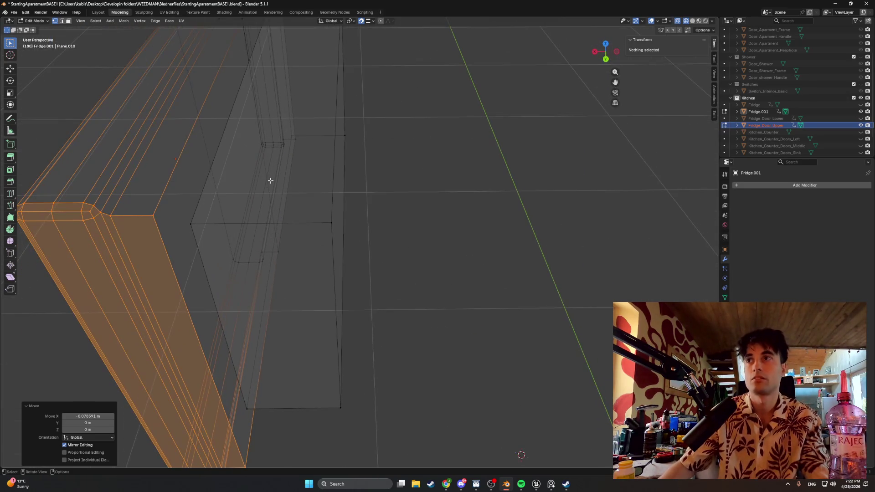
{"action": "scroll", "coordinate": [281, 181], "scroll_direction": "down", "scroll_amount": 5}
{"action": "key", "text": "Tab"}
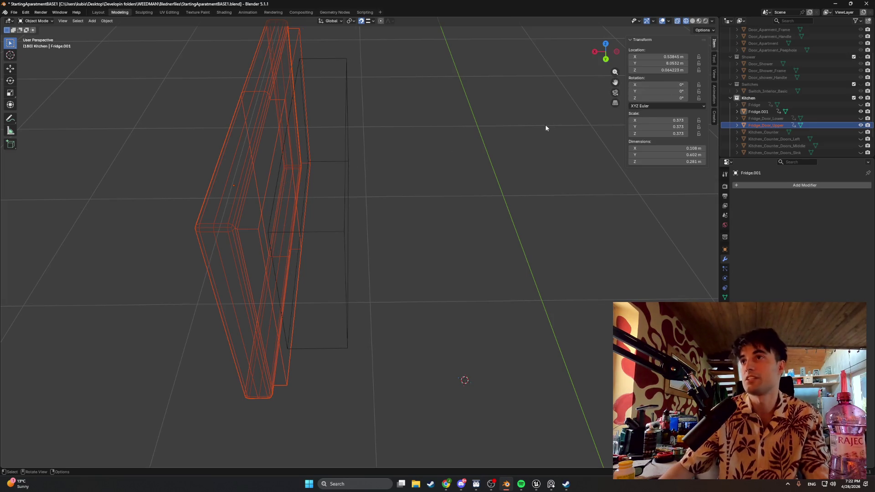
Select Fridge.001 in the Outliner and delete it
{"action": "mouse_move", "coordinate": [515, 146]}
{"action": "middle_mouse_down"}
{"action": "mouse_move", "coordinate": [367, 199]}
{"action": "mouse_move", "coordinate": [370, 182]}
{"action": "mouse_move", "coordinate": [323, 205]}
{"action": "middle_mouse_up"}
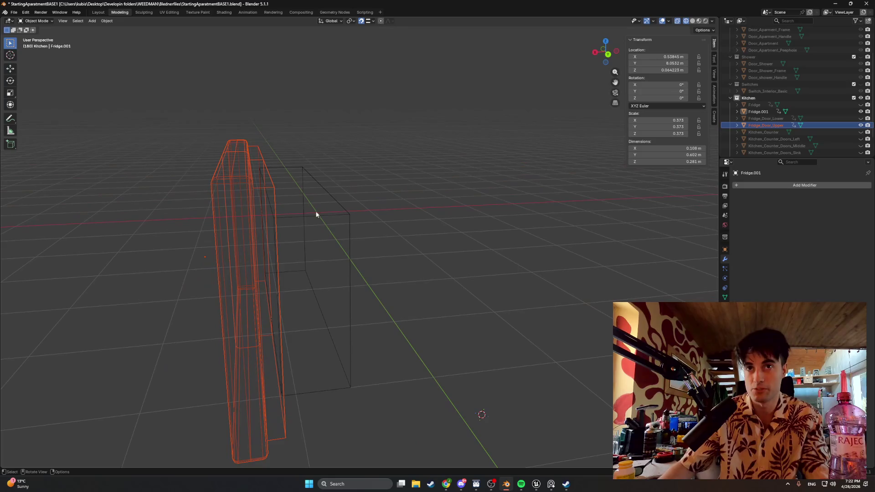
{"action": "key", "text": "Tab"}
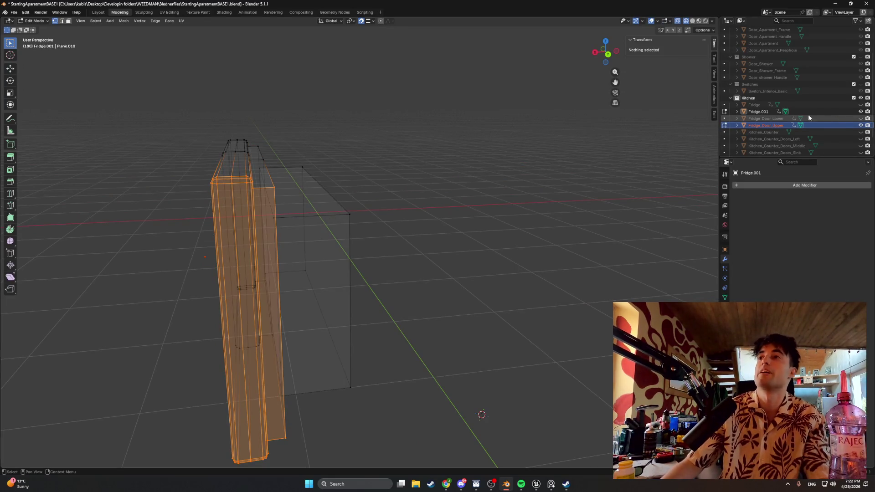
{"action": "left_click", "coordinate": [759, 112]}
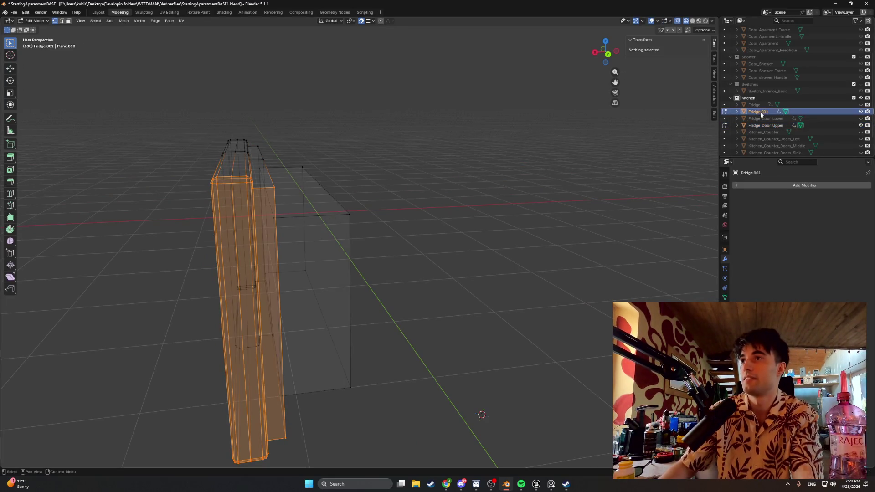
{"action": "key", "text": "x"}
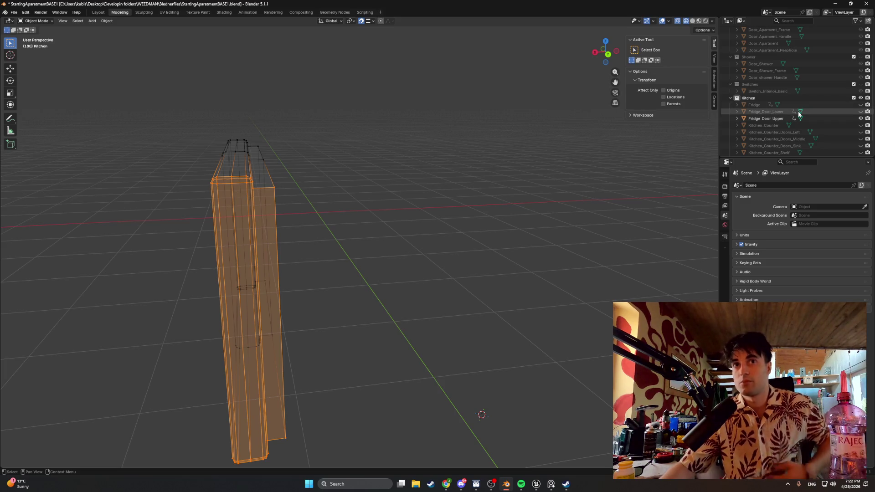
Unhide the Fridge body, select Fridge and Fridge_Door_Upper, and switch to Solid shading
{"action": "left_click", "coordinate": [860, 105]}
{"action": "scroll", "coordinate": [449, 259], "scroll_direction": "down", "scroll_amount": 1}
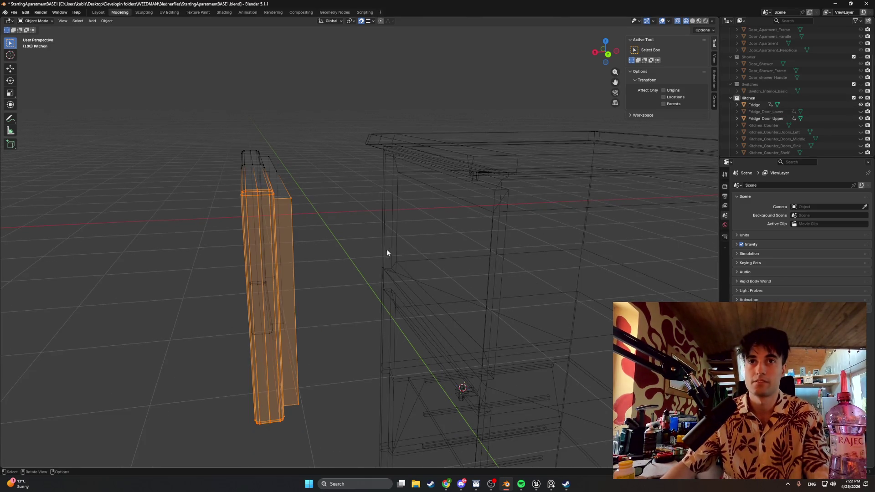
{"action": "scroll", "coordinate": [388, 251], "scroll_direction": "down", "scroll_amount": 2}
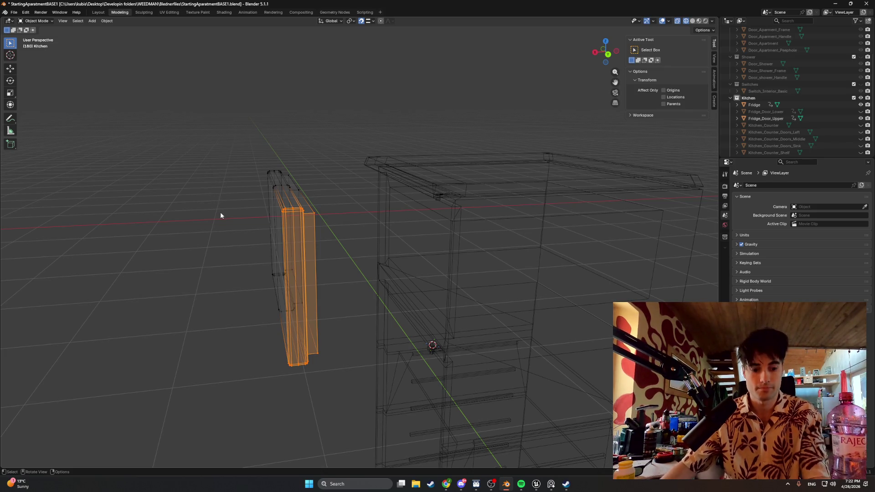
{"action": "left_click", "coordinate": [739, 105]}
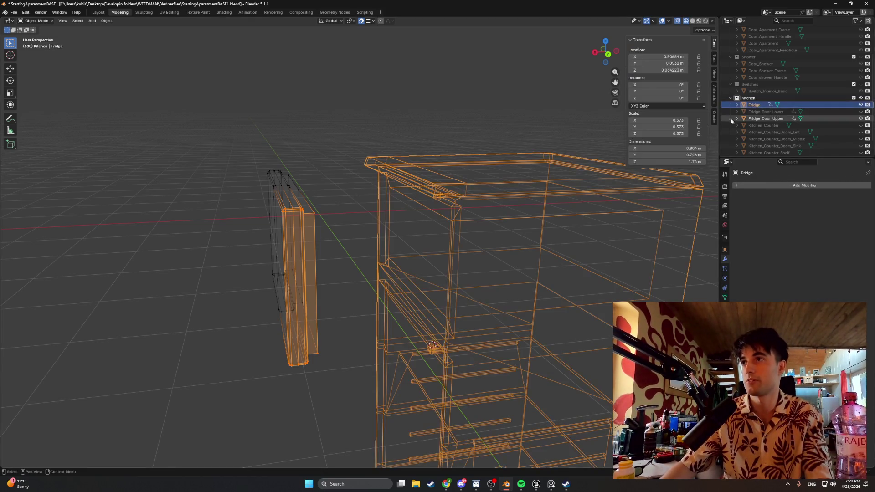
{"action": "left_click", "coordinate": [428, 178]}
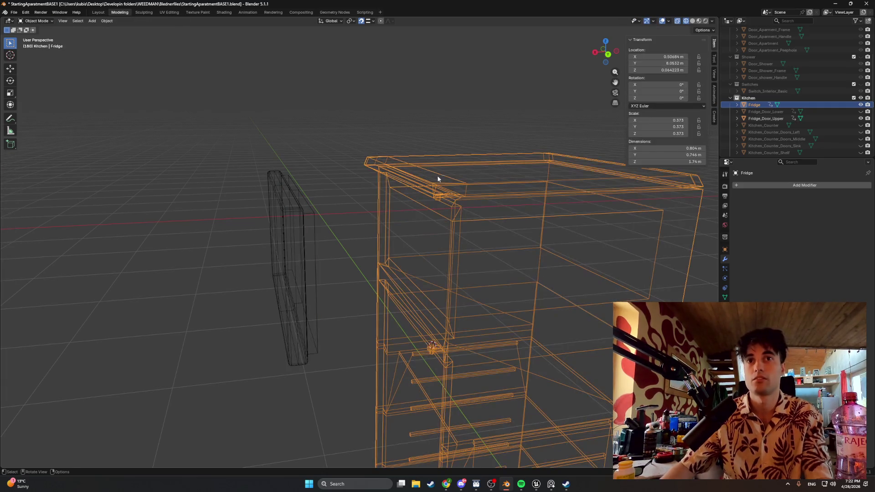
{"action": "left_click", "coordinate": [763, 119]}
{"action": "key", "text": "z"}
{"action": "left_click", "coordinate": [492, 214]}
From Back view, move Fridge_Door_Upper along X toward the fridge front
{"action": "key", "text": "Tab"}
{"action": "key", "text": "Tab"}
{"action": "key", "text": "ctrl+KP_1"}
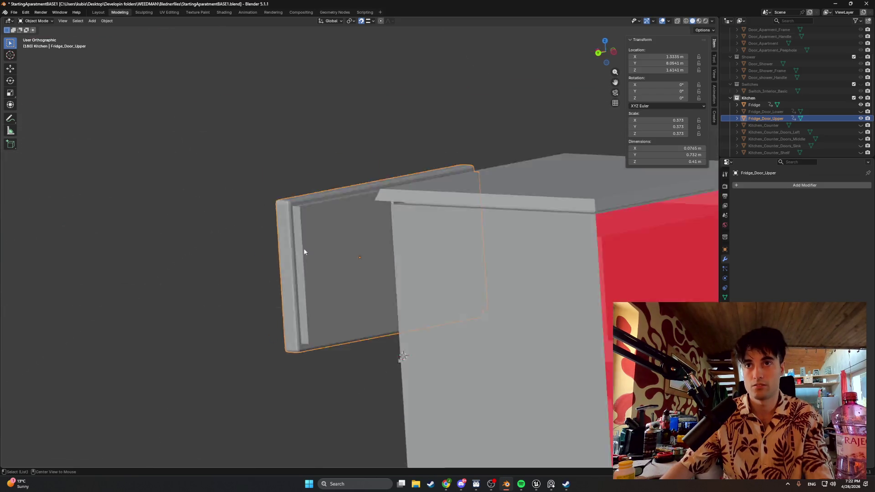
{"action": "key", "text": "g"}
{"action": "key", "text": "x"}
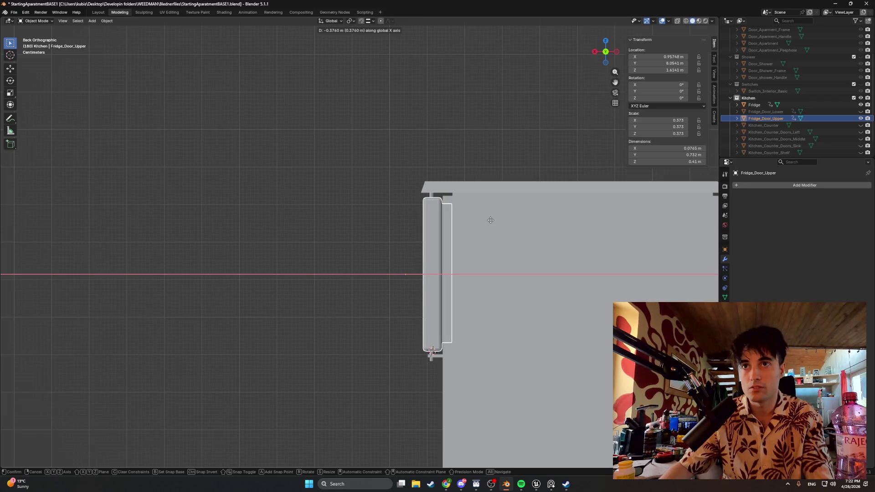
{"action": "left_click", "coordinate": [490, 220]}
Move the door 0.154 m further along X to sit against the fridge at 1.1113 m
{"action": "scroll", "coordinate": [473, 226], "scroll_direction": "up", "scroll_amount": 8}
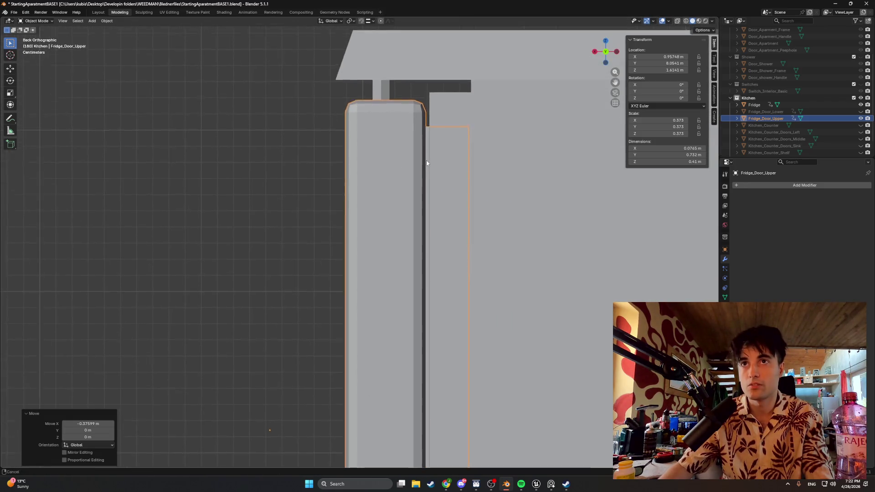
{"action": "middle_click_drag", "start_coordinate": [426, 157], "coordinate": [439, 185], "text": "shift"}
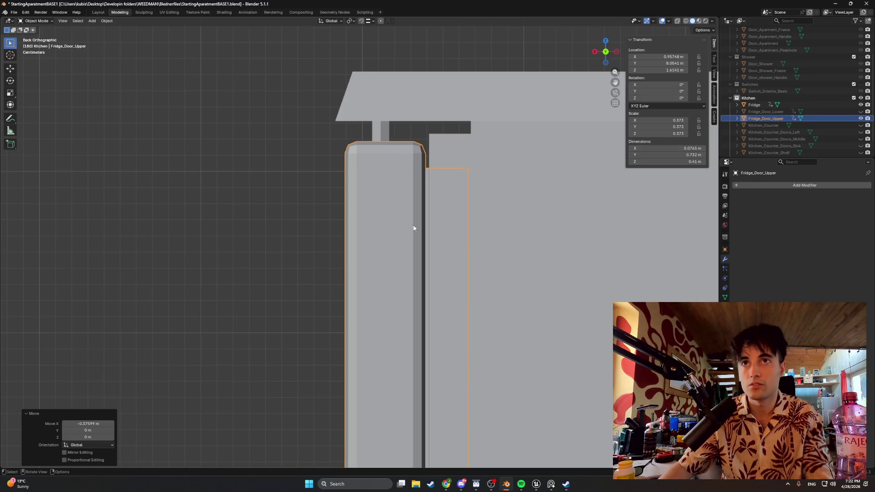
{"action": "scroll", "coordinate": [414, 219], "scroll_direction": "down", "scroll_amount": 3}
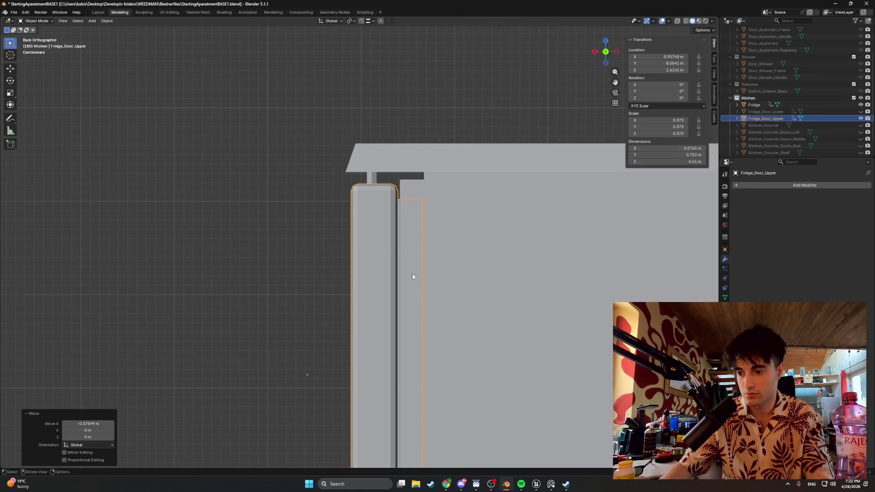
{"action": "mouse_move", "coordinate": [411, 275]}
{"action": "middle_mouse_down", "text": "ctrl"}
{"action": "mouse_move", "coordinate": [401, 230]}
{"action": "mouse_move", "coordinate": [375, 233]}
{"action": "mouse_move", "coordinate": [385, 253]}
{"action": "mouse_move", "coordinate": [415, 267]}
{"action": "middle_mouse_up", "text": "ctrl"}
{"action": "key", "text": "g"}
{"action": "key", "text": "x"}
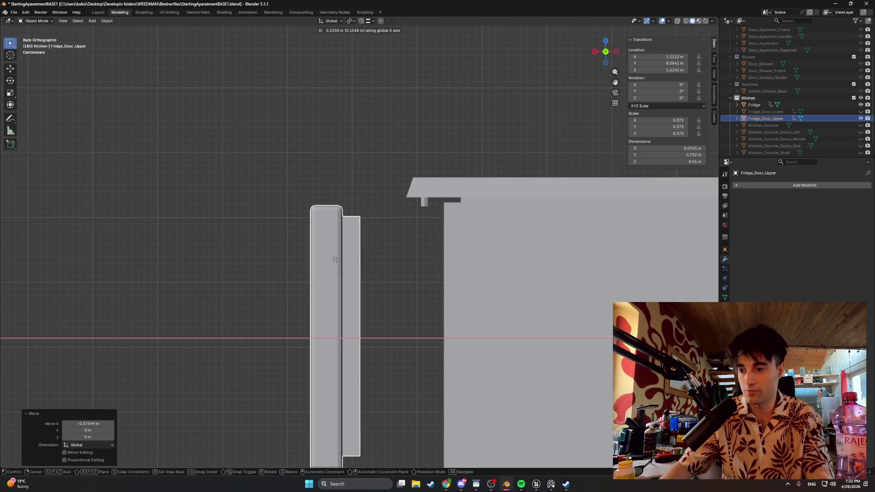
{"action": "left_click", "coordinate": [370, 236]}
{"action": "mouse_move", "coordinate": [370, 236]}
{"action": "middle_mouse_down"}
{"action": "mouse_move", "coordinate": [381, 261]}
{"action": "mouse_move", "coordinate": [404, 258]}
{"action": "middle_mouse_up"}
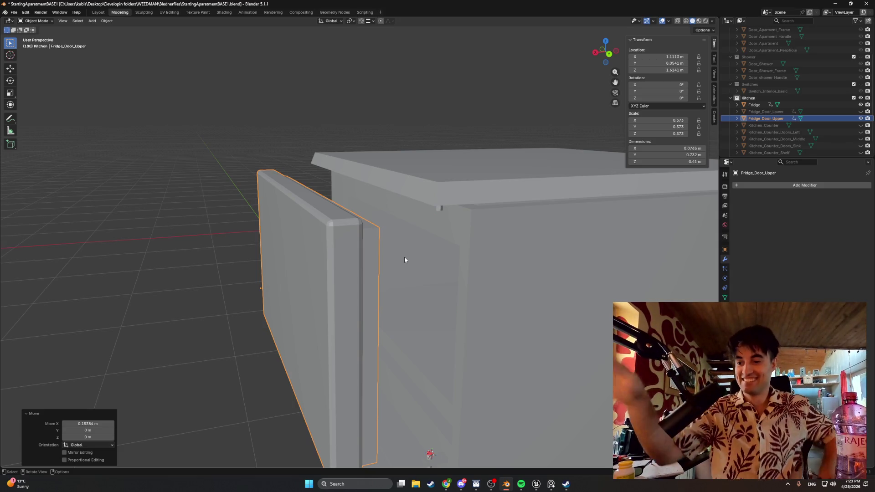
{"action": "mouse_move", "coordinate": [412, 258]}
{"action": "middle_mouse_down"}
{"action": "mouse_move", "coordinate": [413, 297]}
{"action": "mouse_move", "coordinate": [219, 249]}
{"action": "middle_mouse_up"}
In Edit Mode, select the upper door's vertical edge loop and move it 0.335 m along Y
{"action": "key", "text": "Tab"}
{"action": "key", "text": "alt+a"}
{"action": "key", "text": "2"}
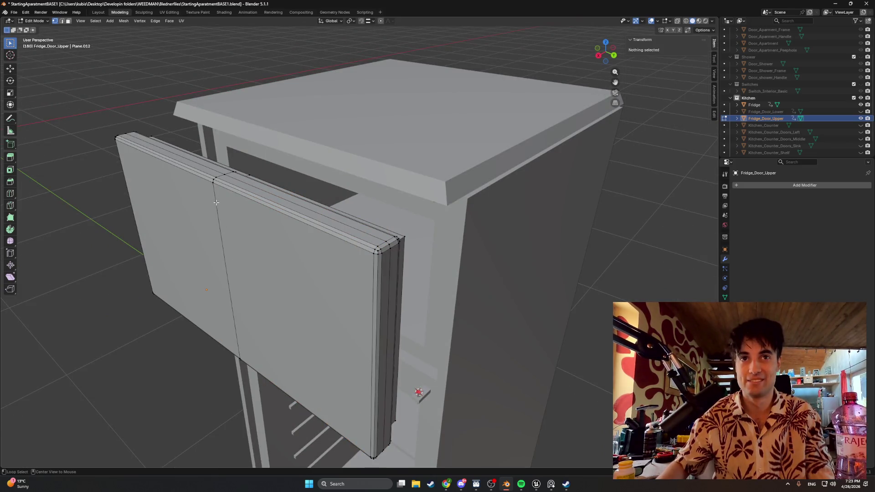
{"action": "left_click", "coordinate": [225, 195], "text": "alt"}
{"action": "key", "text": "alt+a"}
{"action": "left_click", "coordinate": [214, 205], "text": "alt"}
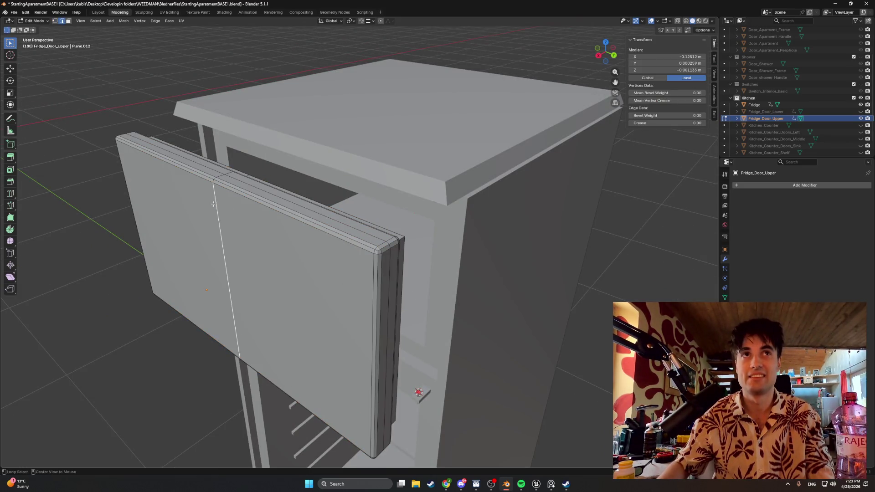
{"action": "left_click", "coordinate": [211, 179], "text": "alt"}
{"action": "middle_click_drag", "start_coordinate": [212, 179], "coordinate": [275, 306], "text": "alt"}
{"action": "key", "text": "g"}
{"action": "key", "text": "y"}
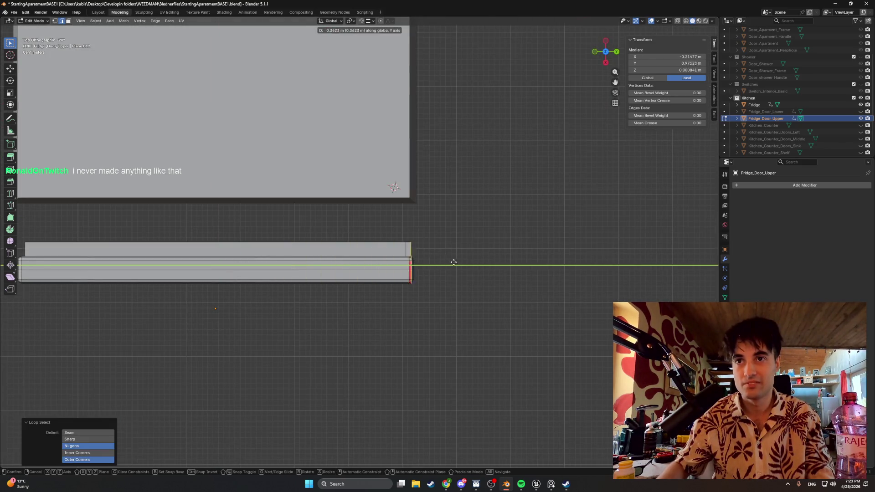
{"action": "left_click", "coordinate": [441, 263]}
{"action": "mouse_move", "coordinate": [441, 262]}
{"action": "middle_mouse_down"}
{"action": "mouse_move", "coordinate": [327, 245]}
{"action": "mouse_move", "coordinate": [289, 215]}
{"action": "mouse_move", "coordinate": [244, 235]}
{"action": "mouse_move", "coordinate": [313, 244]}
{"action": "middle_mouse_up"}
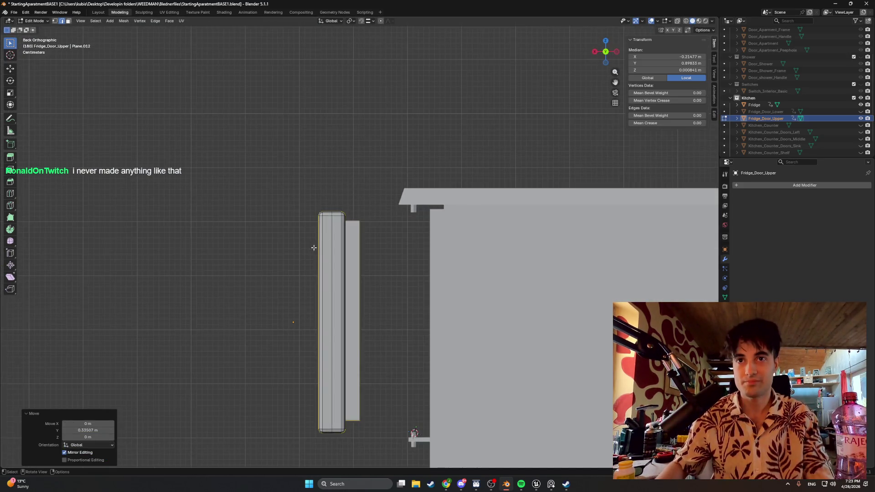
{"action": "scroll", "coordinate": [316, 253], "scroll_direction": "up", "scroll_amount": 2}
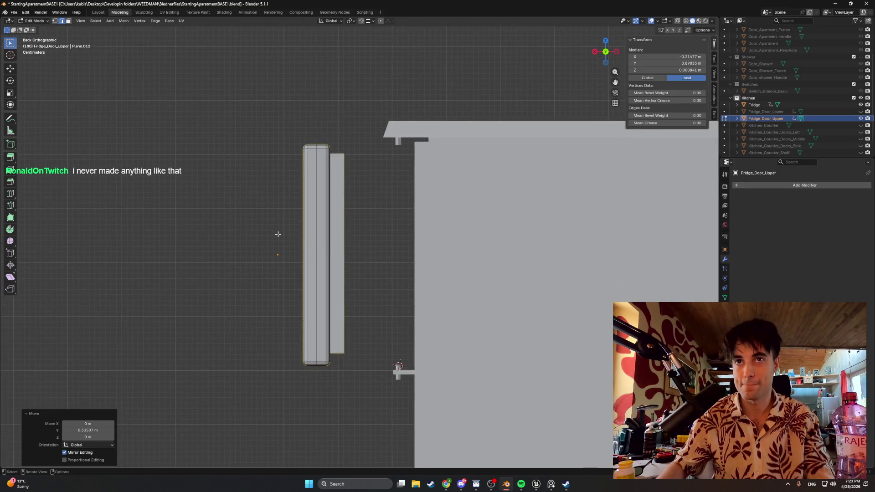
Back in Object Mode, slide the upper door along X to 0.95896 m
{"action": "key", "text": "Tab"}
{"action": "key", "text": "g"}
{"action": "key", "text": "x"}
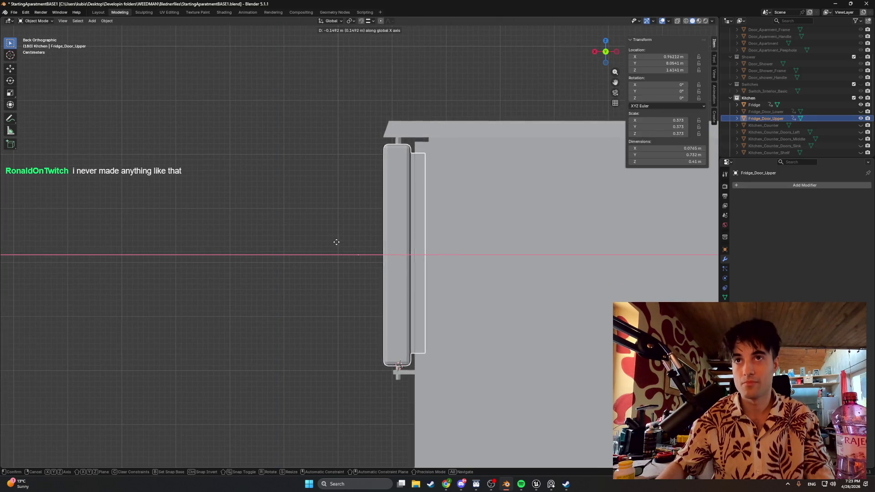
{"action": "left_click", "coordinate": [338, 241]}
Nudge the upper door slightly along the X axis
{"action": "scroll", "coordinate": [410, 191], "scroll_direction": "up", "scroll_amount": 3}
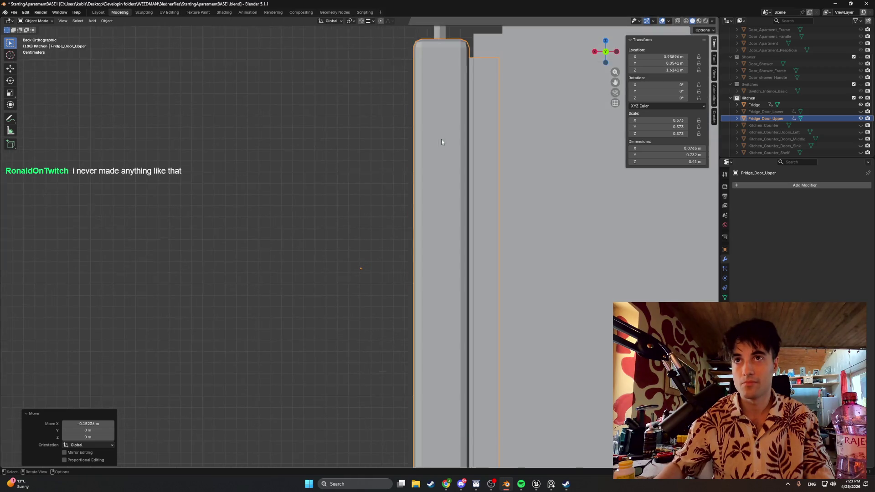
{"action": "scroll", "coordinate": [424, 225], "scroll_direction": "up", "scroll_amount": 6}
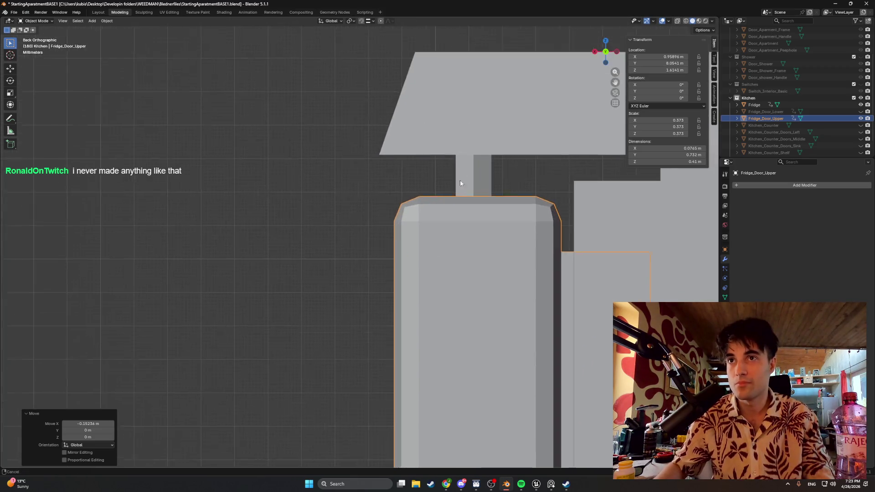
{"action": "key", "text": "g"}
{"action": "key", "text": "x"}
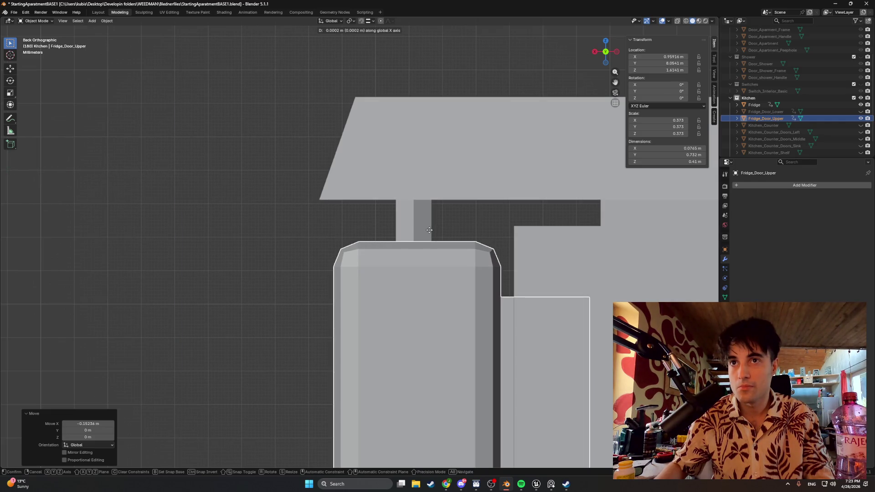
{"action": "left_click", "coordinate": [429, 230]}
Switch the viewport to wireframe and orbit around the door frame
{"action": "scroll", "coordinate": [412, 319], "scroll_direction": "down", "scroll_amount": 3}
{"action": "key", "text": "z"}
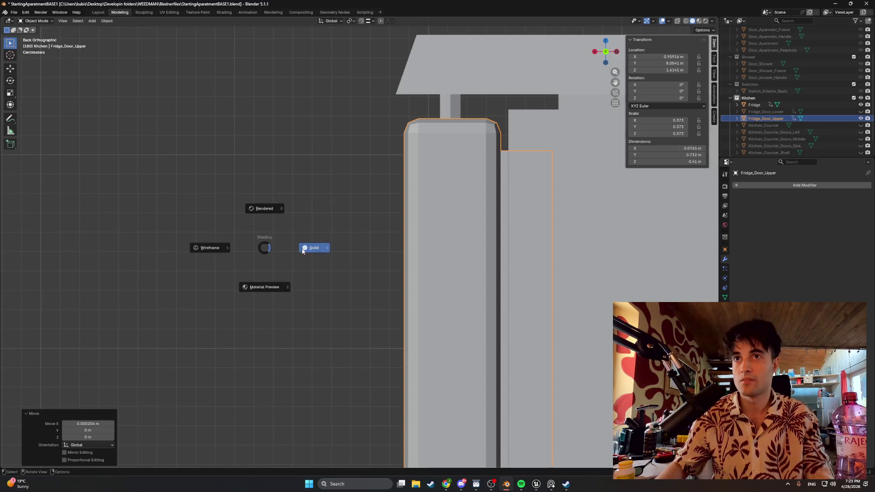
{"action": "left_click", "coordinate": [302, 251]}
{"action": "key", "text": "shift+z"}
{"action": "mouse_move", "coordinate": [346, 302]}
{"action": "middle_mouse_down"}
{"action": "mouse_move", "coordinate": [414, 294]}
{"action": "mouse_move", "coordinate": [400, 189]}
{"action": "middle_mouse_up"}
{"action": "scroll", "coordinate": [410, 273], "scroll_direction": "down", "scroll_amount": 8}
{"action": "mouse_move", "coordinate": [416, 313]}
{"action": "middle_mouse_down"}
{"action": "mouse_move", "coordinate": [392, 291]}
{"action": "mouse_move", "coordinate": [399, 281]}
{"action": "middle_mouse_up"}
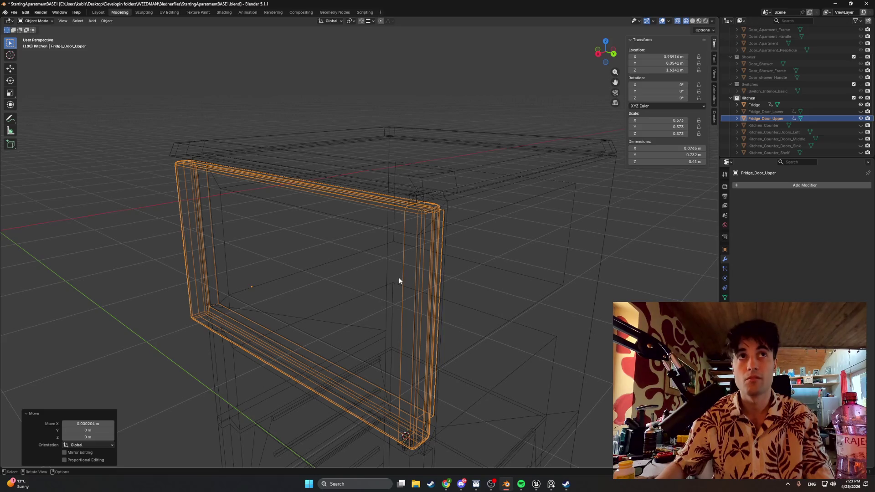
Hide the fridge body, enter Edit Mode on the upper door, then unhide the body
{"action": "left_click", "coordinate": [399, 281]}
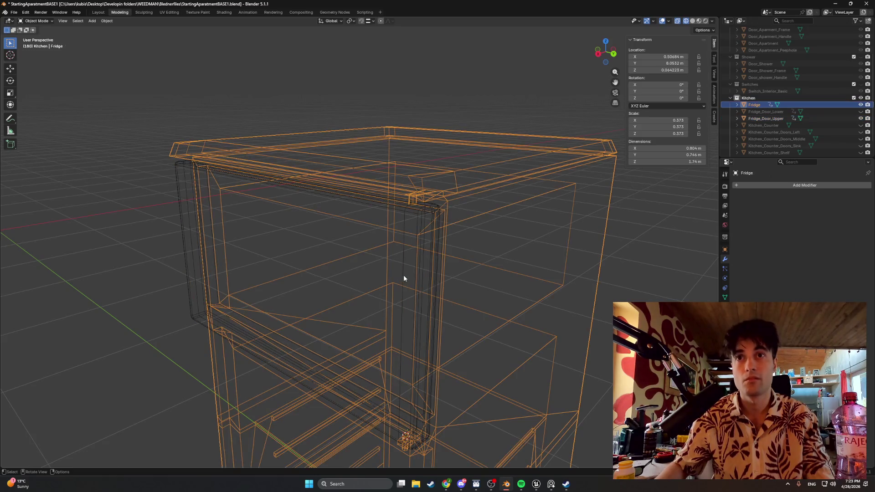
{"action": "left_click", "coordinate": [860, 106]}
{"action": "scroll", "coordinate": [433, 272], "scroll_direction": "up", "scroll_amount": 2}
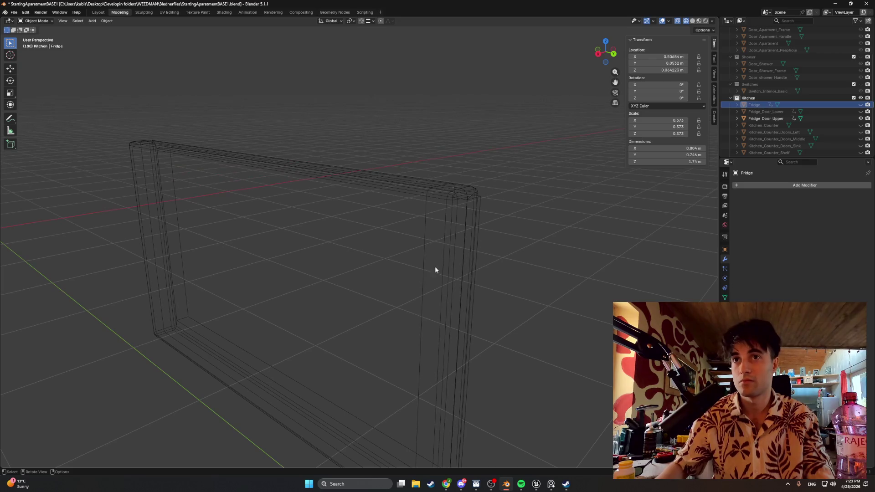
{"action": "left_click", "coordinate": [422, 251]}
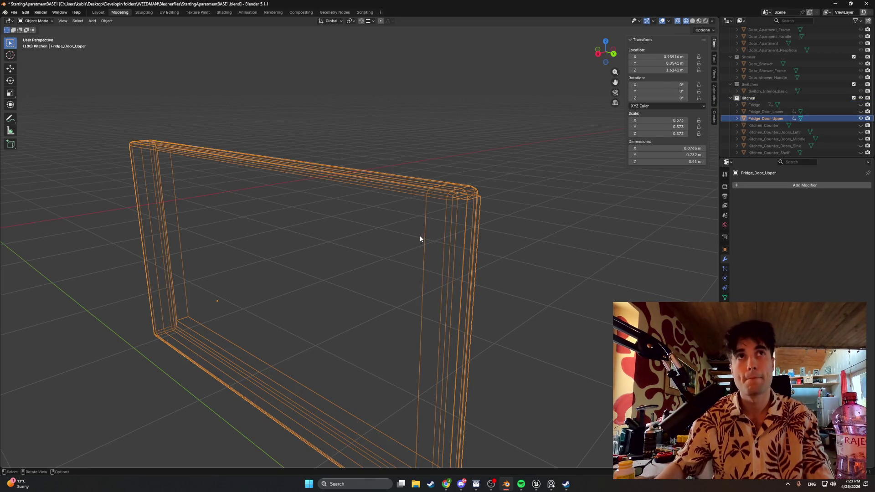
{"action": "key", "text": "Tab"}
{"action": "mouse_move", "coordinate": [435, 249]}
{"action": "middle_mouse_down", "text": "alt"}
{"action": "mouse_move", "coordinate": [406, 217]}
{"action": "mouse_move", "coordinate": [408, 235]}
{"action": "middle_mouse_up", "text": "alt"}
{"action": "scroll", "coordinate": [414, 197], "scroll_direction": "up", "scroll_amount": 4}
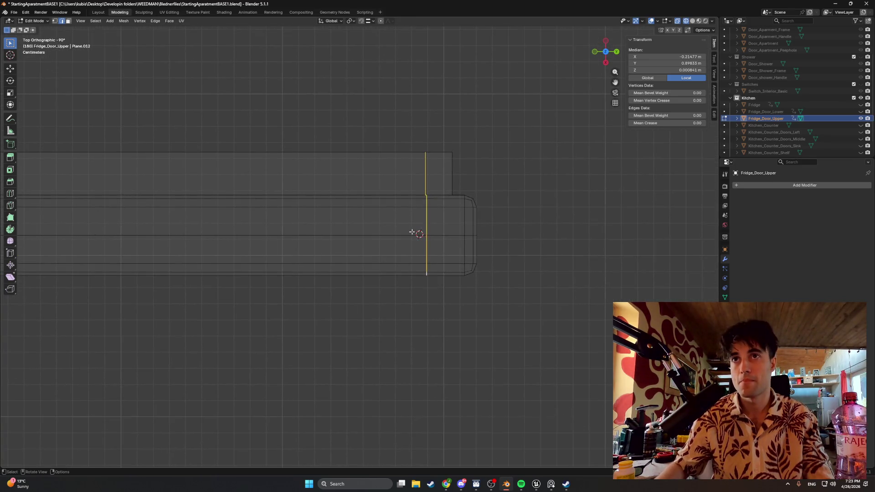
{"action": "left_click", "coordinate": [861, 105]}
{"action": "scroll", "coordinate": [482, 209], "scroll_direction": "up", "scroll_amount": 4}
Move the selected door edge along Y to line up with the fridge body
{"action": "middle_click_drag", "start_coordinate": [500, 181], "coordinate": [466, 227], "text": "shift"}
{"action": "key", "text": "g"}
{"action": "key", "text": "y"}
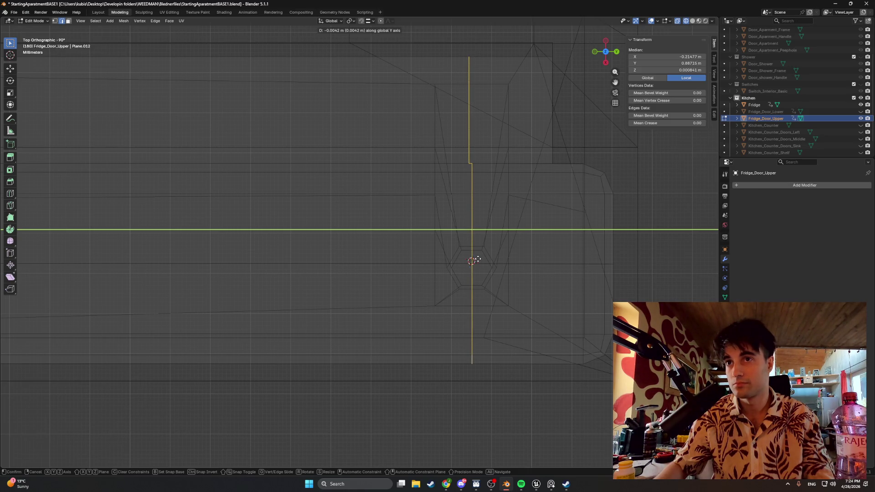
{"action": "left_click", "coordinate": [477, 259]}
In Object Mode, nudge the upper door 0.000936 m along X to X 0.9601 m
{"action": "key", "text": "Tab"}
{"action": "key", "text": "g"}
{"action": "key", "text": "x"}
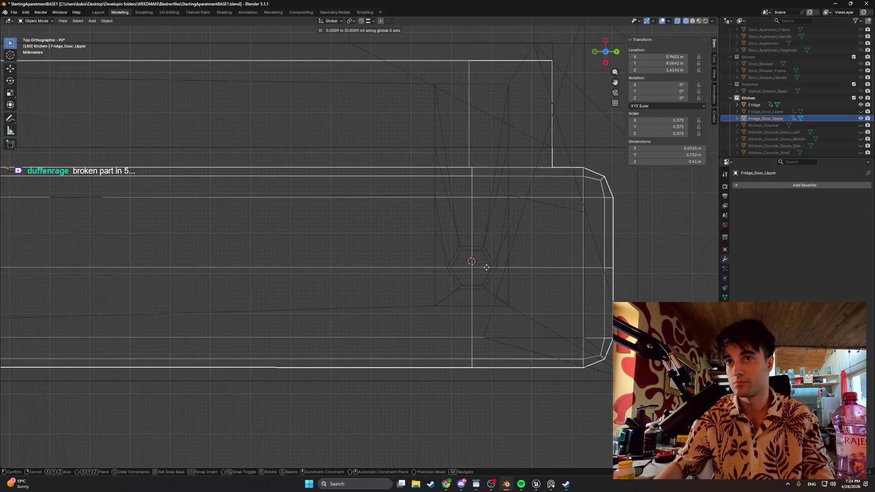
{"action": "left_click", "coordinate": [486, 268]}
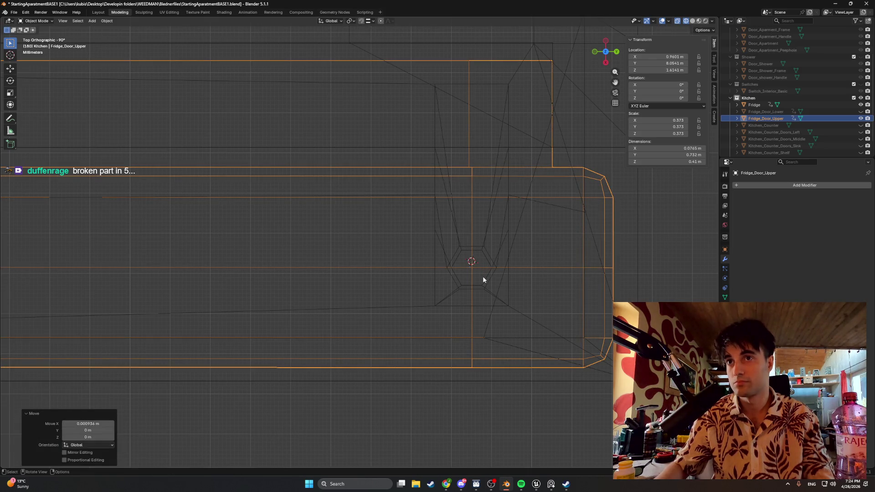
{"action": "mouse_move", "coordinate": [474, 283]}
{"action": "middle_mouse_down"}
{"action": "mouse_move", "coordinate": [467, 258]}
{"action": "mouse_move", "coordinate": [438, 234]}
{"action": "mouse_move", "coordinate": [413, 237]}
{"action": "mouse_move", "coordinate": [396, 220]}
{"action": "mouse_move", "coordinate": [403, 241]}
{"action": "mouse_move", "coordinate": [398, 285]}
{"action": "mouse_move", "coordinate": [389, 199]}
{"action": "mouse_move", "coordinate": [379, 288]}
{"action": "mouse_move", "coordinate": [402, 312]}
{"action": "mouse_move", "coordinate": [379, 190]}
{"action": "mouse_move", "coordinate": [379, 244]}
{"action": "mouse_move", "coordinate": [367, 251]}
{"action": "mouse_move", "coordinate": [355, 302]}
{"action": "middle_mouse_up"}
{"action": "key", "text": "Tab"}
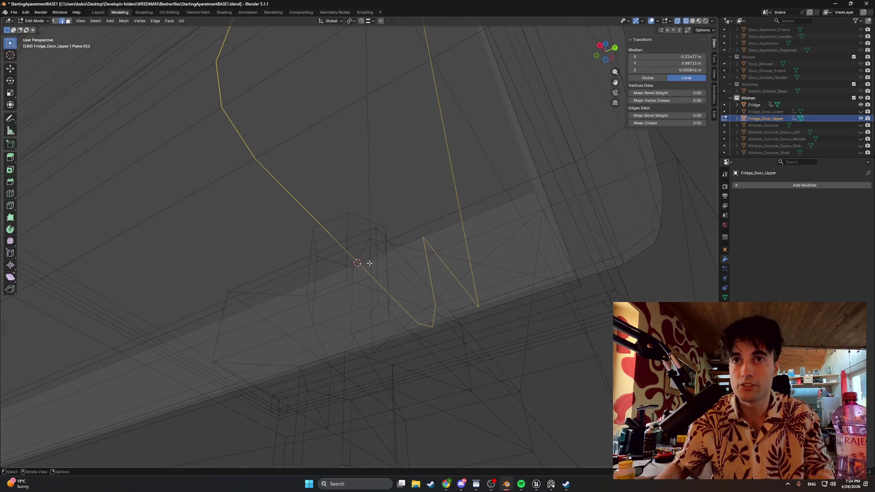
{"action": "middle_click_drag", "start_coordinate": [369, 263], "coordinate": [372, 257]}
{"action": "key", "text": "Tab"}
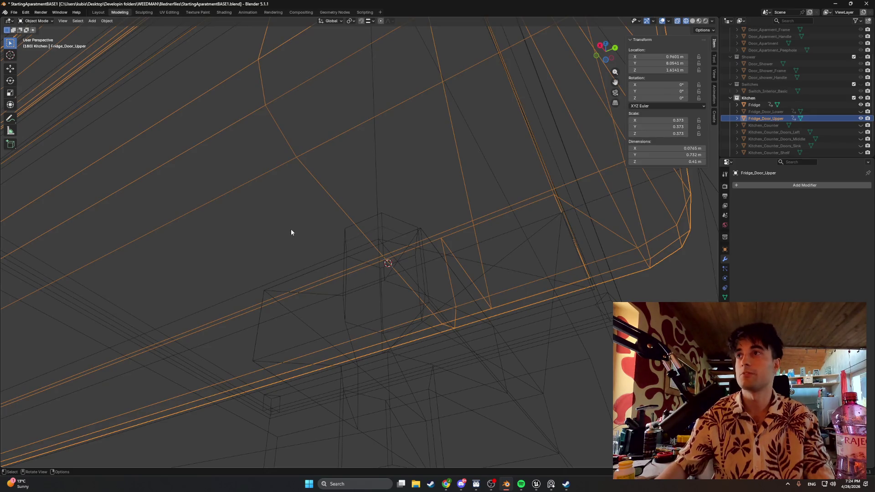
Set the upper door's origin to the 3D cursor at its hinge corner
{"action": "right_click", "coordinate": [291, 230]}
{"action": "mouse_move", "coordinate": [288, 229]}
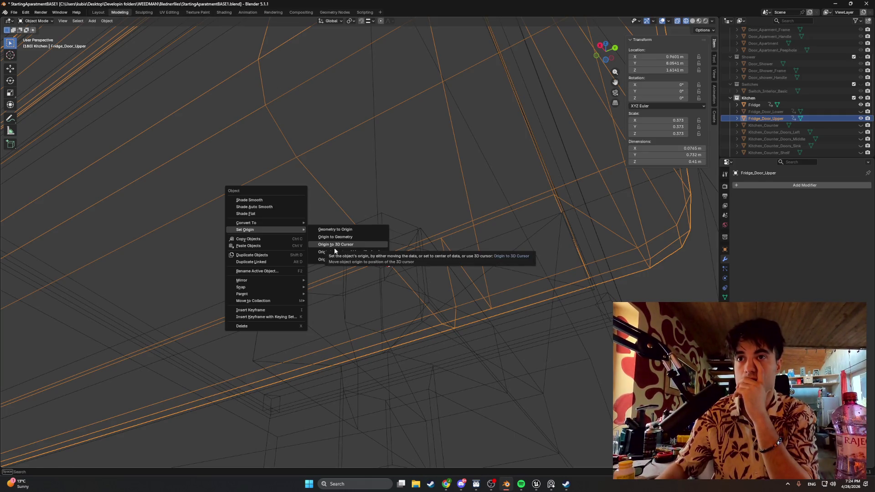
{"action": "left_click", "coordinate": [334, 249]}
{"action": "mouse_move", "coordinate": [337, 266]}
{"action": "middle_mouse_down"}
{"action": "mouse_move", "coordinate": [307, 262]}
{"action": "mouse_move", "coordinate": [331, 286]}
{"action": "middle_mouse_up"}
Switch to solid shading and test-rotate the door around X, Y and Z, then cancel
{"action": "key", "text": "z"}
{"action": "left_click", "coordinate": [485, 280]}
{"action": "middle_click_drag", "start_coordinate": [485, 280], "coordinate": [401, 286]}
{"action": "key", "text": "r"}
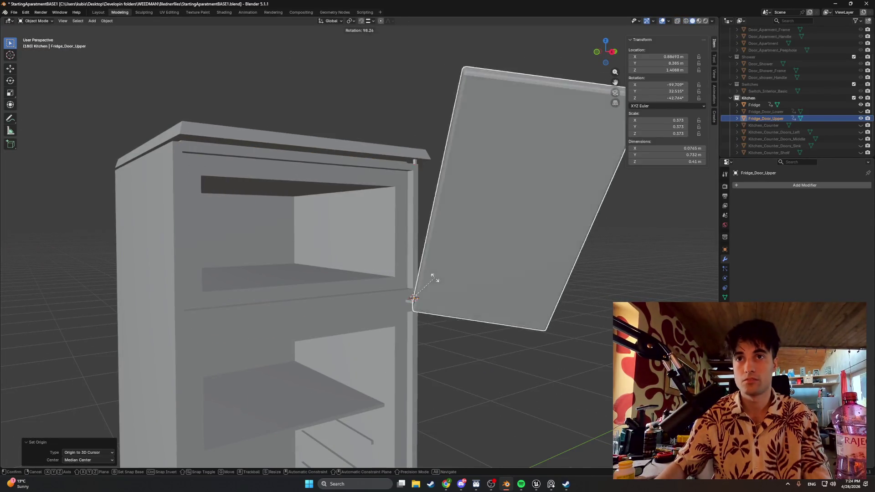
{"action": "key", "text": "x"}
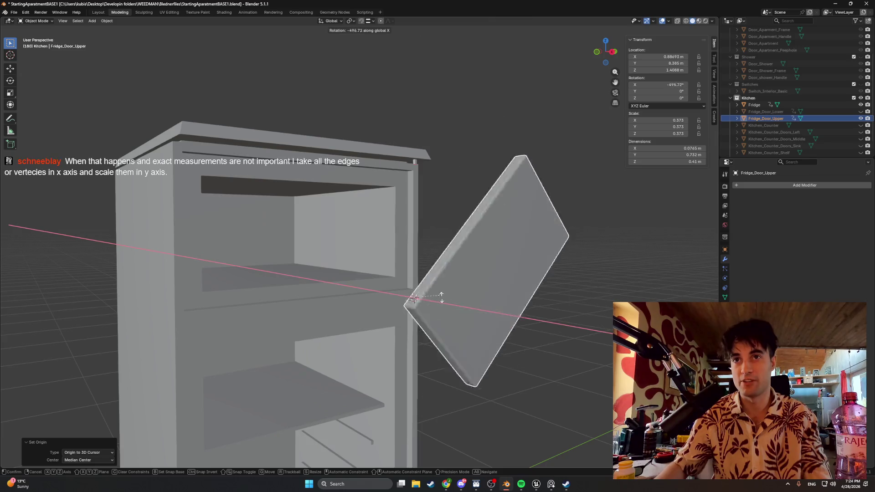
{"action": "key", "text": "y"}
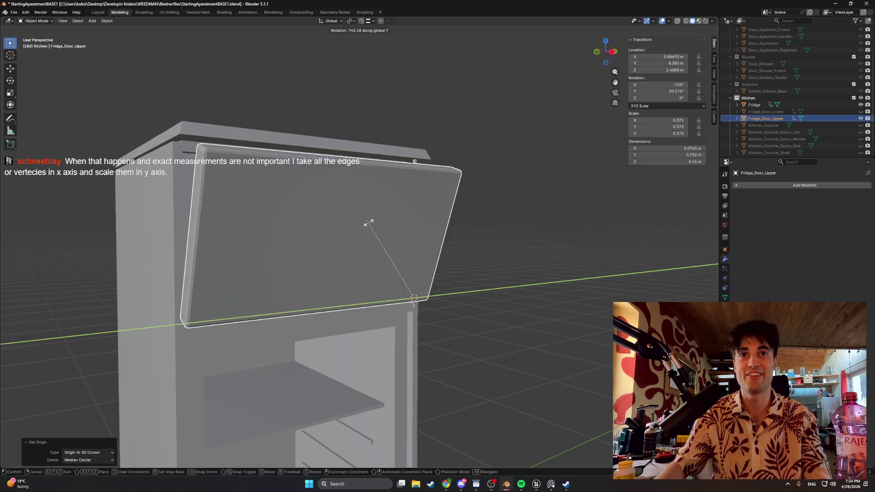
{"action": "key", "text": "z"}
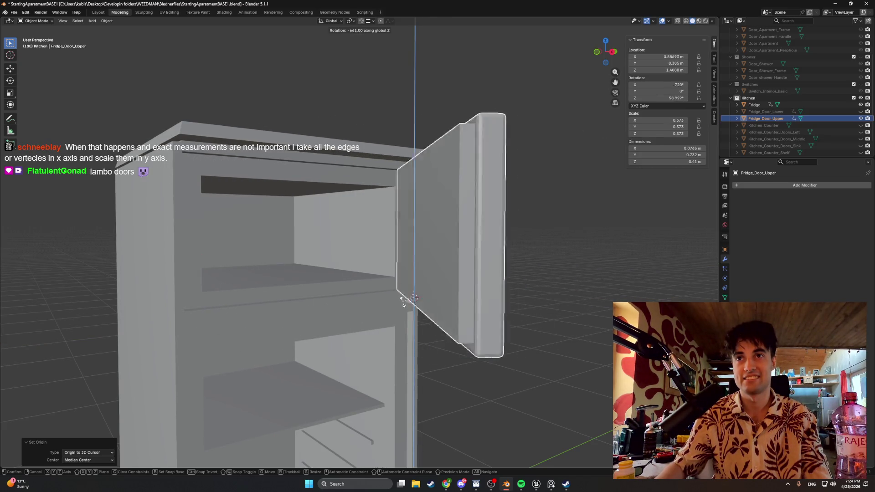
{"action": "key", "text": "Escape"}
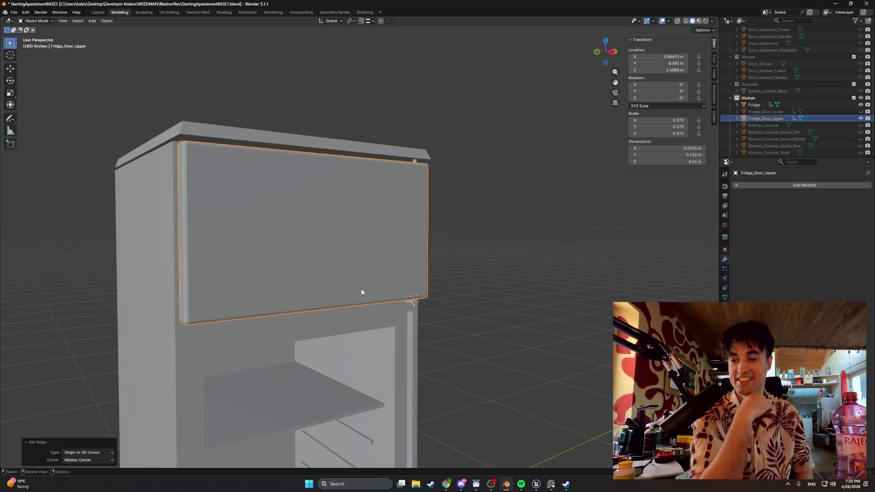
{"action": "mouse_move", "coordinate": [362, 292]}
{"action": "middle_mouse_down"}
{"action": "mouse_move", "coordinate": [261, 238]}
{"action": "mouse_move", "coordinate": [293, 245]}
{"action": "mouse_move", "coordinate": [315, 234]}
{"action": "middle_mouse_up"}
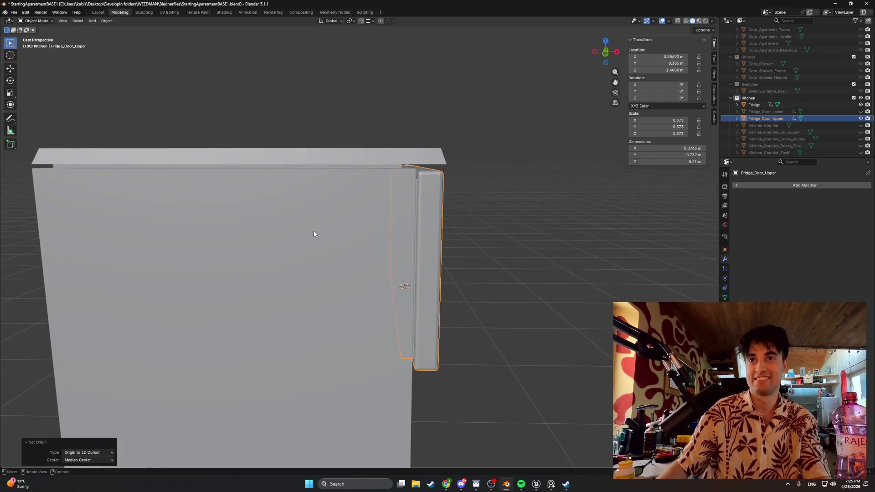
Switch to wireframe shading and hide the fridge body
{"action": "mouse_move", "coordinate": [450, 210]}
{"action": "middle_mouse_down"}
{"action": "mouse_move", "coordinate": [392, 203]}
{"action": "mouse_move", "coordinate": [408, 170]}
{"action": "mouse_move", "coordinate": [455, 164]}
{"action": "middle_mouse_up"}
{"action": "key", "text": "z"}
{"action": "left_click", "coordinate": [384, 213]}
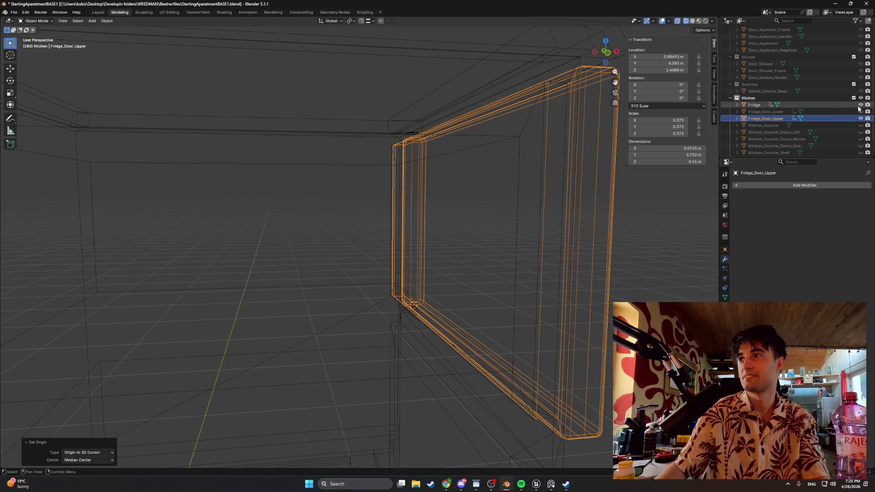
{"action": "mouse_move", "coordinate": [538, 201]}
{"action": "middle_mouse_down"}
{"action": "mouse_move", "coordinate": [346, 195]}
{"action": "mouse_move", "coordinate": [385, 266]}
{"action": "mouse_move", "coordinate": [397, 262]}
{"action": "middle_mouse_up"}
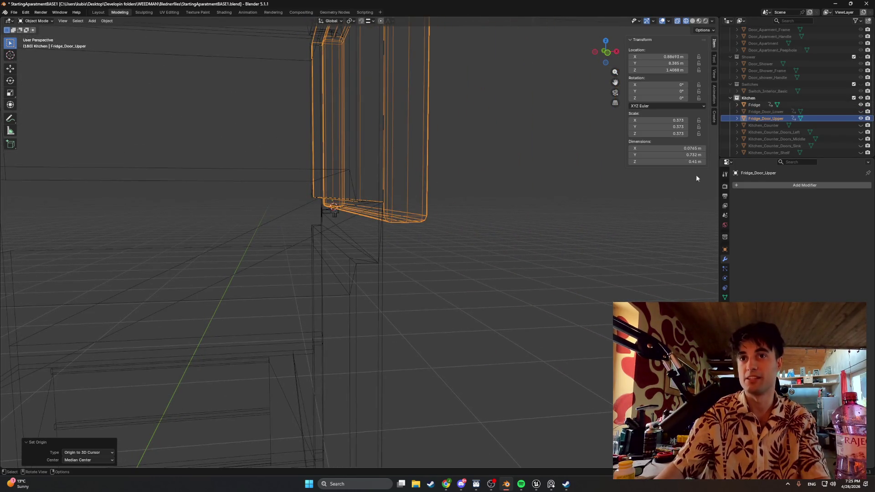
{"action": "left_click", "coordinate": [860, 104]}
{"action": "scroll", "coordinate": [274, 151], "scroll_direction": "up", "scroll_amount": 5}
Return to solid shading and enter Edit Mode on Fridge_Door_Upper
{"action": "mouse_move", "coordinate": [274, 151]}
{"action": "middle_mouse_down"}
{"action": "mouse_move", "coordinate": [395, 175]}
{"action": "mouse_move", "coordinate": [406, 190]}
{"action": "mouse_move", "coordinate": [428, 182]}
{"action": "mouse_move", "coordinate": [442, 142]}
{"action": "middle_mouse_up"}
{"action": "key", "text": "shift+z"}
{"action": "scroll", "coordinate": [395, 175], "scroll_direction": "down", "scroll_amount": 5}
{"action": "key", "text": "Tab"}
{"action": "scroll", "coordinate": [383, 191], "scroll_direction": "up", "scroll_amount": 3}
Change the snapping target and move the inset's corner vertex along Y
{"action": "scroll", "coordinate": [336, 183], "scroll_direction": "up", "scroll_amount": 5}
{"action": "middle_click_drag", "start_coordinate": [336, 184], "coordinate": [360, 196]}
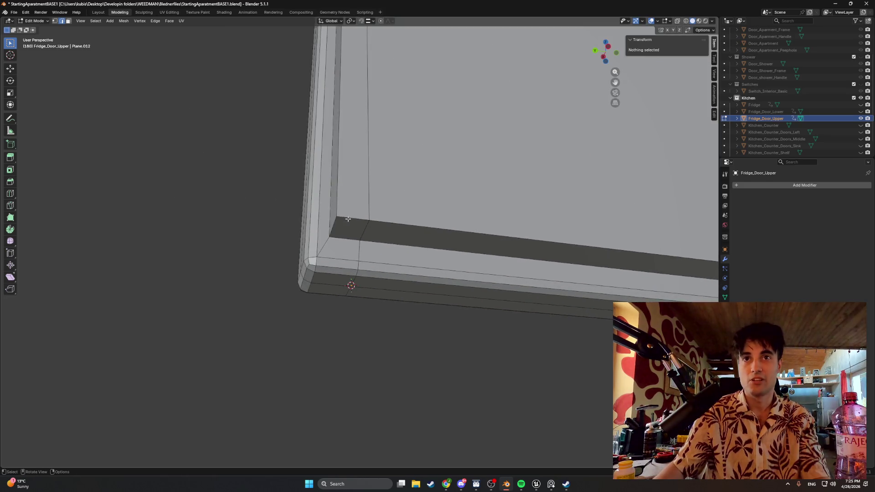
{"action": "scroll", "coordinate": [371, 204], "scroll_direction": "up", "scroll_amount": 2}
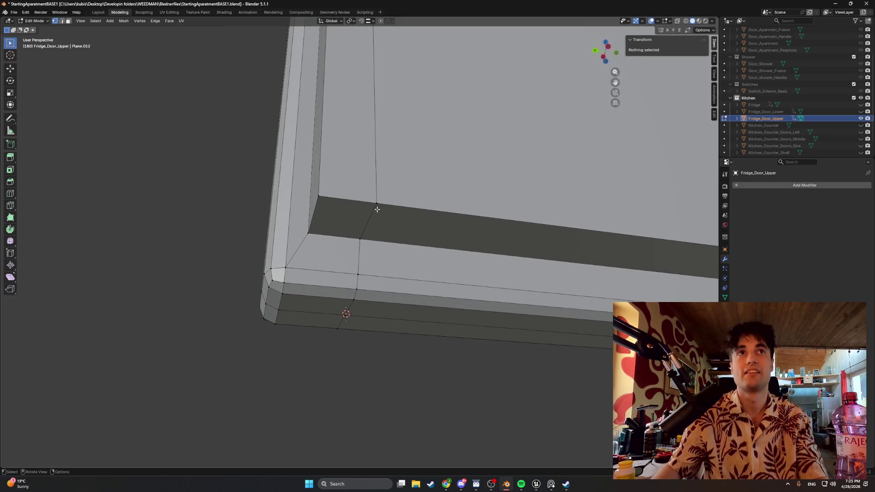
{"action": "left_click", "coordinate": [377, 209]}
{"action": "key", "text": "g"}
{"action": "key", "text": "y"}
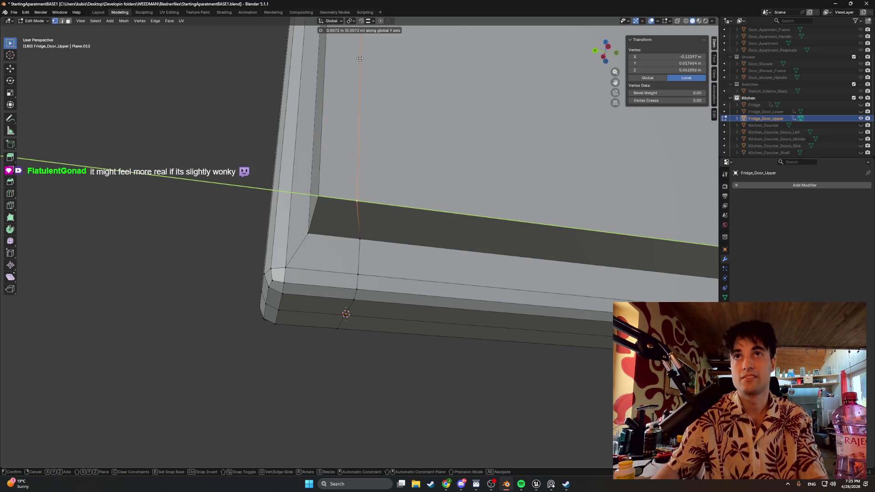
{"action": "right_click", "coordinate": [370, 114]}
{"action": "left_click", "coordinate": [373, 21]}
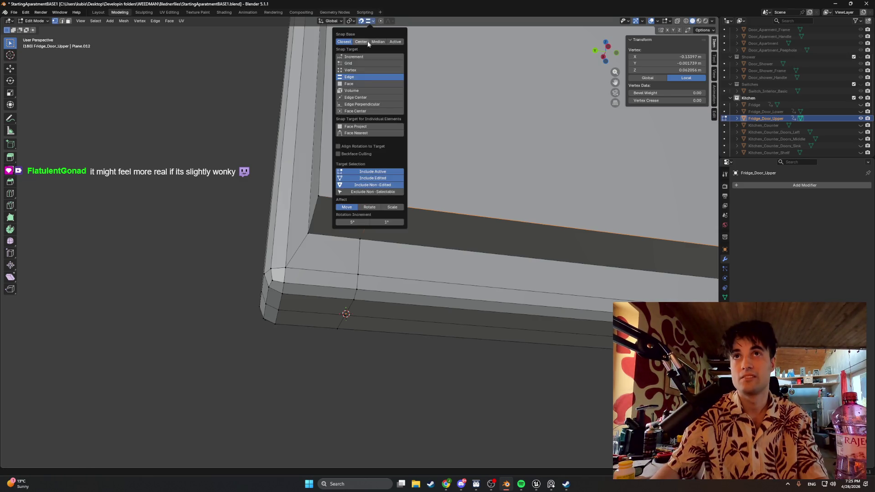
{"action": "left_click", "coordinate": [349, 109]}
{"action": "key", "text": "g"}
{"action": "key", "text": "y"}
{"action": "left_click", "coordinate": [283, 190]}
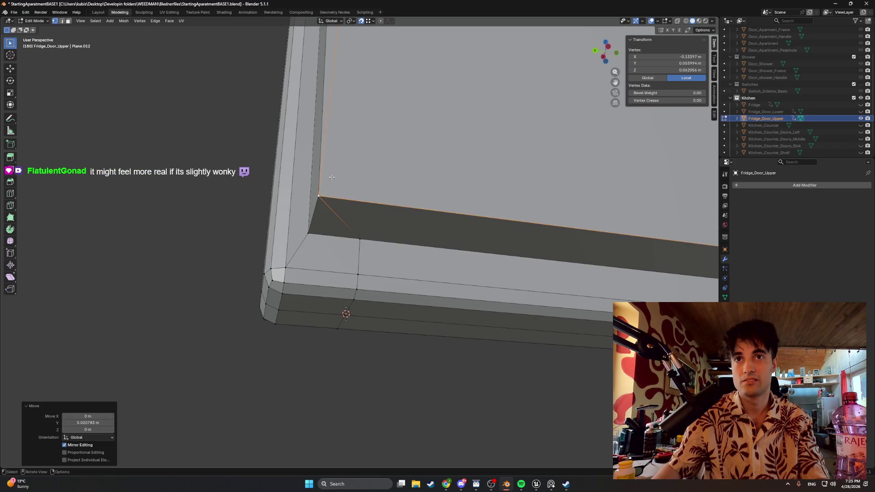
Move the top vertex of the inset's vertical edge along Y
{"action": "scroll", "coordinate": [343, 284], "scroll_direction": "up", "scroll_amount": 5}
{"action": "mouse_move", "coordinate": [342, 283]}
{"action": "middle_mouse_down"}
{"action": "mouse_move", "coordinate": [366, 179]}
{"action": "mouse_move", "coordinate": [355, 86]}
{"action": "mouse_move", "coordinate": [346, 150]}
{"action": "middle_mouse_up"}
{"action": "mouse_move", "coordinate": [333, 86]}
{"action": "middle_mouse_down"}
{"action": "mouse_move", "coordinate": [350, 129]}
{"action": "mouse_move", "coordinate": [340, 153]}
{"action": "mouse_move", "coordinate": [342, 137]}
{"action": "mouse_move", "coordinate": [333, 150]}
{"action": "mouse_move", "coordinate": [325, 143]}
{"action": "middle_mouse_up"}
{"action": "left_click", "coordinate": [349, 128]}
{"action": "key", "text": "g"}
{"action": "key", "text": "y"}
{"action": "left_click", "coordinate": [340, 130]}
In wireframe, merge two pairs of stray vertices At Center
{"action": "key", "text": "z"}
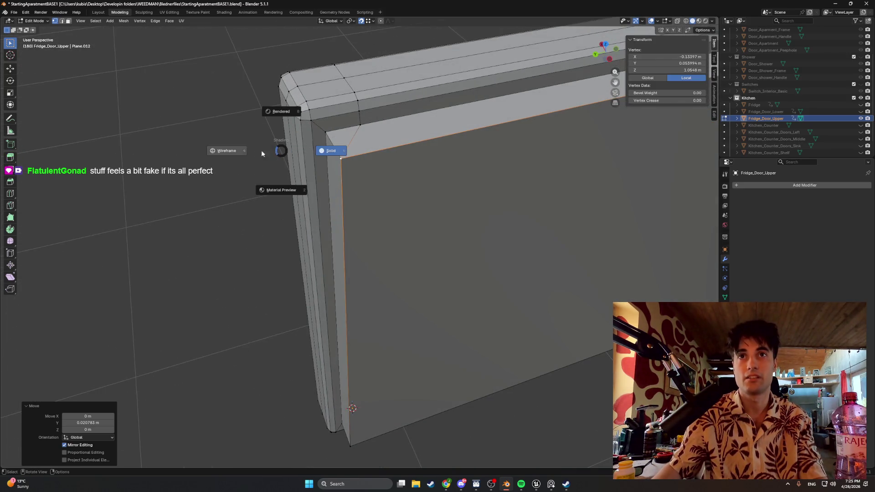
{"action": "left_click", "coordinate": [323, 160]}
{"action": "left_click", "coordinate": [335, 158], "text": "shift"}
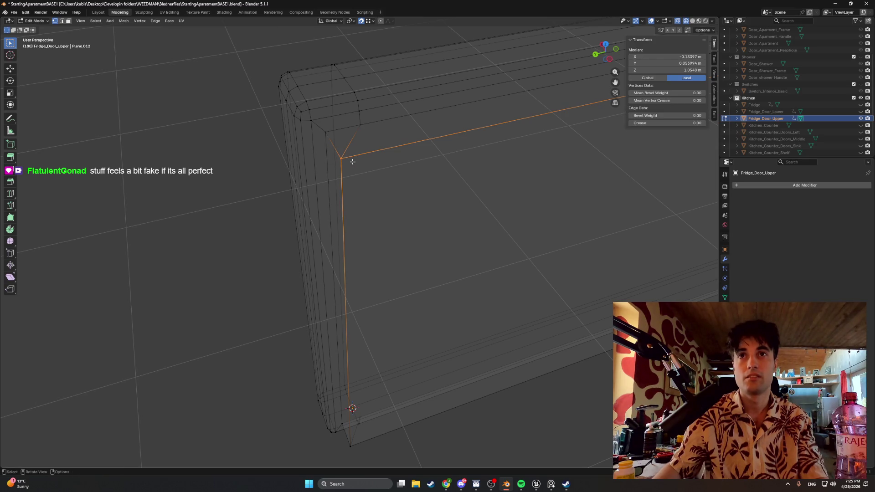
{"action": "key", "text": "m"}
{"action": "mouse_move", "coordinate": [339, 146]}
{"action": "middle_mouse_down"}
{"action": "mouse_move", "coordinate": [377, 152]}
{"action": "mouse_move", "coordinate": [348, 214]}
{"action": "middle_mouse_up"}
{"action": "key", "text": "m"}
{"action": "left_click", "coordinate": [359, 136]}
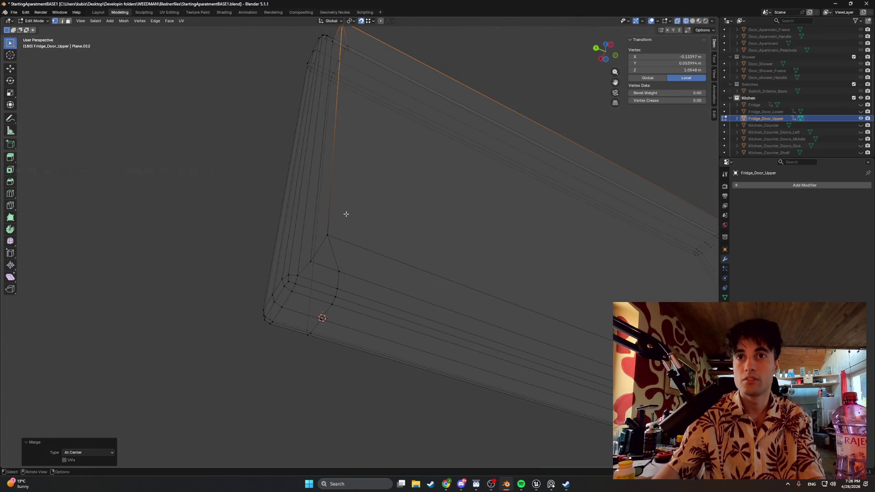
{"action": "left_click", "coordinate": [323, 232], "text": "shift"}
{"action": "key", "text": "m"}
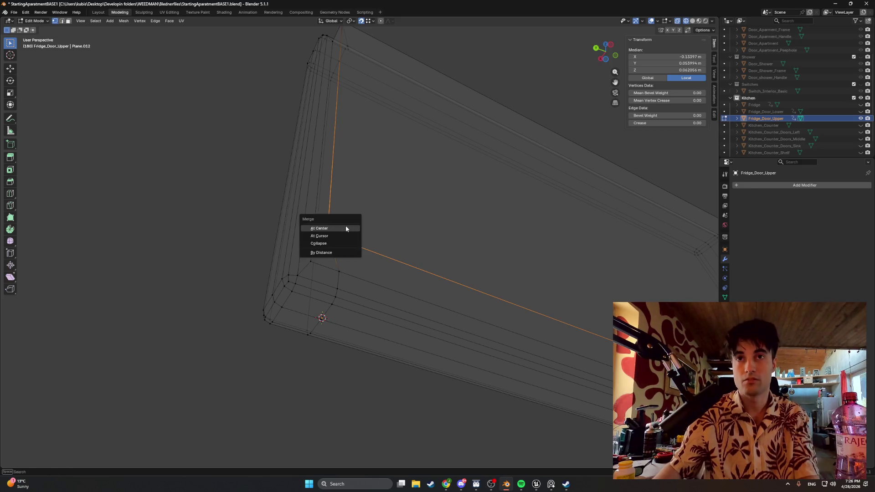
{"action": "left_click", "coordinate": [346, 226]}
Reposition the inset's vertical edge, return to solid shading, and select the door's front face
{"action": "mouse_move", "coordinate": [352, 203]}
{"action": "middle_mouse_down"}
{"action": "mouse_move", "coordinate": [356, 196]}
{"action": "mouse_move", "coordinate": [355, 211]}
{"action": "mouse_move", "coordinate": [396, 227]}
{"action": "mouse_move", "coordinate": [379, 211]}
{"action": "mouse_move", "coordinate": [408, 210]}
{"action": "mouse_move", "coordinate": [402, 203]}
{"action": "middle_mouse_up"}
{"action": "key", "text": "alt+a"}
{"action": "left_click", "coordinate": [341, 197]}
{"action": "key", "text": "g"}
{"action": "left_click", "coordinate": [374, 228]}
{"action": "key", "text": "z"}
{"action": "left_click", "coordinate": [410, 204]}
{"action": "key", "text": "3"}
{"action": "left_click", "coordinate": [417, 225]}
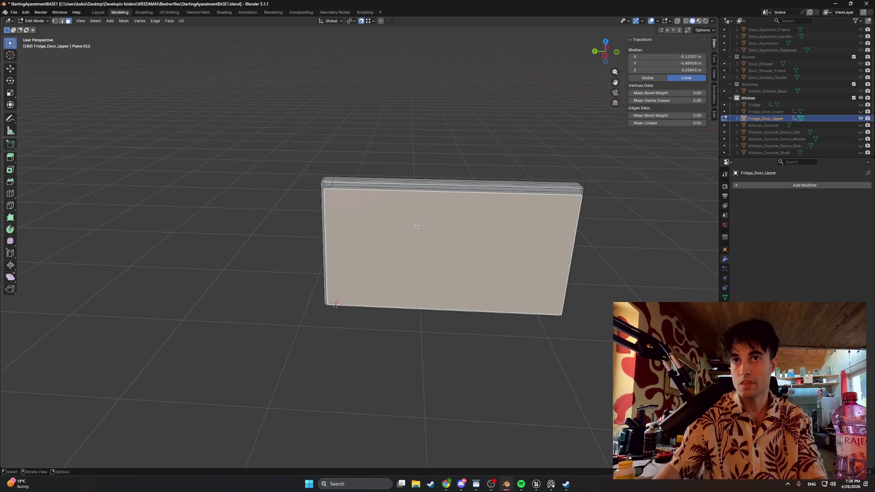
Scale the door's front face down to 0.970
{"action": "key", "text": "s"}
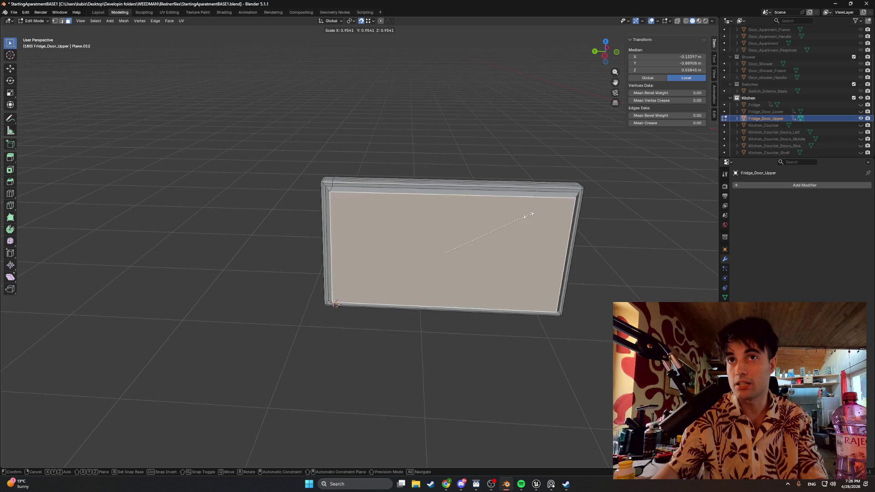
{"action": "left_click", "coordinate": [530, 215]}
{"action": "middle_click_drag", "start_coordinate": [529, 215], "coordinate": [441, 222], "text": "alt"}
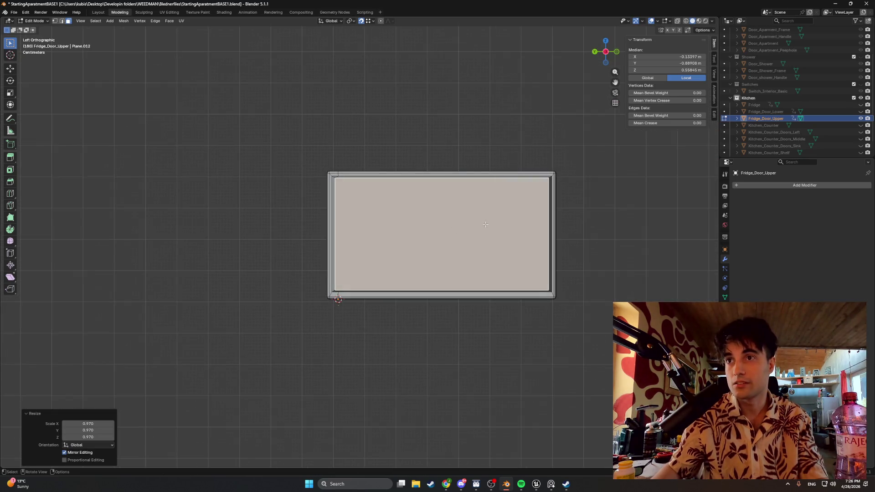
{"action": "middle_click_drag", "start_coordinate": [528, 210], "coordinate": [472, 216], "text": "shift"}
{"action": "scroll", "coordinate": [512, 207], "scroll_direction": "up", "scroll_amount": 1}
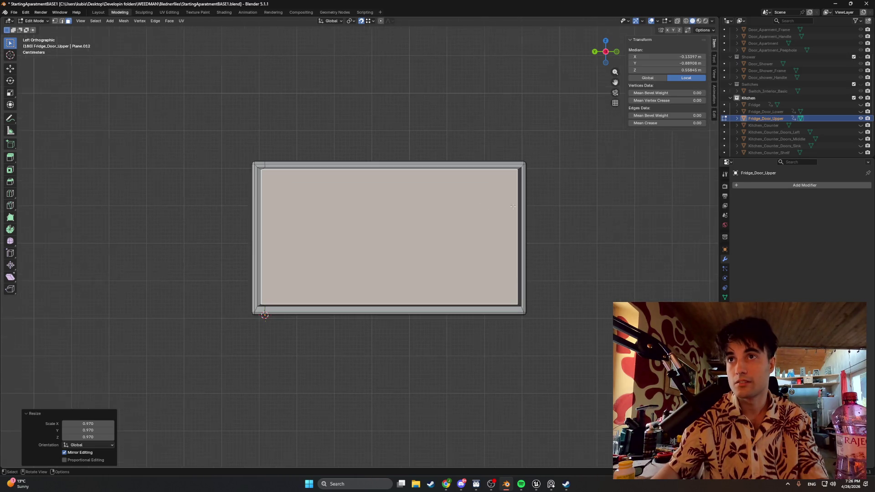
Rescale the inset panel to 0.992 and inspect it from the front in see-through wireframe
{"action": "key", "text": "s"}
{"action": "key", "text": "y"}
{"action": "key", "text": "Escape"}
{"action": "key", "text": "s"}
{"action": "left_click", "coordinate": [546, 189]}
{"action": "mouse_move", "coordinate": [546, 189]}
{"action": "middle_mouse_down"}
{"action": "mouse_move", "coordinate": [480, 207]}
{"action": "mouse_move", "coordinate": [595, 196]}
{"action": "mouse_move", "coordinate": [402, 216]}
{"action": "mouse_move", "coordinate": [276, 208]}
{"action": "middle_mouse_up"}
{"action": "scroll", "coordinate": [368, 212], "scroll_direction": "down", "scroll_amount": 2}
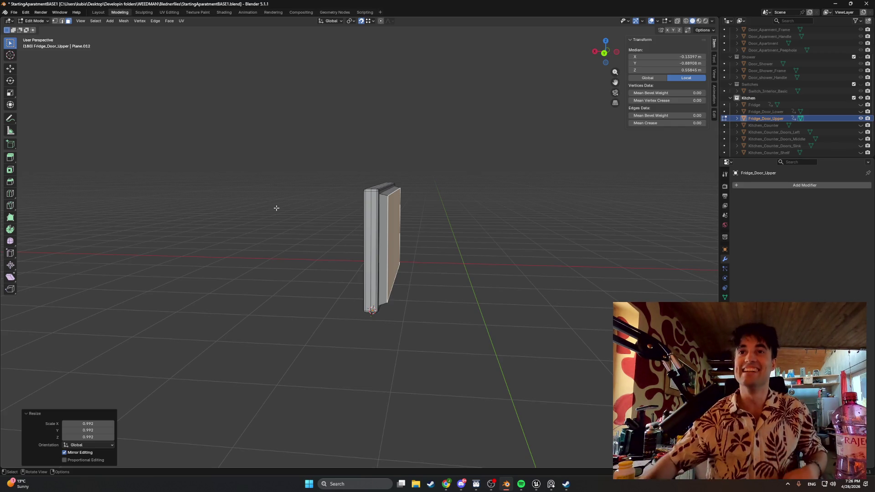
{"action": "mouse_move", "coordinate": [276, 208]}
{"action": "middle_mouse_down"}
{"action": "mouse_move", "coordinate": [386, 199]}
{"action": "mouse_move", "coordinate": [339, 201]}
{"action": "mouse_move", "coordinate": [353, 197]}
{"action": "mouse_move", "coordinate": [442, 200]}
{"action": "middle_mouse_up"}
{"action": "key", "text": "z"}
{"action": "key", "text": "z"}
{"action": "left_click", "coordinate": [345, 201]}
Return to solid shading and unhide the Fridge body beside the upper door
{"action": "left_click", "coordinate": [392, 201]}
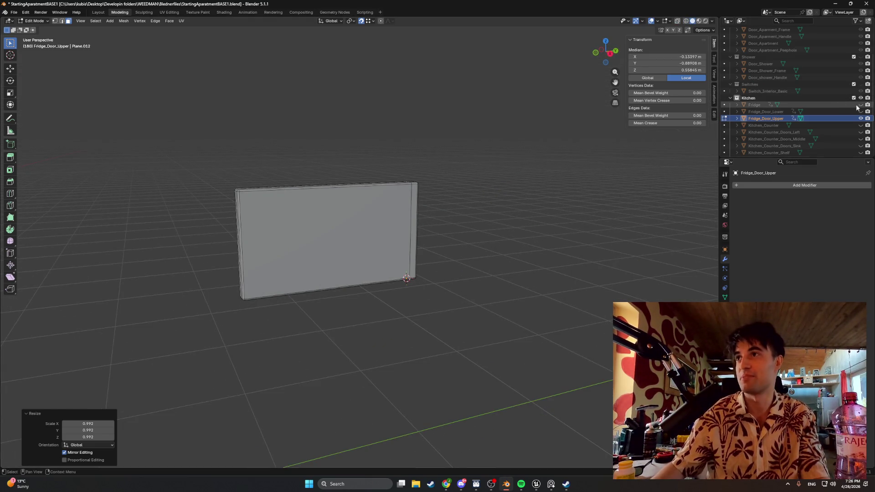
{"action": "left_click", "coordinate": [860, 105]}
{"action": "mouse_move", "coordinate": [346, 205]}
{"action": "middle_mouse_down"}
{"action": "mouse_move", "coordinate": [297, 213]}
{"action": "mouse_move", "coordinate": [230, 135]}
{"action": "mouse_move", "coordinate": [293, 136]}
{"action": "mouse_move", "coordinate": [219, 146]}
{"action": "mouse_move", "coordinate": [197, 180]}
{"action": "mouse_move", "coordinate": [279, 284]}
{"action": "mouse_move", "coordinate": [268, 233]}
{"action": "middle_mouse_up"}
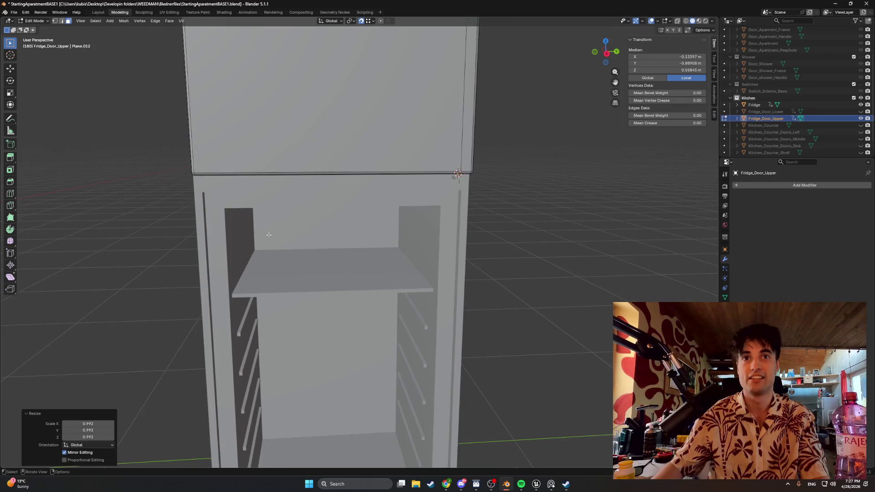
{"action": "scroll", "coordinate": [315, 199], "scroll_direction": "up", "scroll_amount": 5}
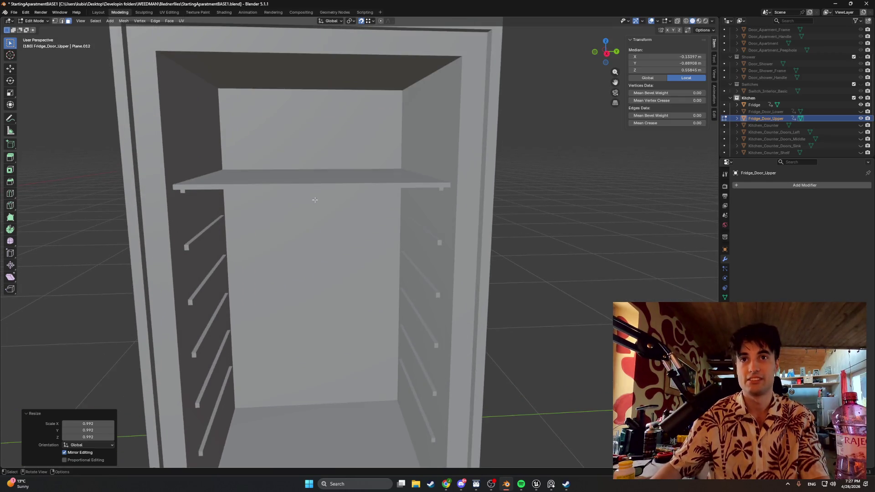
Deselect the door mesh, inspect the fridge interior, and return to Object Mode
{"action": "key", "text": "alt+a"}
{"action": "scroll", "coordinate": [325, 170], "scroll_direction": "up", "scroll_amount": 3}
{"action": "key", "text": "grave"}
{"action": "left_click", "coordinate": [342, 152]}
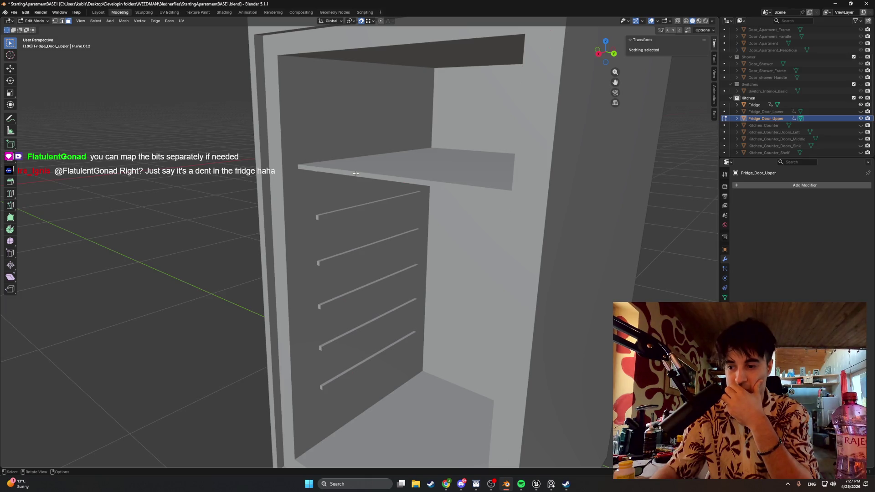
{"action": "mouse_move", "coordinate": [371, 159]}
{"action": "middle_mouse_down"}
{"action": "mouse_move", "coordinate": [408, 164]}
{"action": "mouse_move", "coordinate": [401, 157]}
{"action": "middle_mouse_up"}
{"action": "scroll", "coordinate": [402, 157], "scroll_direction": "down", "scroll_amount": 5}
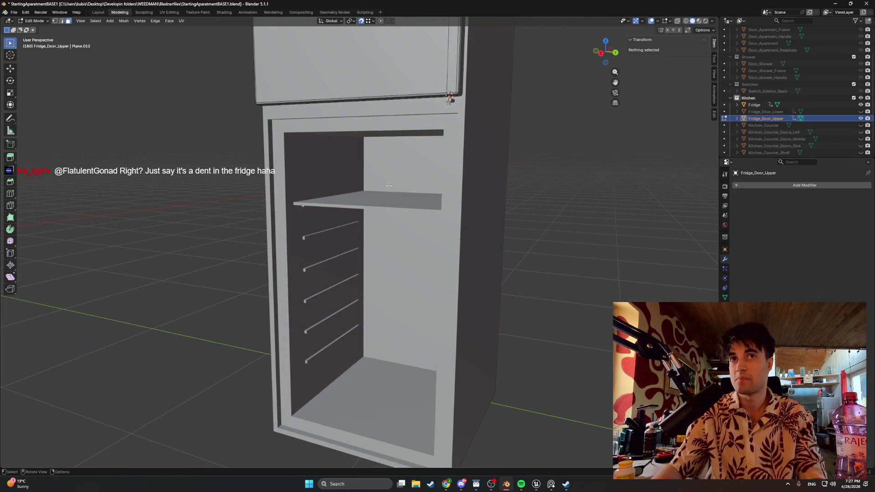
{"action": "middle_click_drag", "start_coordinate": [395, 178], "coordinate": [404, 178]}
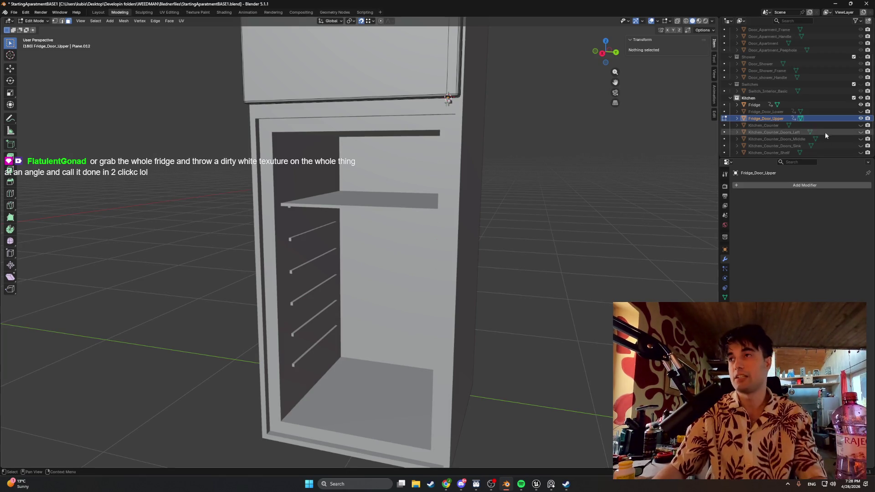
{"action": "key", "text": "Tab"}
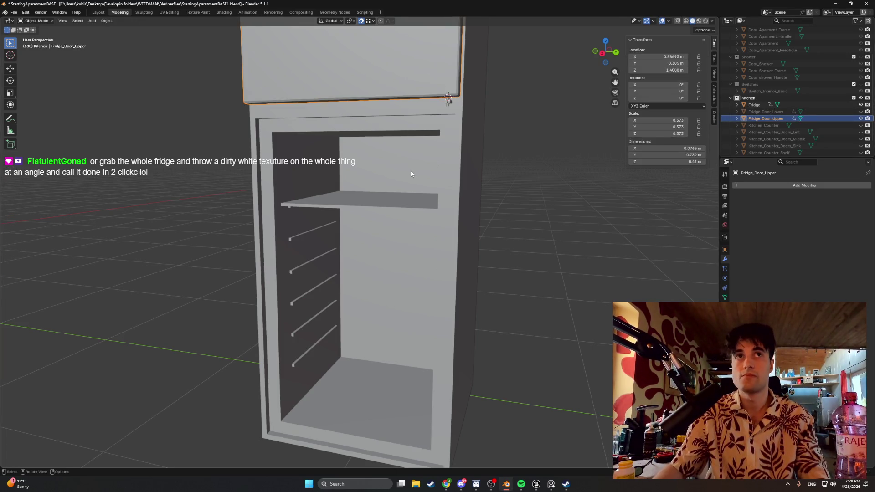
Copy the Fridge's back-wall face and move the copy along X to the left of the fridge
{"action": "left_click", "coordinate": [400, 169]}
{"action": "key", "text": "Tab"}
{"action": "left_click", "coordinate": [399, 169]}
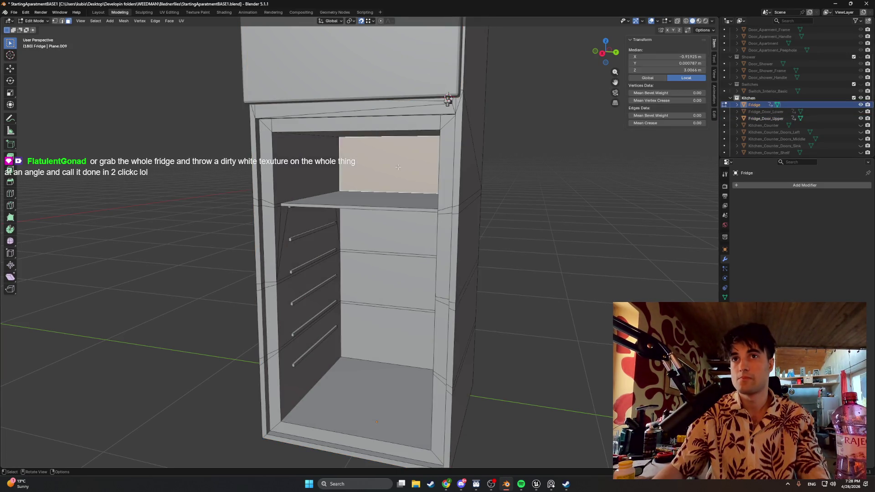
{"action": "scroll", "coordinate": [398, 169], "scroll_direction": "down", "scroll_amount": 2}
{"action": "middle_click_drag", "start_coordinate": [397, 169], "coordinate": [388, 204]}
{"action": "key", "text": "g"}
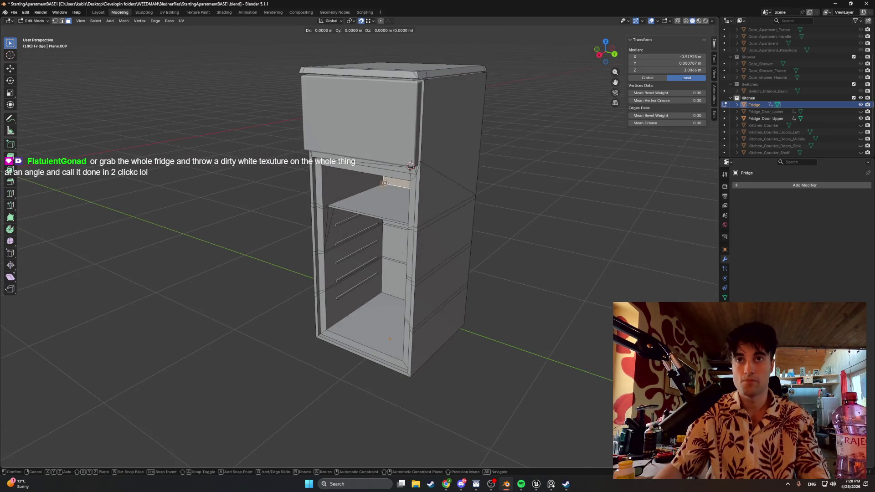
{"action": "key", "text": "x"}
{"action": "left_click", "coordinate": [265, 228]}
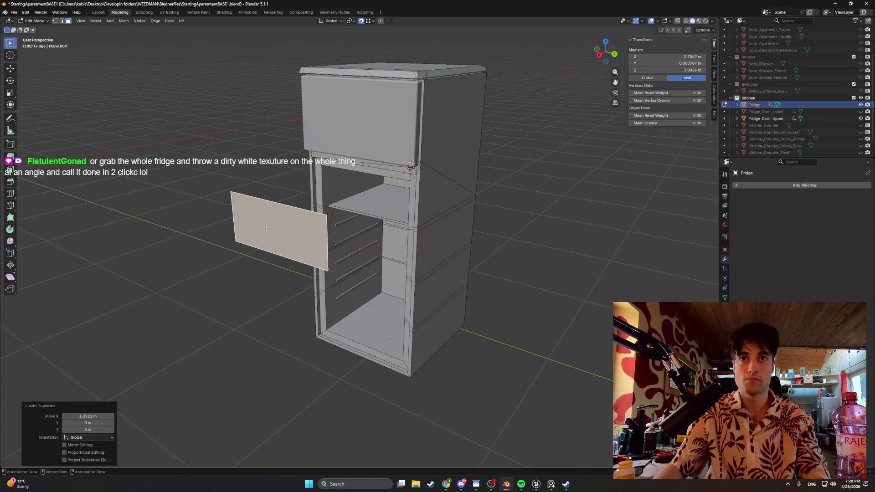
Extrude the copied face into a slab and push its face 0.1154 m along X
{"action": "key", "text": "e"}
{"action": "left_click", "coordinate": [248, 236]}
{"action": "mouse_move", "coordinate": [248, 236]}
{"action": "middle_mouse_down"}
{"action": "mouse_move", "coordinate": [230, 238]}
{"action": "mouse_move", "coordinate": [241, 239]}
{"action": "middle_mouse_up"}
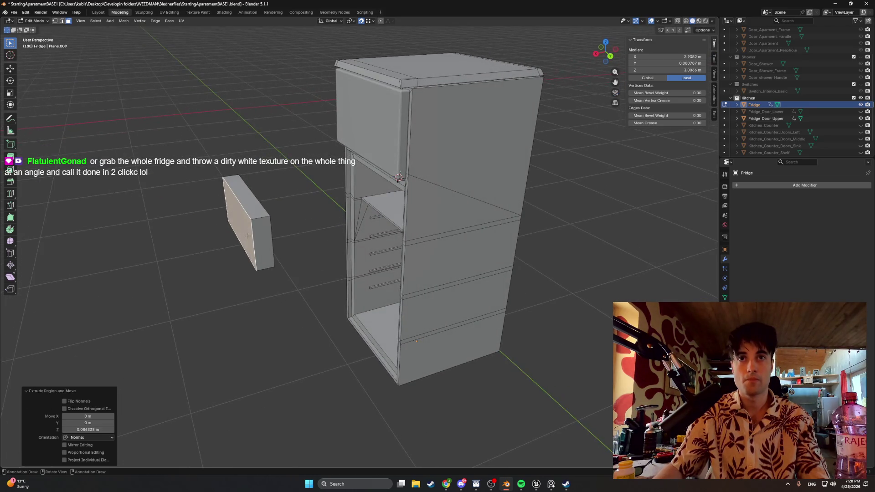
{"action": "key", "text": "g"}
{"action": "key", "text": "x"}
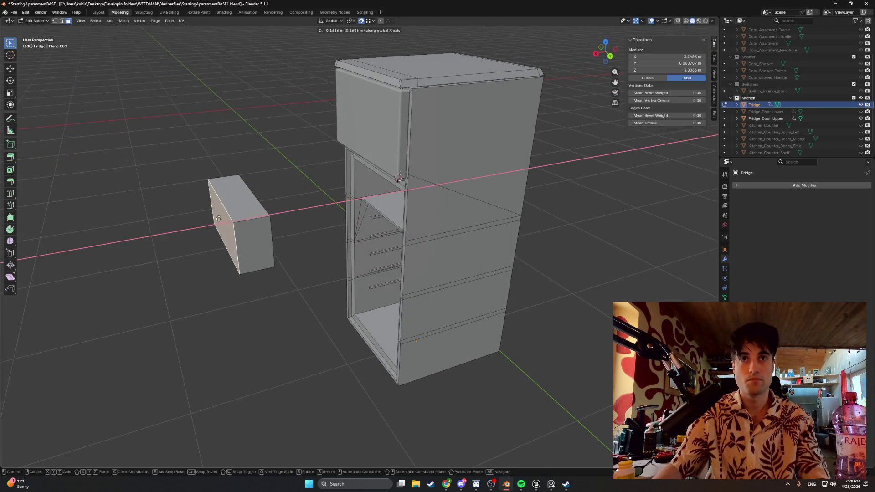
{"action": "left_click", "coordinate": [227, 219]}
{"action": "mouse_move", "coordinate": [226, 218]}
{"action": "middle_mouse_down"}
{"action": "mouse_move", "coordinate": [292, 247]}
{"action": "mouse_move", "coordinate": [189, 328]}
{"action": "middle_mouse_up"}
In top view, pull the slab face back -0.033381 m along X
{"action": "middle_click_drag", "start_coordinate": [326, 332], "coordinate": [335, 181], "text": "shift"}
{"action": "scroll", "coordinate": [335, 181], "scroll_direction": "up", "scroll_amount": 4}
{"action": "key", "text": "g"}
{"action": "key", "text": "x"}
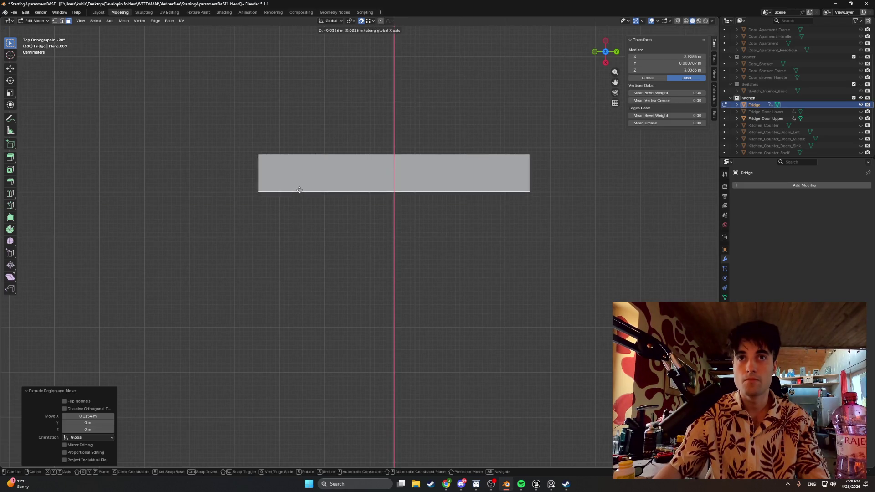
{"action": "left_click", "coordinate": [297, 189]}
{"action": "middle_click_drag", "start_coordinate": [297, 189], "coordinate": [336, 165]}
{"action": "scroll", "coordinate": [337, 164], "scroll_direction": "down", "scroll_amount": 5}
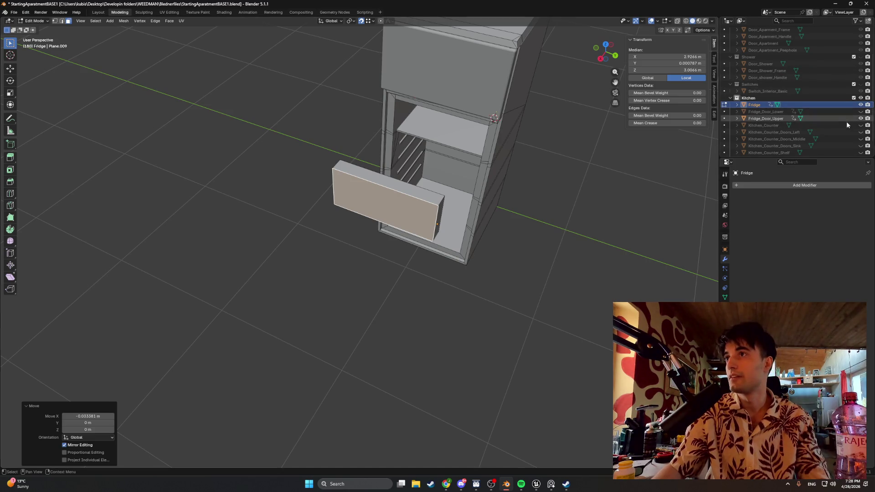
Unhide Fridge_Door_Lower, leave Edit Mode and select the lower door
{"action": "left_click", "coordinate": [860, 111]}
{"action": "key", "text": "Tab"}
{"action": "middle_click_drag", "start_coordinate": [446, 192], "coordinate": [473, 168]}
{"action": "left_click", "coordinate": [474, 168]}
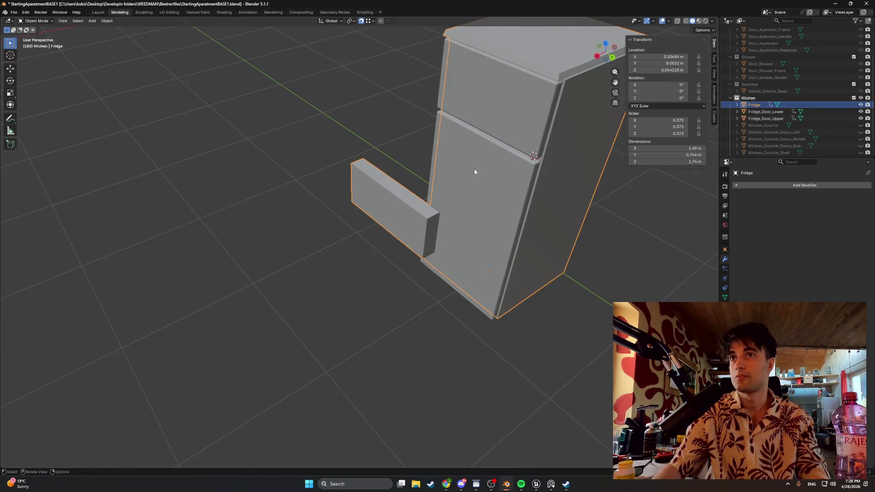
Move the lower door 0.80528 m along X
{"action": "key", "text": "g"}
{"action": "key", "text": "x"}
{"action": "left_click", "coordinate": [390, 163]}
{"action": "mouse_move", "coordinate": [390, 163]}
{"action": "middle_mouse_down"}
{"action": "mouse_move", "coordinate": [347, 188]}
{"action": "mouse_move", "coordinate": [398, 195]}
{"action": "mouse_move", "coordinate": [367, 184]}
{"action": "mouse_move", "coordinate": [326, 231]}
{"action": "mouse_move", "coordinate": [309, 219]}
{"action": "mouse_move", "coordinate": [295, 247]}
{"action": "middle_mouse_up"}
{"action": "scroll", "coordinate": [310, 205], "scroll_direction": "up", "scroll_amount": 4}
{"action": "scroll", "coordinate": [273, 266], "scroll_direction": "up", "scroll_amount": 1}
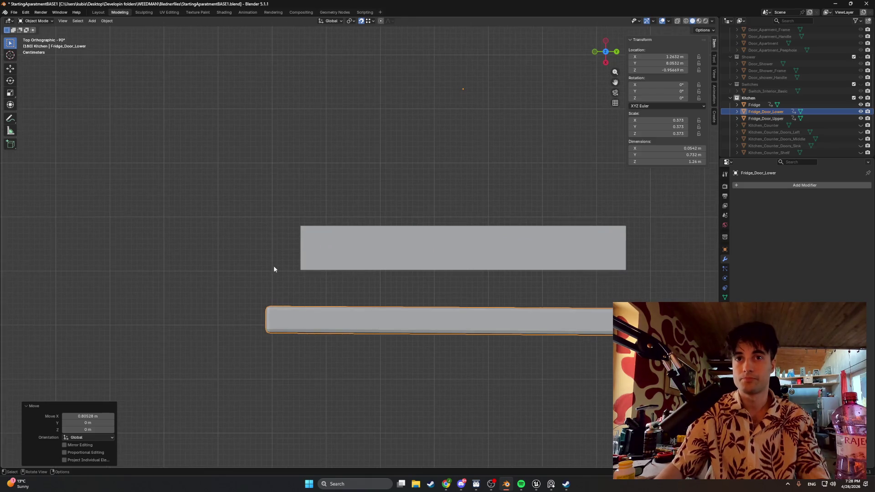
In X-ray, box-select the lower door's left-end vertices, try moving them along X, then undo
{"action": "key", "text": "Tab"}
{"action": "key", "text": "alt+z"}
{"action": "left_click_drag", "start_coordinate": [355, 377], "coordinate": [198, 279]}
{"action": "key", "text": "g"}
{"action": "key", "text": "x"}
{"action": "key", "text": "y"}
{"action": "key", "text": "x"}
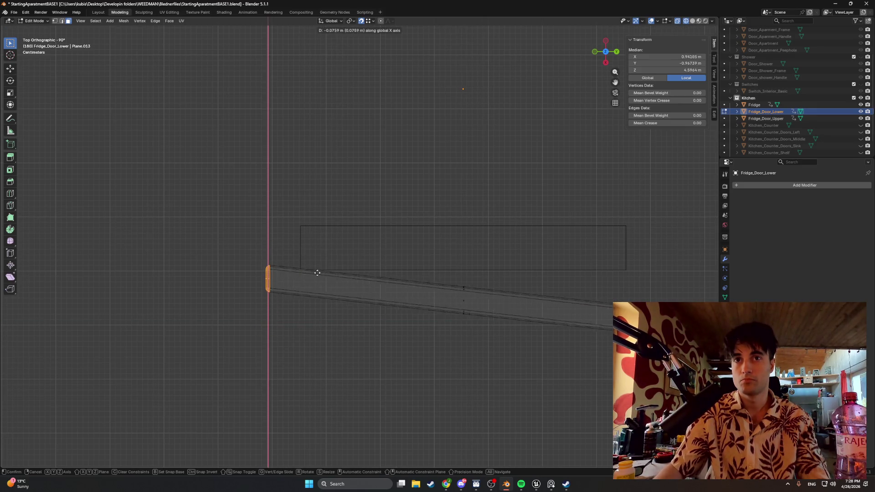
{"action": "left_click", "coordinate": [299, 269]}
{"action": "key", "text": "ctrl+z"}
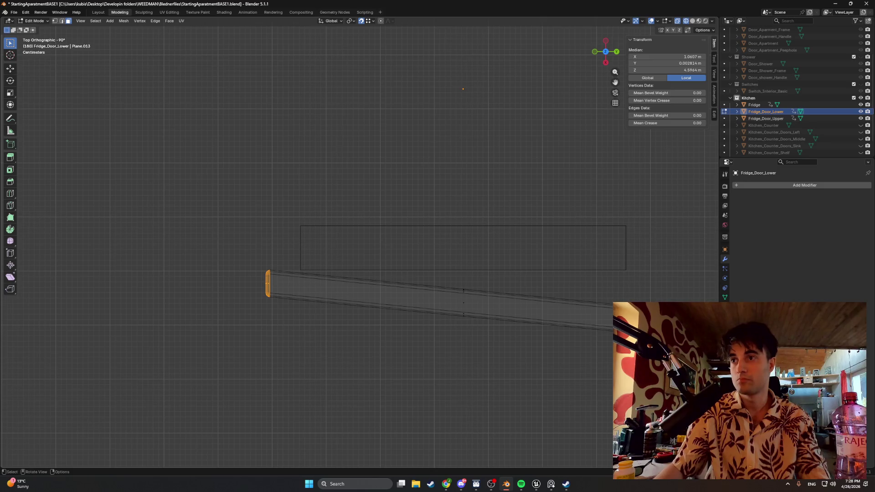
Undo the door skew and move the other end's vertices along X instead
{"action": "key", "text": "g"}
{"action": "key", "text": "x"}
{"action": "key", "text": "Escape"}
{"action": "key", "text": "ctrl+z"}
{"action": "key", "text": "ctrl+z"}
{"action": "key", "text": "g"}
{"action": "key", "text": "x"}
{"action": "left_click", "coordinate": [618, 277]}
{"action": "mouse_move", "coordinate": [618, 276]}
{"action": "middle_mouse_down"}
{"action": "mouse_move", "coordinate": [327, 272]}
{"action": "mouse_move", "coordinate": [419, 295]}
{"action": "middle_mouse_up"}
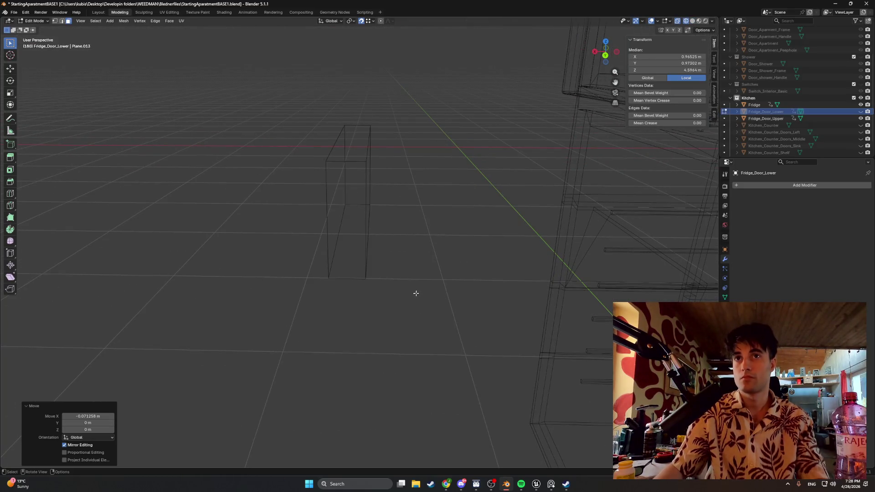
{"action": "left_click_drag", "start_coordinate": [431, 318], "coordinate": [343, 172]}
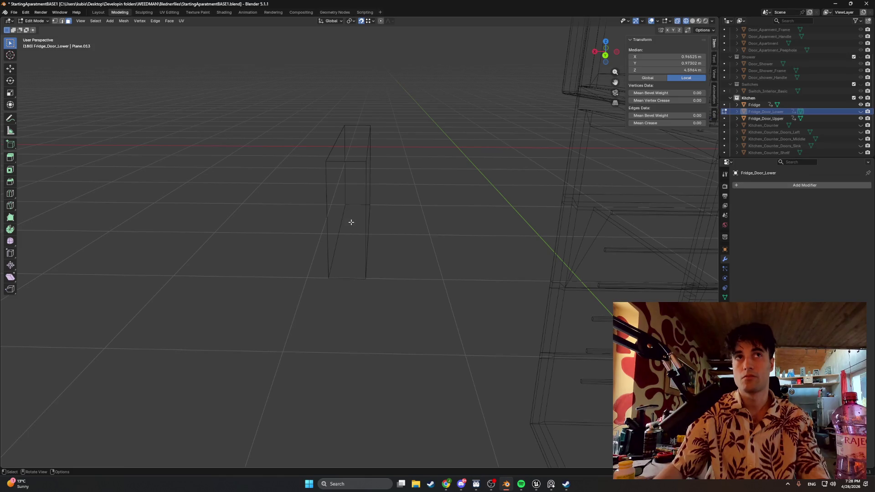
{"action": "key", "text": "Tab"}
Delete the extra slab's faces from the Fridge mesh
{"action": "left_click", "coordinate": [370, 223]}
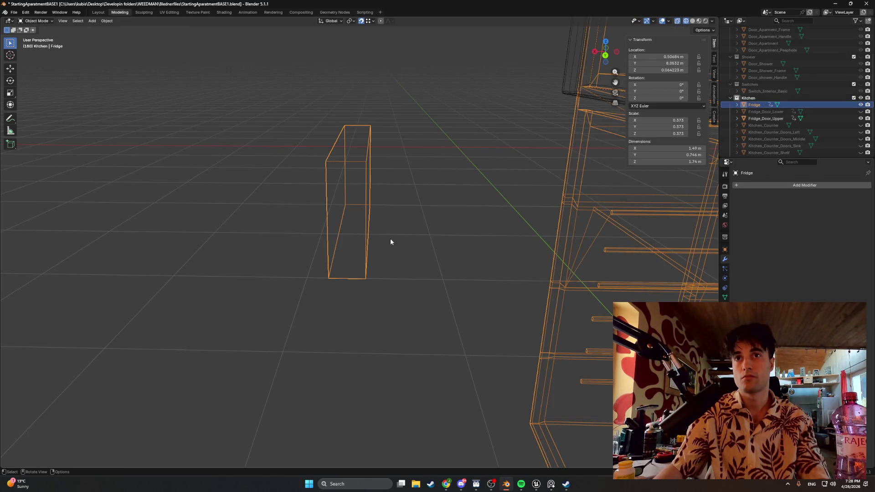
{"action": "key", "text": "Tab"}
{"action": "key", "text": "a"}
{"action": "key", "text": "x"}
{"action": "left_click", "coordinate": [290, 168]}
{"action": "middle_click_drag", "start_coordinate": [289, 172], "coordinate": [319, 201]}
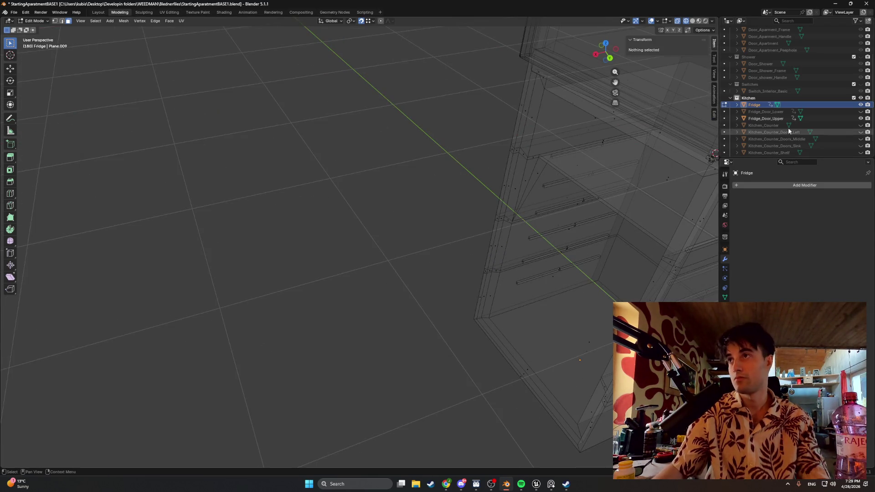
Unhide the lower door and check the fridge in front and side views
{"action": "left_click", "coordinate": [860, 112]}
{"action": "mouse_move", "coordinate": [647, 170]}
{"action": "middle_mouse_down"}
{"action": "mouse_move", "coordinate": [472, 144]}
{"action": "mouse_move", "coordinate": [484, 149]}
{"action": "mouse_move", "coordinate": [406, 167]}
{"action": "mouse_move", "coordinate": [460, 178]}
{"action": "mouse_move", "coordinate": [416, 193]}
{"action": "mouse_move", "coordinate": [352, 164]}
{"action": "middle_mouse_up"}
{"action": "key", "text": "KP_1"}
{"action": "key", "text": "KP_3"}
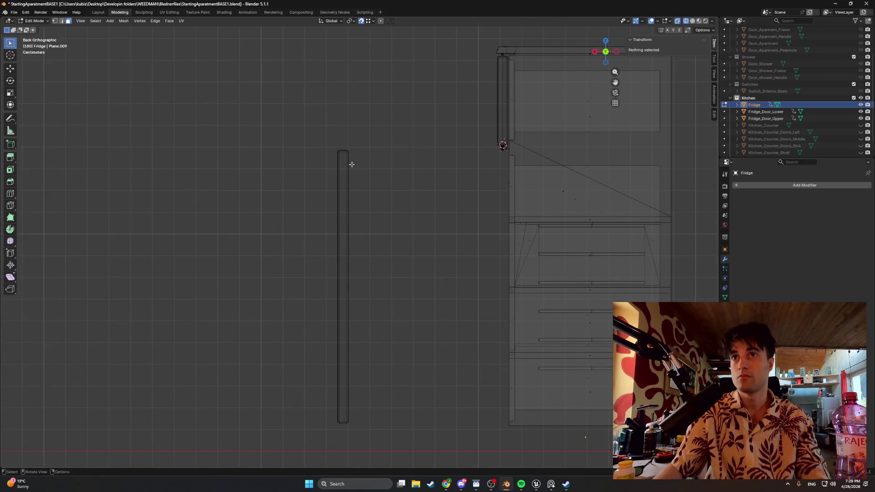
{"action": "key", "text": "Tab"}
Move the lower door along X to sit under the upper door
{"action": "left_click", "coordinate": [347, 185]}
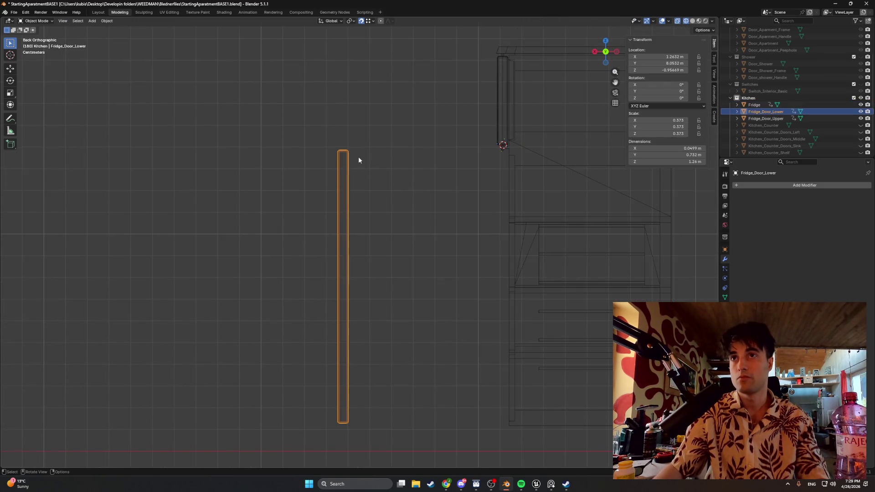
{"action": "key", "text": "g"}
{"action": "key", "text": "x"}
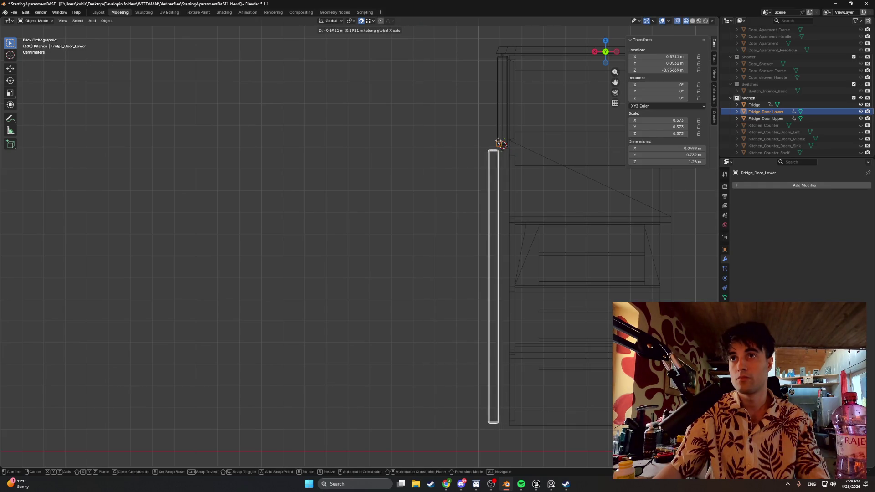
{"action": "left_click", "coordinate": [503, 143]}
{"action": "scroll", "coordinate": [522, 121], "scroll_direction": "up", "scroll_amount": 3}
{"action": "mouse_move", "coordinate": [523, 121]}
{"action": "middle_mouse_down", "text": "shift"}
{"action": "mouse_move", "coordinate": [432, 172]}
{"action": "mouse_move", "coordinate": [473, 129]}
{"action": "mouse_move", "coordinate": [400, 190]}
{"action": "middle_mouse_up", "text": "shift"}
{"action": "scroll", "coordinate": [502, 123], "scroll_direction": "up", "scroll_amount": 3}
Nudge the lower door -0.0075 m along X and return to solid shading
{"action": "key", "text": "g"}
{"action": "key", "text": "x"}
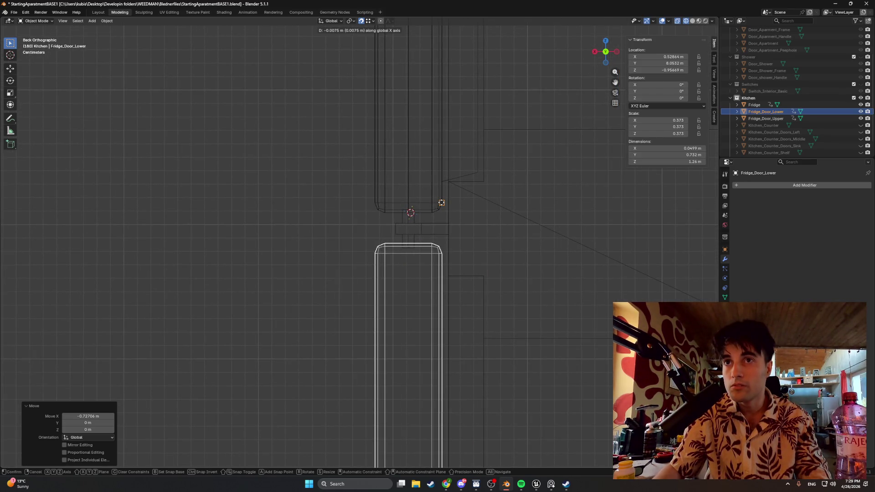
{"action": "left_click", "coordinate": [441, 202]}
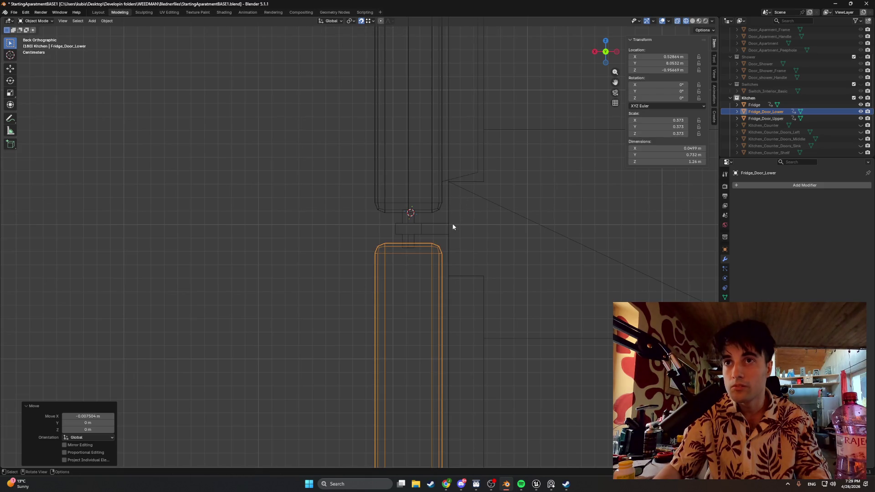
{"action": "mouse_move", "coordinate": [453, 227]}
{"action": "middle_mouse_down"}
{"action": "mouse_move", "coordinate": [283, 248]}
{"action": "mouse_move", "coordinate": [379, 252]}
{"action": "middle_mouse_up"}
{"action": "scroll", "coordinate": [381, 246], "scroll_direction": "down", "scroll_amount": 3}
{"action": "key", "text": "z"}
{"action": "left_click", "coordinate": [470, 252]}
{"action": "middle_click_drag", "start_coordinate": [471, 254], "coordinate": [476, 254]}
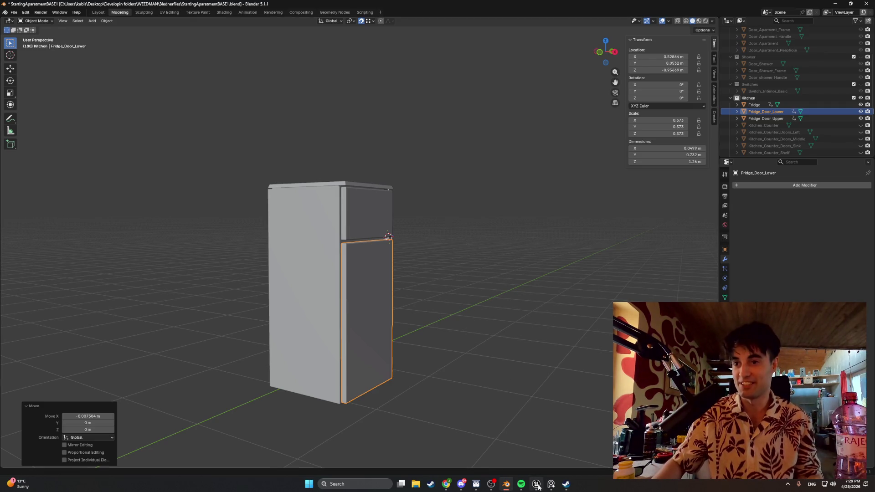
Bring the Unreal Editor to the front and start a first-person play session of LvlTEst_0
{"action": "mouse_move", "coordinate": [490, 489]}
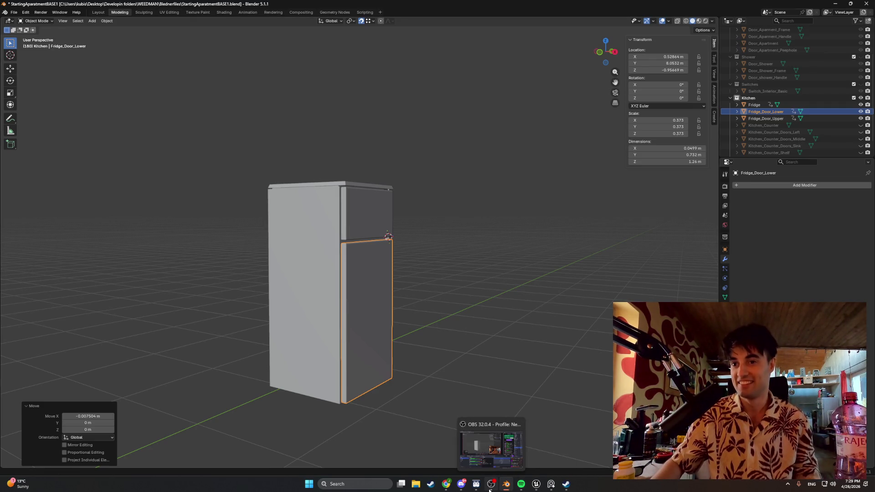
{"action": "left_click", "coordinate": [537, 485]}
{"action": "left_click", "coordinate": [169, 26]}
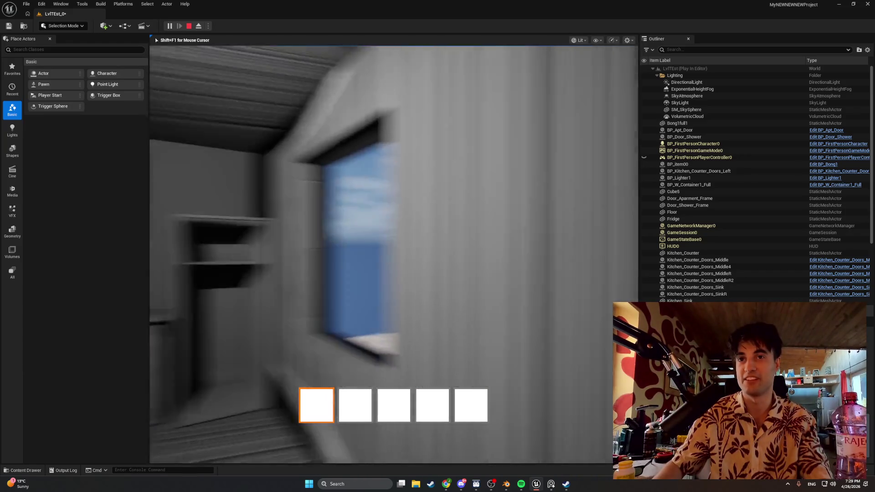
Walk to the kitchen counter, open a lower cabinet, climb the stairs and exit through the window
{"action": "key", "text": "w"}
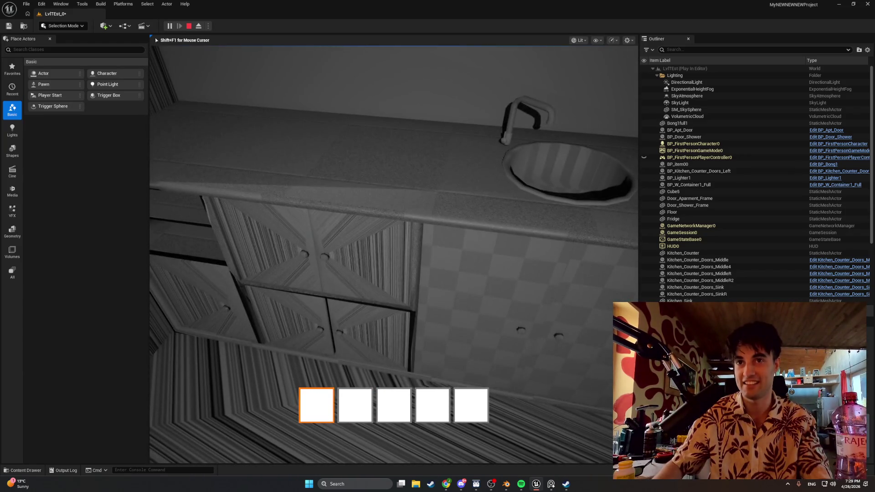
{"action": "key", "text": "e"}
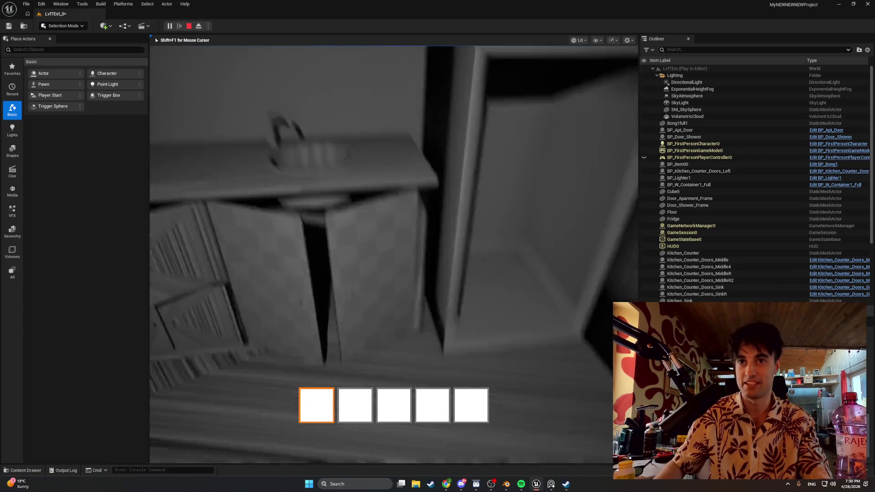
{"action": "key", "text": "w"}
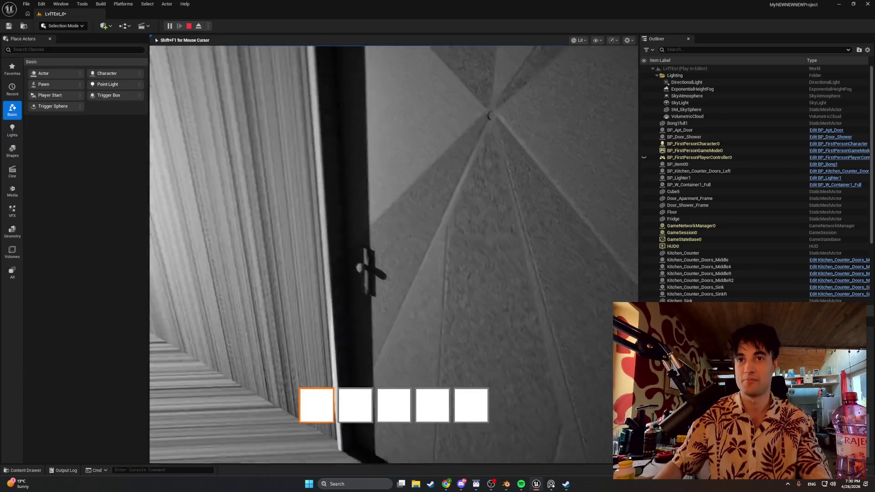
{"action": "key", "text": "w"}
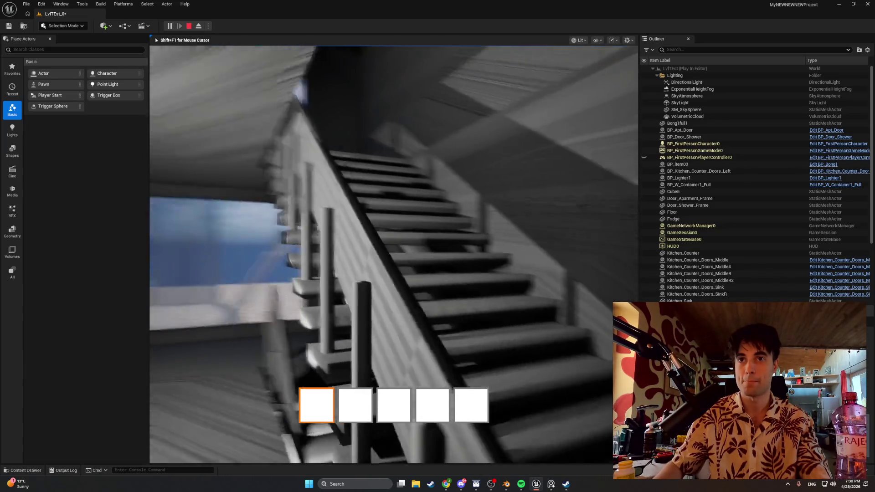
{"action": "key", "text": "w"}
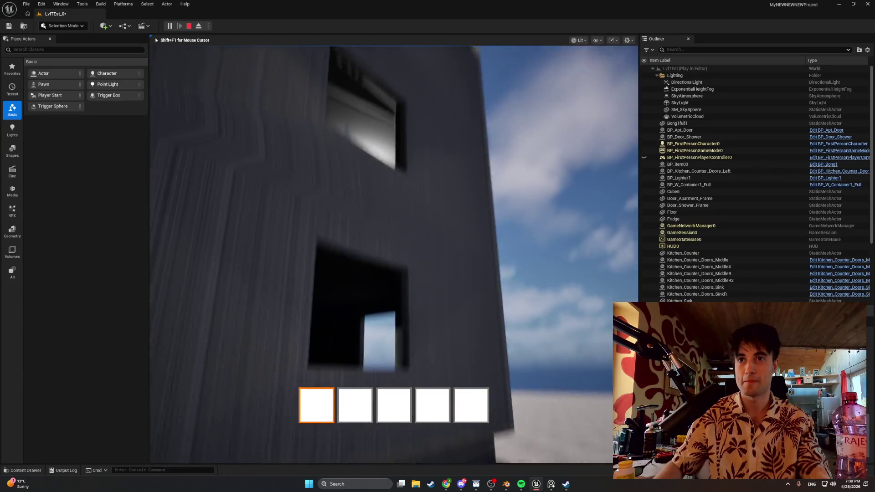
Stop the play session, frame the kitchen counter, look toward the window wall and return to Blender
{"action": "key", "text": "Escape"}
{"action": "key", "text": "f"}
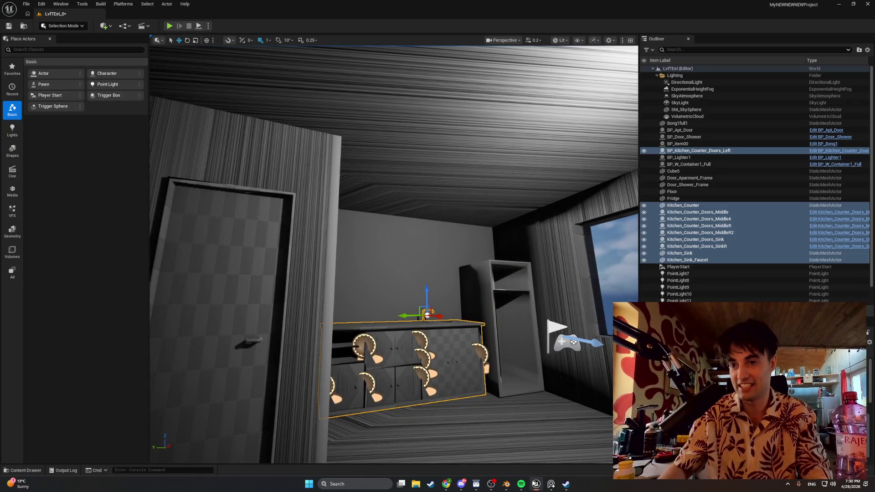
{"action": "mouse_move", "coordinate": [392, 318]}
{"action": "right_mouse_down"}
{"action": "mouse_move", "coordinate": [474, 319]}
{"action": "mouse_move", "coordinate": [383, 324]}
{"action": "mouse_move", "coordinate": [415, 321]}
{"action": "right_mouse_up"}
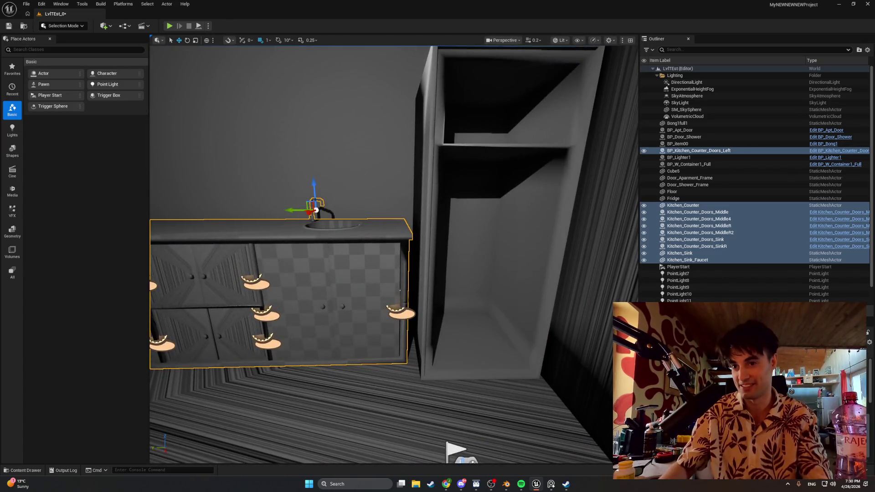
{"action": "left_click", "coordinate": [505, 482]}
Switch to wireframe shading, close in on the fridge doors and enter Edit Mode on Fridge_Door_Lower
{"action": "mouse_move", "coordinate": [436, 365]}
{"action": "middle_mouse_down"}
{"action": "mouse_move", "coordinate": [390, 308]}
{"action": "mouse_move", "coordinate": [321, 302]}
{"action": "mouse_move", "coordinate": [461, 313]}
{"action": "middle_mouse_up"}
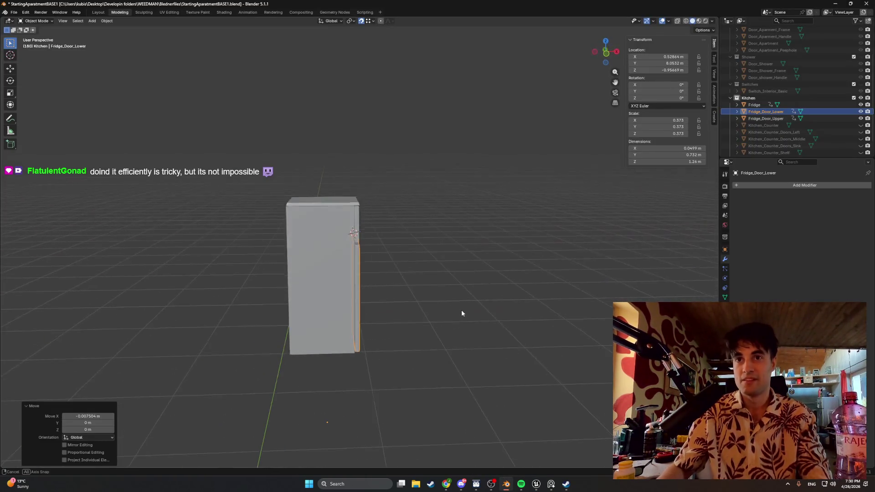
{"action": "scroll", "coordinate": [357, 292], "scroll_direction": "up", "scroll_amount": 5}
{"action": "mouse_move", "coordinate": [360, 292]}
{"action": "middle_mouse_down"}
{"action": "mouse_move", "coordinate": [400, 293]}
{"action": "mouse_move", "coordinate": [378, 295]}
{"action": "middle_mouse_up"}
{"action": "key", "text": "z"}
{"action": "left_click", "coordinate": [340, 300]}
{"action": "scroll", "coordinate": [337, 301], "scroll_direction": "up", "scroll_amount": 3}
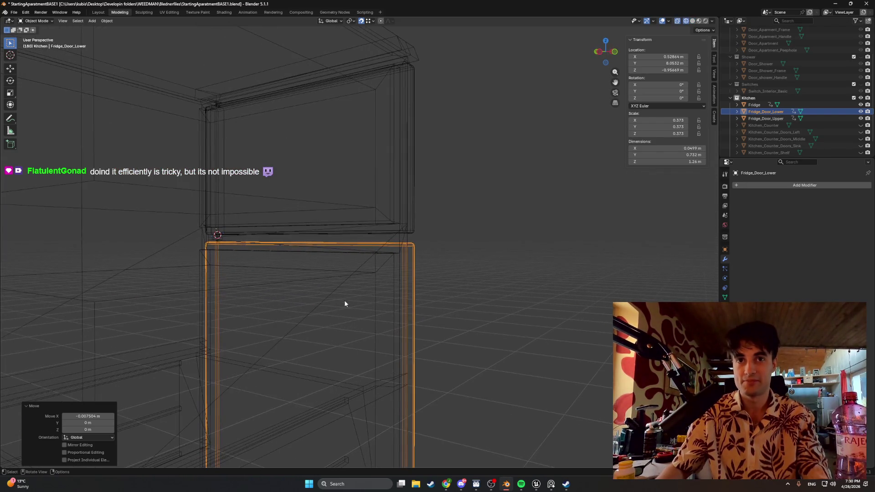
{"action": "mouse_move", "coordinate": [408, 308]}
{"action": "middle_mouse_down"}
{"action": "mouse_move", "coordinate": [377, 286]}
{"action": "mouse_move", "coordinate": [387, 243]}
{"action": "middle_mouse_up"}
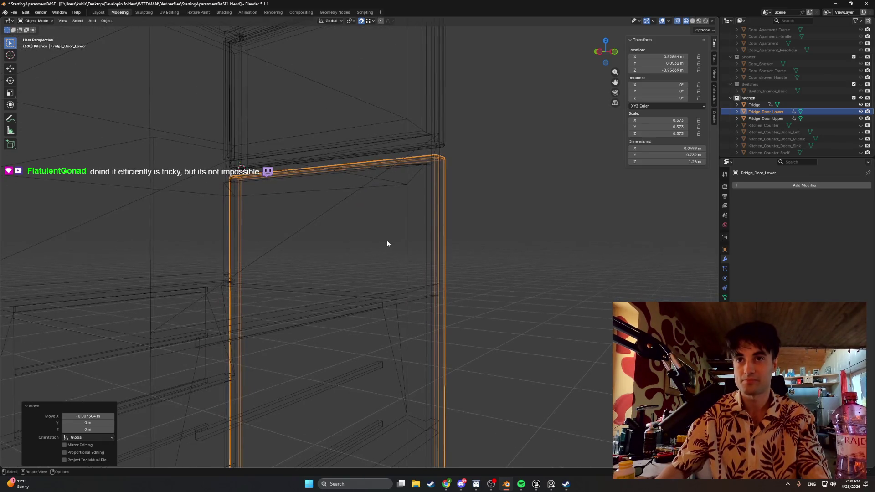
{"action": "middle_click_drag", "start_coordinate": [514, 196], "coordinate": [485, 228]}
{"action": "key", "text": "Tab"}
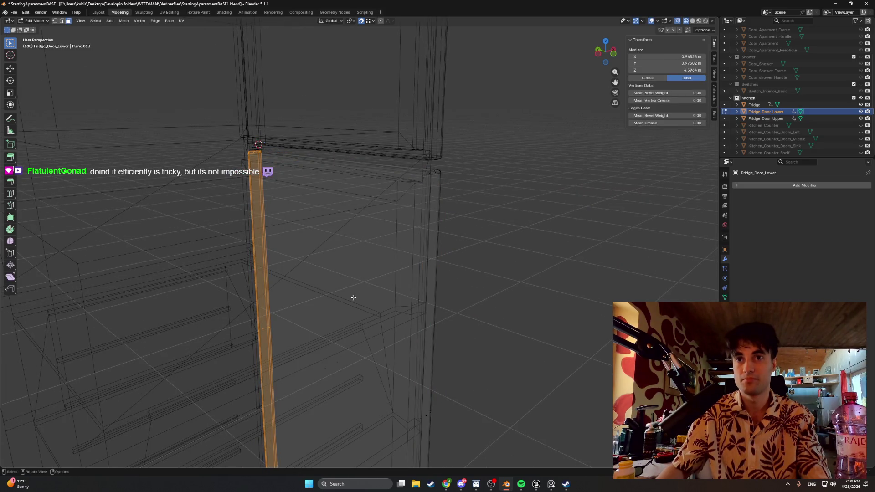
Inset the lower door's front face, then select and focus the inner panel's top edge
{"action": "left_click", "coordinate": [327, 373]}
{"action": "mouse_move", "coordinate": [326, 367]}
{"action": "middle_mouse_down"}
{"action": "mouse_move", "coordinate": [302, 346]}
{"action": "mouse_move", "coordinate": [357, 348]}
{"action": "middle_mouse_up"}
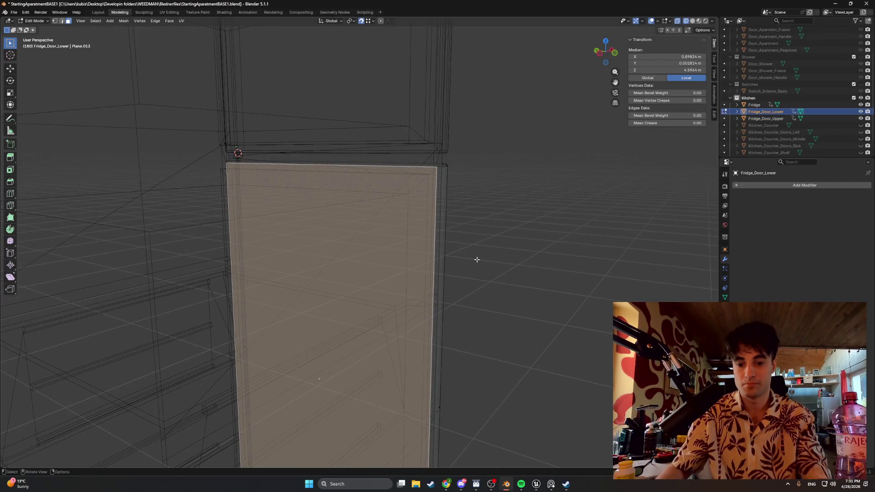
{"action": "key", "text": "i"}
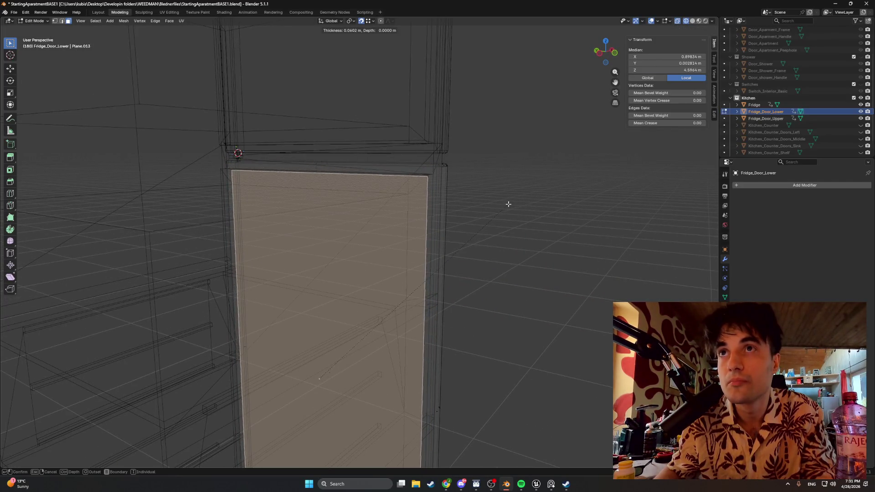
{"action": "left_click", "coordinate": [390, 184]}
{"action": "key", "text": "2"}
{"action": "left_click", "coordinate": [348, 183]}
{"action": "key", "text": "KP_Decimal"}
{"action": "mouse_move", "coordinate": [374, 168]}
{"action": "middle_mouse_down"}
{"action": "mouse_move", "coordinate": [382, 174]}
{"action": "mouse_move", "coordinate": [372, 189]}
{"action": "mouse_move", "coordinate": [377, 173]}
{"action": "mouse_move", "coordinate": [399, 250]}
{"action": "mouse_move", "coordinate": [398, 201]}
{"action": "mouse_move", "coordinate": [383, 211]}
{"action": "middle_mouse_up"}
Change the snap target from vertices to Edge in the snapping options
{"action": "key", "text": "g"}
{"action": "key", "text": "z"}
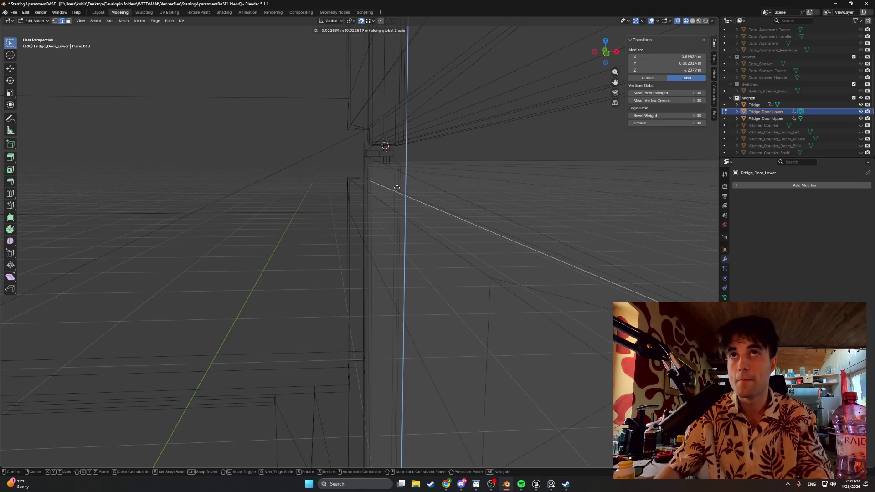
{"action": "key", "text": "Escape"}
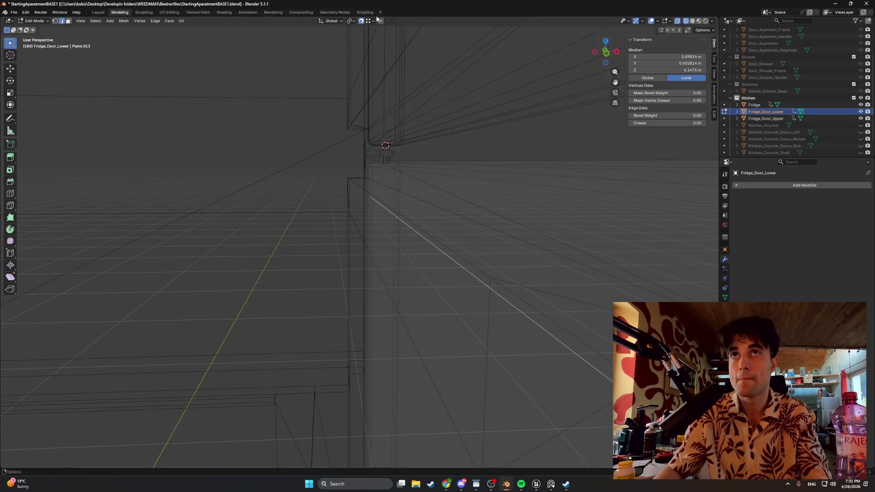
{"action": "left_click", "coordinate": [372, 21]}
{"action": "left_click", "coordinate": [358, 78]}
{"action": "key", "text": "g"}
{"action": "key", "text": "z"}
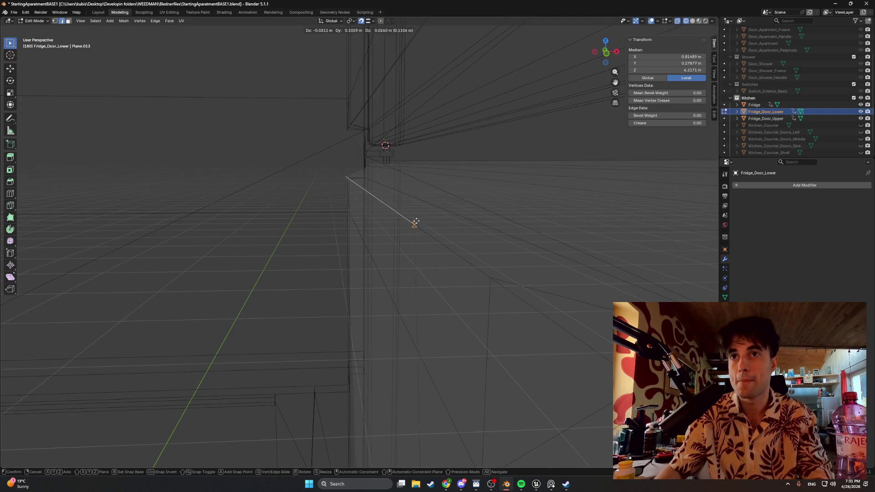
{"action": "key", "text": "Escape"}
{"action": "mouse_move", "coordinate": [424, 215]}
{"action": "middle_mouse_down"}
{"action": "mouse_move", "coordinate": [512, 248]}
{"action": "mouse_move", "coordinate": [415, 237]}
{"action": "middle_mouse_up"}
Raise the inner panel's top edge along Z
{"action": "key", "text": "g"}
{"action": "key", "text": "y"}
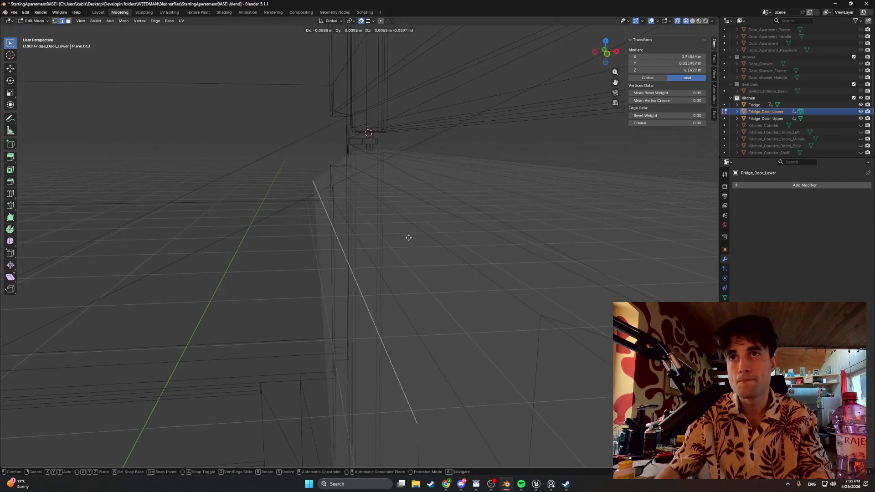
{"action": "key", "text": "z"}
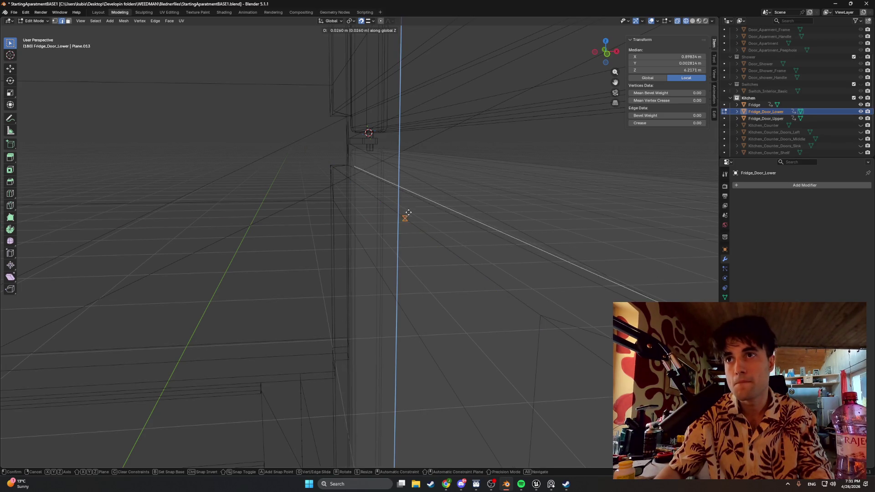
{"action": "left_click", "coordinate": [408, 196]}
{"action": "mouse_move", "coordinate": [411, 203]}
{"action": "middle_mouse_down"}
{"action": "mouse_move", "coordinate": [500, 244]}
{"action": "mouse_move", "coordinate": [460, 211]}
{"action": "mouse_move", "coordinate": [425, 285]}
{"action": "mouse_move", "coordinate": [438, 324]}
{"action": "mouse_move", "coordinate": [407, 126]}
{"action": "mouse_move", "coordinate": [402, 237]}
{"action": "mouse_move", "coordinate": [426, 226]}
{"action": "mouse_move", "coordinate": [355, 207]}
{"action": "mouse_move", "coordinate": [260, 197]}
{"action": "mouse_move", "coordinate": [412, 260]}
{"action": "mouse_move", "coordinate": [347, 236]}
{"action": "mouse_move", "coordinate": [358, 270]}
{"action": "mouse_move", "coordinate": [346, 281]}
{"action": "mouse_move", "coordinate": [338, 269]}
{"action": "mouse_move", "coordinate": [247, 298]}
{"action": "mouse_move", "coordinate": [440, 293]}
{"action": "mouse_move", "coordinate": [481, 303]}
{"action": "mouse_move", "coordinate": [404, 266]}
{"action": "mouse_move", "coordinate": [459, 252]}
{"action": "mouse_move", "coordinate": [422, 266]}
{"action": "mouse_move", "coordinate": [382, 250]}
{"action": "mouse_move", "coordinate": [477, 220]}
{"action": "mouse_move", "coordinate": [305, 244]}
{"action": "middle_mouse_up"}
Slide a vertical side edge -0.036632 m along Y, then select another panel edge
{"action": "left_click", "coordinate": [468, 216]}
{"action": "key", "text": "g"}
{"action": "key", "text": "y"}
{"action": "left_click", "coordinate": [476, 229]}
{"action": "left_click", "coordinate": [388, 250]}
{"action": "mouse_move", "coordinate": [388, 250]}
{"action": "middle_mouse_down"}
{"action": "mouse_move", "coordinate": [492, 246]}
{"action": "mouse_move", "coordinate": [336, 255]}
{"action": "mouse_move", "coordinate": [397, 254]}
{"action": "mouse_move", "coordinate": [377, 263]}
{"action": "mouse_move", "coordinate": [342, 237]}
{"action": "mouse_move", "coordinate": [369, 230]}
{"action": "mouse_move", "coordinate": [449, 142]}
{"action": "mouse_move", "coordinate": [471, 143]}
{"action": "mouse_move", "coordinate": [458, 139]}
{"action": "middle_mouse_up"}
{"action": "mouse_move", "coordinate": [499, 173]}
{"action": "middle_mouse_down"}
{"action": "mouse_move", "coordinate": [464, 154]}
{"action": "mouse_move", "coordinate": [504, 177]}
{"action": "middle_mouse_up"}
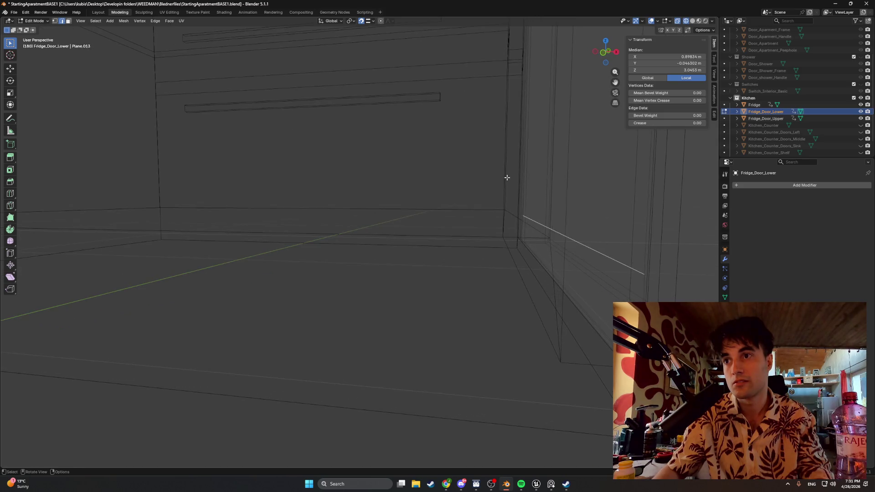
Lower the selected inner-panel edge of the lower door along Z
{"action": "key", "text": "g"}
{"action": "key", "text": "z"}
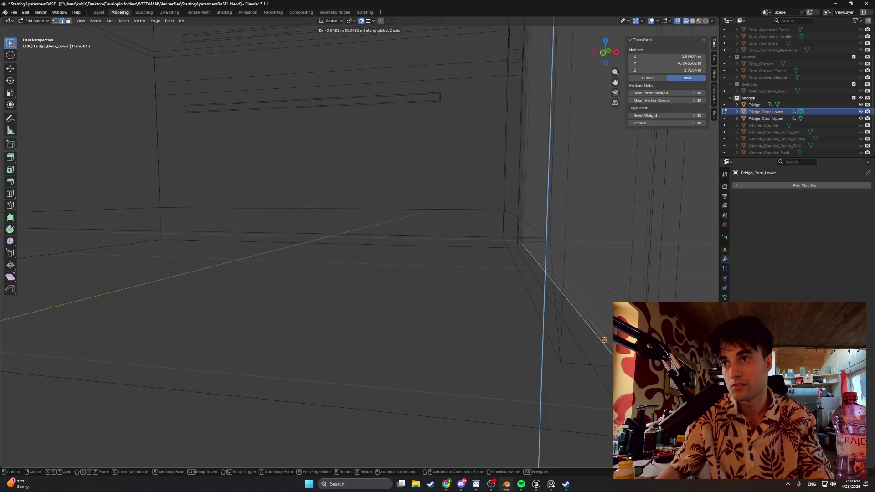
{"action": "left_click", "coordinate": [608, 349]}
{"action": "mouse_move", "coordinate": [576, 312]}
{"action": "middle_mouse_down"}
{"action": "mouse_move", "coordinate": [560, 296]}
{"action": "mouse_move", "coordinate": [496, 302]}
{"action": "mouse_move", "coordinate": [574, 268]}
{"action": "mouse_move", "coordinate": [492, 278]}
{"action": "mouse_move", "coordinate": [355, 269]}
{"action": "mouse_move", "coordinate": [318, 302]}
{"action": "mouse_move", "coordinate": [323, 265]}
{"action": "mouse_move", "coordinate": [365, 301]}
{"action": "mouse_move", "coordinate": [408, 299]}
{"action": "mouse_move", "coordinate": [381, 131]}
{"action": "mouse_move", "coordinate": [375, 212]}
{"action": "middle_mouse_up"}
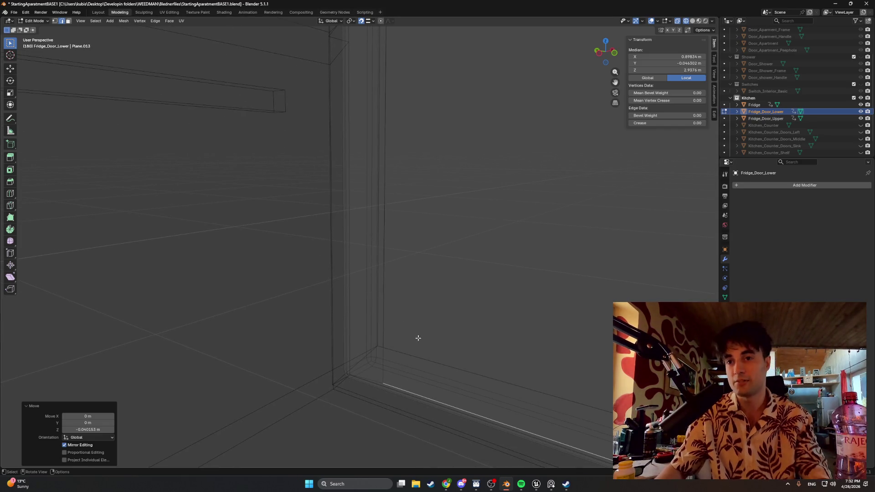
{"action": "mouse_move", "coordinate": [400, 322]}
{"action": "middle_mouse_down"}
{"action": "mouse_move", "coordinate": [431, 294]}
{"action": "mouse_move", "coordinate": [459, 304]}
{"action": "mouse_move", "coordinate": [436, 317]}
{"action": "mouse_move", "coordinate": [457, 309]}
{"action": "mouse_move", "coordinate": [416, 308]}
{"action": "mouse_move", "coordinate": [448, 306]}
{"action": "middle_mouse_up"}
Slide another edge of the lower door 0.0506 m along Y
{"action": "key", "text": "g"}
{"action": "key", "text": "y"}
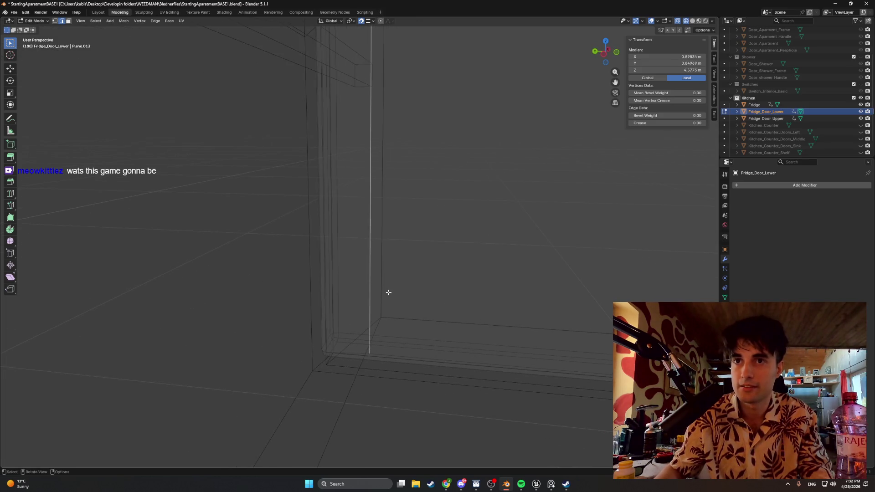
{"action": "left_click", "coordinate": [383, 265]}
{"action": "mouse_move", "coordinate": [424, 231]}
{"action": "middle_mouse_down"}
{"action": "mouse_move", "coordinate": [420, 240]}
{"action": "mouse_move", "coordinate": [471, 216]}
{"action": "mouse_move", "coordinate": [457, 245]}
{"action": "mouse_move", "coordinate": [445, 243]}
{"action": "middle_mouse_up"}
{"action": "key", "text": "y"}
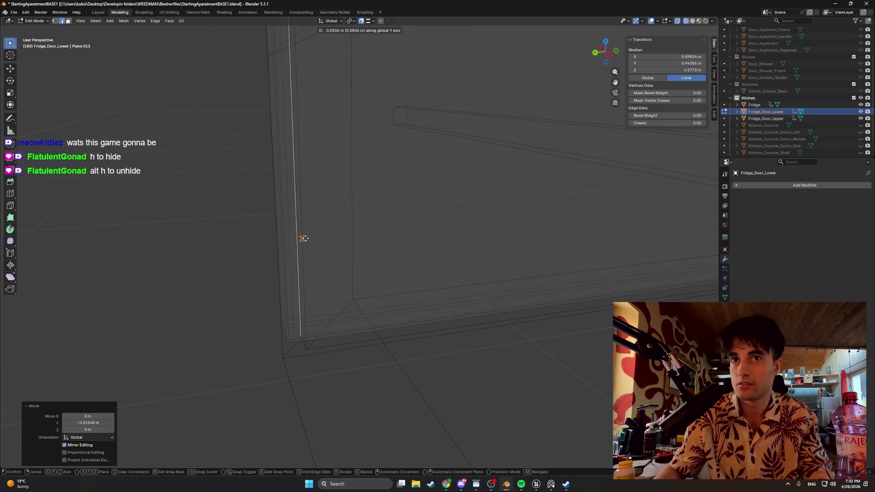
{"action": "left_click", "coordinate": [353, 234]}
{"action": "mouse_move", "coordinate": [353, 235]}
{"action": "middle_mouse_down"}
{"action": "mouse_move", "coordinate": [408, 248]}
{"action": "mouse_move", "coordinate": [466, 238]}
{"action": "mouse_move", "coordinate": [355, 246]}
{"action": "middle_mouse_up"}
{"action": "key", "text": "g"}
{"action": "key", "text": "y"}
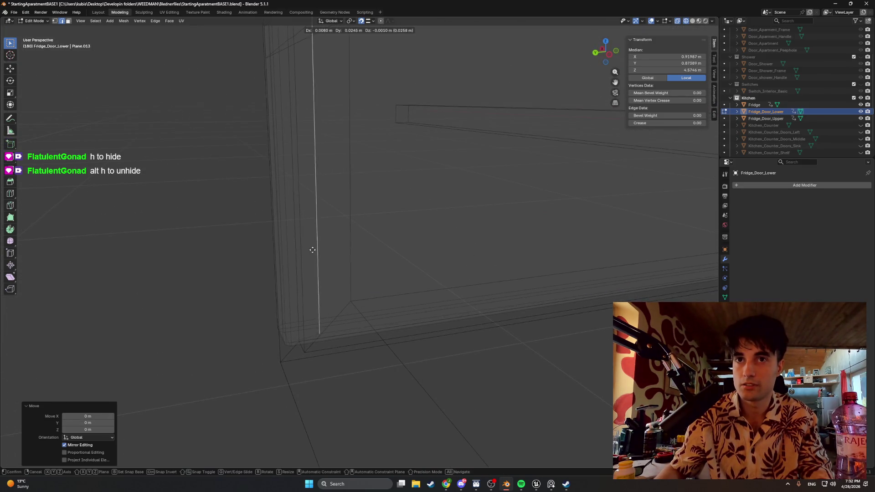
{"action": "left_click", "coordinate": [296, 254]}
{"action": "mouse_move", "coordinate": [296, 253]}
{"action": "middle_mouse_down"}
{"action": "mouse_move", "coordinate": [367, 248]}
{"action": "mouse_move", "coordinate": [373, 255]}
{"action": "mouse_move", "coordinate": [354, 238]}
{"action": "mouse_move", "coordinate": [365, 226]}
{"action": "mouse_move", "coordinate": [368, 238]}
{"action": "mouse_move", "coordinate": [329, 244]}
{"action": "middle_mouse_up"}
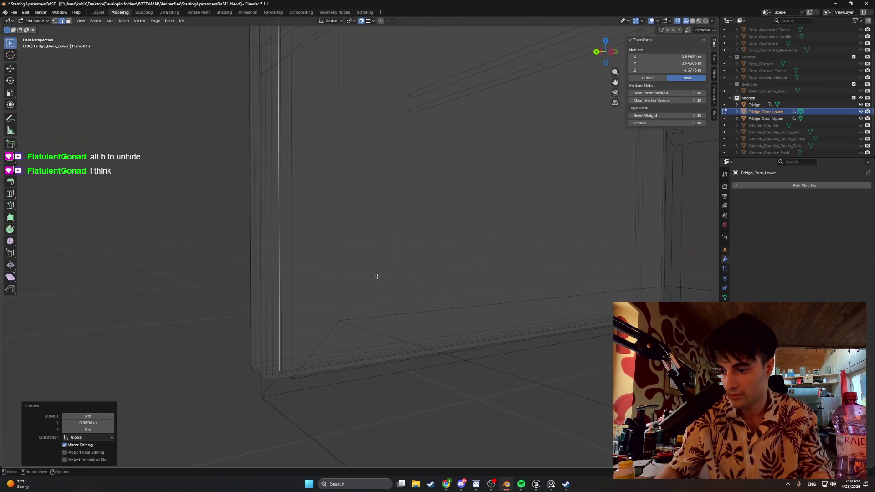
Zoom out to the whole fridge and return to Object Mode
{"action": "scroll", "coordinate": [377, 276], "scroll_direction": "down", "scroll_amount": 4}
{"action": "mouse_move", "coordinate": [377, 271]}
{"action": "middle_mouse_down"}
{"action": "mouse_move", "coordinate": [433, 279]}
{"action": "mouse_move", "coordinate": [390, 256]}
{"action": "middle_mouse_up"}
{"action": "key", "text": "Tab"}
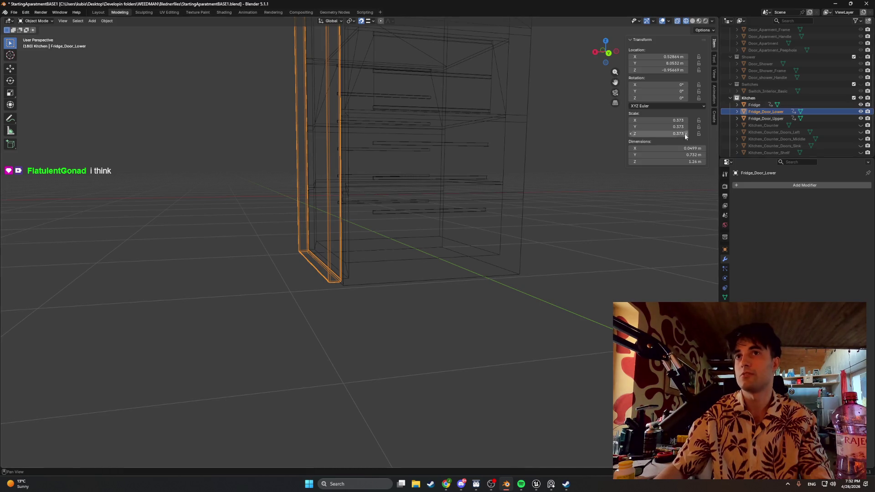
Add the Fridge body to the selection and enter Edit Mode, testing hide and reveal
{"action": "left_click", "coordinate": [763, 106], "text": "ctrl"}
{"action": "key", "text": "Tab"}
{"action": "key", "text": "Tab"}
{"action": "middle_click_drag", "start_coordinate": [452, 175], "coordinate": [414, 170]}
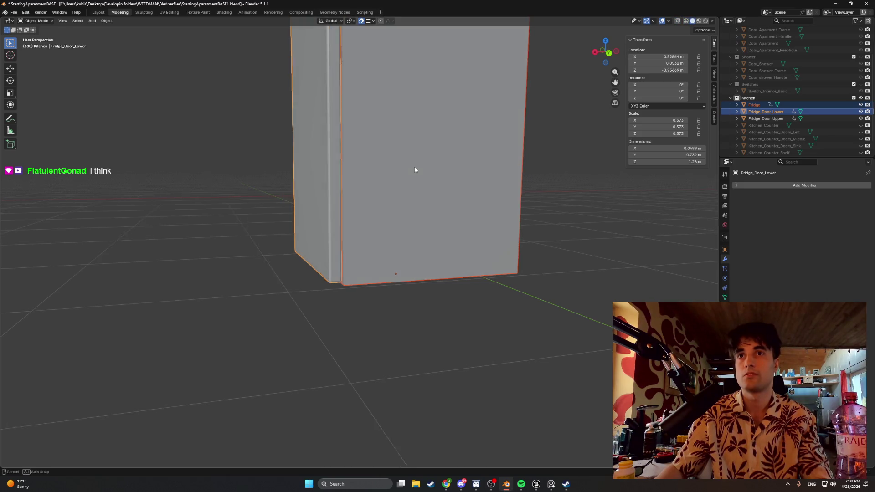
{"action": "key", "text": "Tab"}
{"action": "key", "text": "alt+a"}
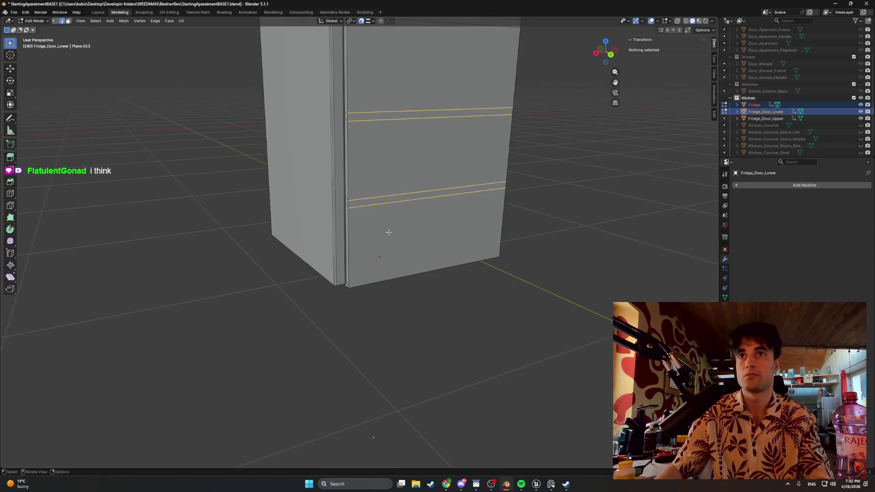
{"action": "key", "text": "h"}
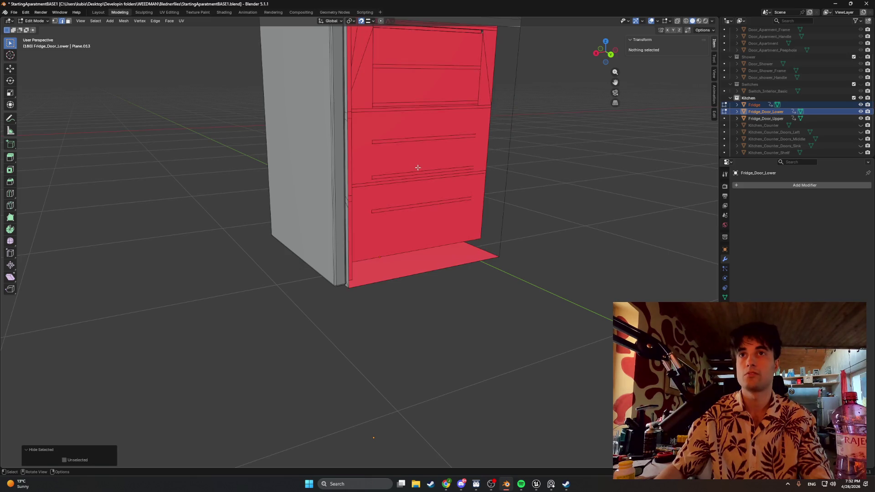
{"action": "key", "text": "alt+h"}
{"action": "mouse_move", "coordinate": [417, 170]}
{"action": "middle_mouse_down"}
{"action": "mouse_move", "coordinate": [344, 163]}
{"action": "mouse_move", "coordinate": [410, 175]}
{"action": "middle_mouse_up"}
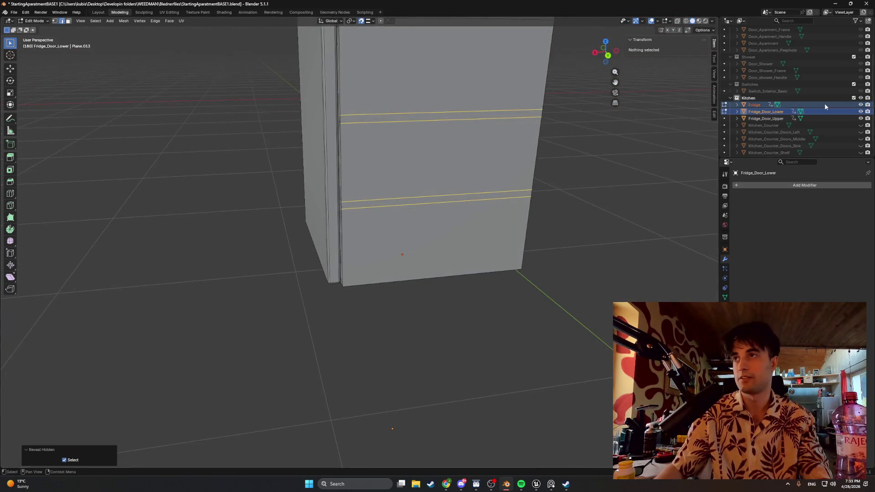
{"action": "middle_click_drag", "start_coordinate": [569, 155], "coordinate": [512, 169]}
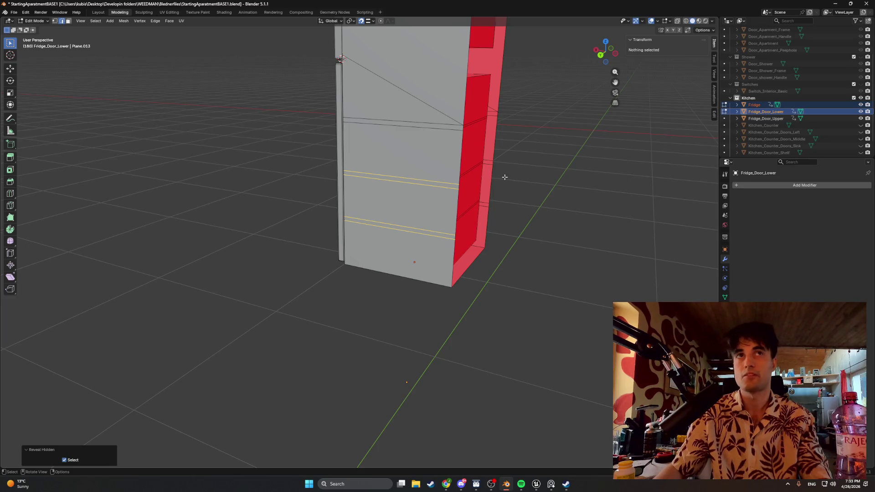
Box-select and hide surrounding geometry until only the lower door's front face is selected
{"action": "left_click", "coordinate": [503, 177]}
{"action": "scroll", "coordinate": [506, 273], "scroll_direction": "down", "scroll_amount": 6}
{"action": "left_click_drag", "start_coordinate": [470, 310], "coordinate": [390, 106]}
{"action": "middle_click_drag", "start_coordinate": [447, 165], "coordinate": [429, 223]}
{"action": "key", "text": "h"}
{"action": "left_click_drag", "start_coordinate": [386, 86], "coordinate": [439, 242]}
{"action": "left_click_drag", "start_coordinate": [387, 103], "coordinate": [387, 104]}
{"action": "key", "text": "h"}
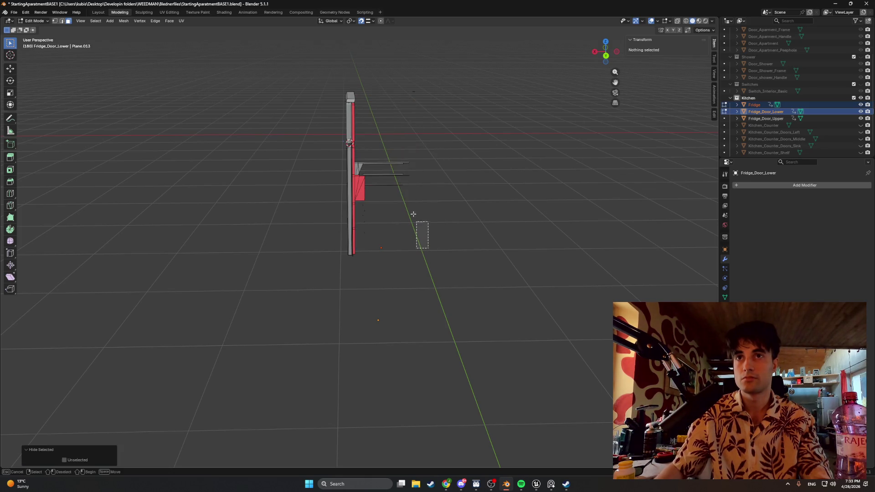
{"action": "middle_click_drag", "start_coordinate": [417, 225], "coordinate": [406, 191]}
{"action": "left_click_drag", "start_coordinate": [410, 161], "coordinate": [416, 185]}
{"action": "scroll", "coordinate": [416, 182], "scroll_direction": "up", "scroll_amount": 5}
{"action": "mouse_move", "coordinate": [416, 180]}
{"action": "middle_mouse_down"}
{"action": "mouse_move", "coordinate": [438, 148]}
{"action": "mouse_move", "coordinate": [370, 137]}
{"action": "mouse_move", "coordinate": [441, 114]}
{"action": "mouse_move", "coordinate": [463, 137]}
{"action": "mouse_move", "coordinate": [410, 140]}
{"action": "mouse_move", "coordinate": [384, 200]}
{"action": "mouse_move", "coordinate": [450, 183]}
{"action": "mouse_move", "coordinate": [441, 191]}
{"action": "mouse_move", "coordinate": [416, 197]}
{"action": "mouse_move", "coordinate": [418, 141]}
{"action": "mouse_move", "coordinate": [384, 137]}
{"action": "mouse_move", "coordinate": [324, 162]}
{"action": "mouse_move", "coordinate": [293, 192]}
{"action": "mouse_move", "coordinate": [284, 213]}
{"action": "mouse_move", "coordinate": [301, 217]}
{"action": "middle_mouse_up"}
{"action": "left_click", "coordinate": [401, 208]}
Extrude the lower door's front face outward and shift it -0.00502 m along X
{"action": "middle_click_drag", "start_coordinate": [401, 208], "coordinate": [382, 214]}
{"action": "key", "text": "e"}
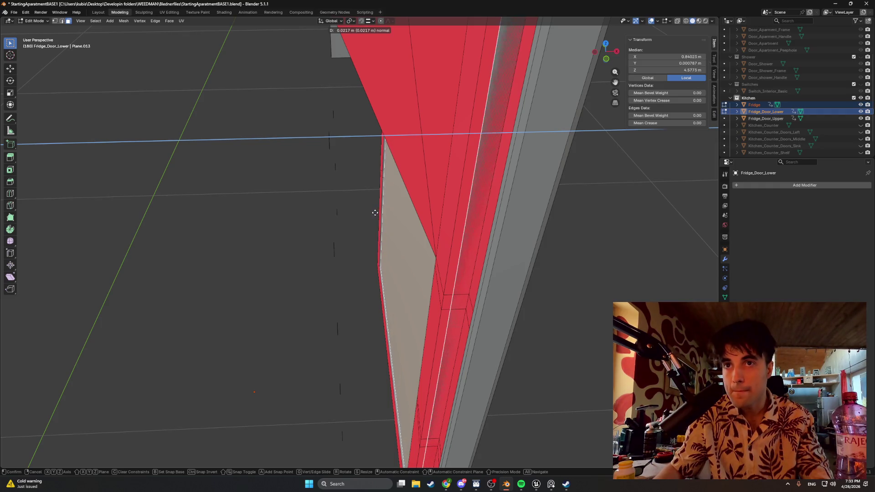
{"action": "left_click", "coordinate": [375, 213]}
{"action": "key", "text": "alt+z"}
{"action": "mouse_move", "coordinate": [375, 215]}
{"action": "middle_mouse_down"}
{"action": "mouse_move", "coordinate": [362, 218]}
{"action": "mouse_move", "coordinate": [358, 182]}
{"action": "middle_mouse_up"}
{"action": "key", "text": "g"}
{"action": "key", "text": "x"}
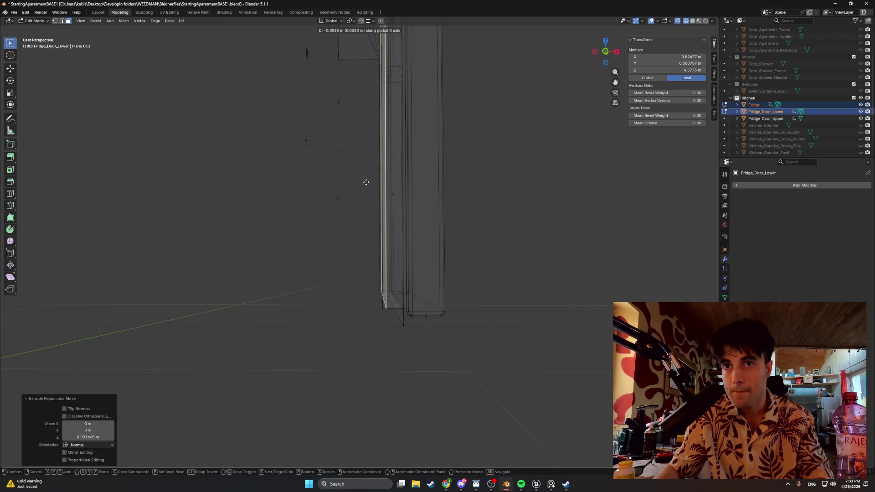
{"action": "left_click", "coordinate": [366, 182]}
Reveal all hidden geometry, hide the Fridge body, and turn off X-ray
{"action": "mouse_move", "coordinate": [376, 182]}
{"action": "middle_mouse_down"}
{"action": "mouse_move", "coordinate": [415, 212]}
{"action": "mouse_move", "coordinate": [406, 186]}
{"action": "mouse_move", "coordinate": [387, 180]}
{"action": "middle_mouse_up"}
{"action": "key", "text": "alt+h"}
{"action": "left_click", "coordinate": [860, 105]}
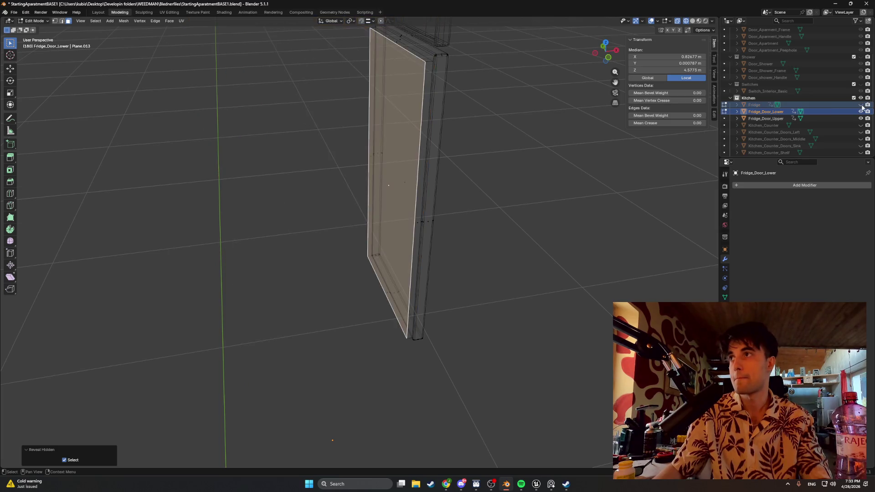
{"action": "key", "text": "alt+z"}
{"action": "mouse_move", "coordinate": [465, 173]}
{"action": "middle_mouse_down"}
{"action": "mouse_move", "coordinate": [474, 170]}
{"action": "mouse_move", "coordinate": [473, 126]}
{"action": "mouse_move", "coordinate": [490, 87]}
{"action": "mouse_move", "coordinate": [531, 199]}
{"action": "middle_mouse_up"}
{"action": "scroll", "coordinate": [532, 198], "scroll_direction": "up", "scroll_amount": 3}
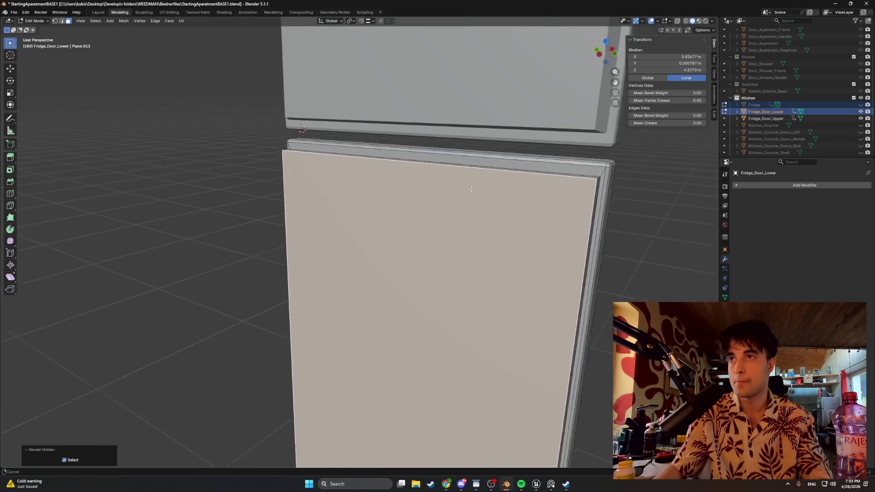
Scale the lower door's front panel down to 0.991 and view it side-on
{"action": "key", "text": "s"}
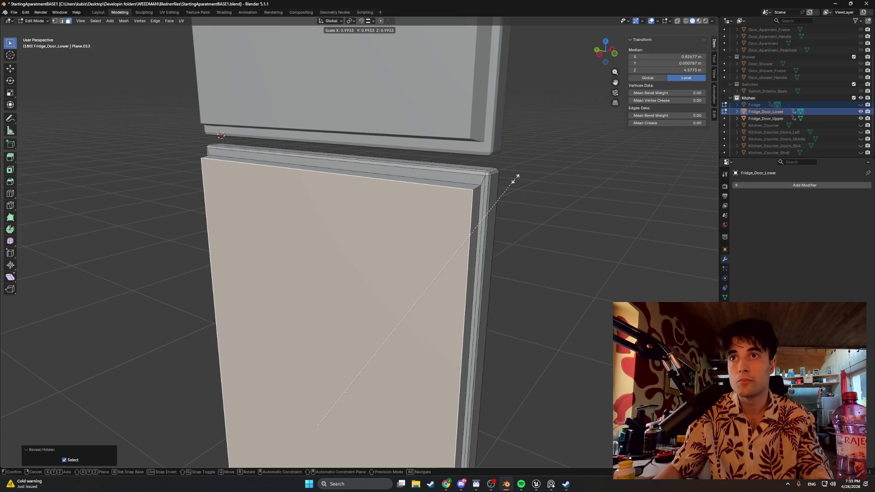
{"action": "left_click", "coordinate": [515, 179]}
{"action": "scroll", "coordinate": [516, 199], "scroll_direction": "down", "scroll_amount": 5}
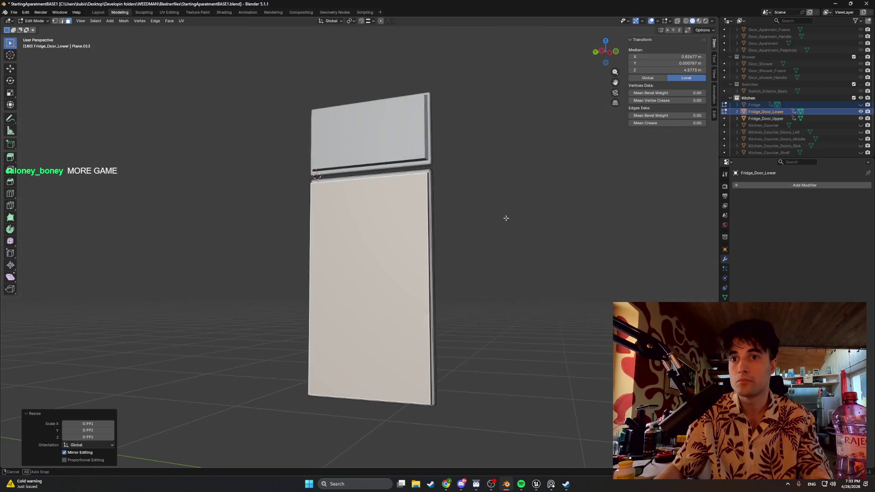
{"action": "scroll", "coordinate": [483, 182], "scroll_direction": "up", "scroll_amount": 10}
{"action": "scroll", "coordinate": [466, 157], "scroll_direction": "down", "scroll_amount": 5}
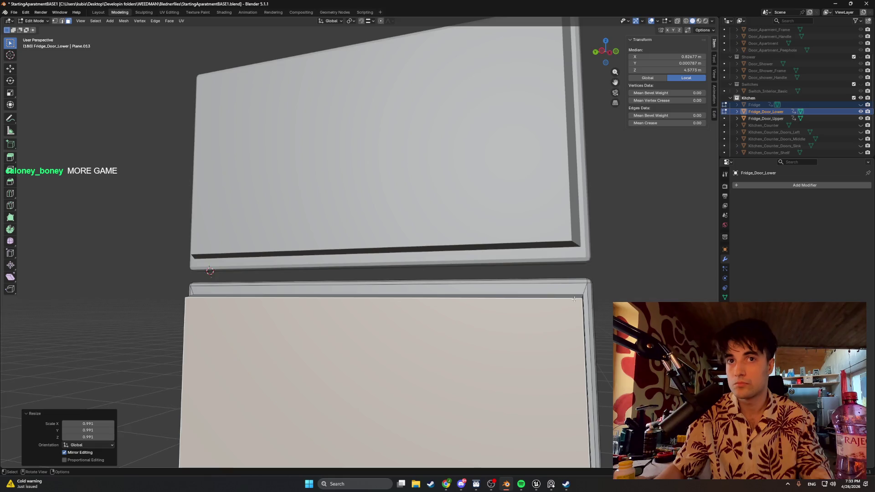
{"action": "scroll", "coordinate": [572, 299], "scroll_direction": "down", "scroll_amount": 3}
{"action": "scroll", "coordinate": [565, 297], "scroll_direction": "up", "scroll_amount": 3}
{"action": "mouse_move", "coordinate": [570, 287]}
{"action": "middle_mouse_down"}
{"action": "mouse_move", "coordinate": [533, 234]}
{"action": "mouse_move", "coordinate": [466, 252]}
{"action": "mouse_move", "coordinate": [459, 239]}
{"action": "mouse_move", "coordinate": [504, 238]}
{"action": "mouse_move", "coordinate": [494, 244]}
{"action": "middle_mouse_up"}
{"action": "scroll", "coordinate": [494, 244], "scroll_direction": "up", "scroll_amount": 3}
{"action": "middle_click_drag", "start_coordinate": [552, 207], "coordinate": [442, 184], "text": "shift"}
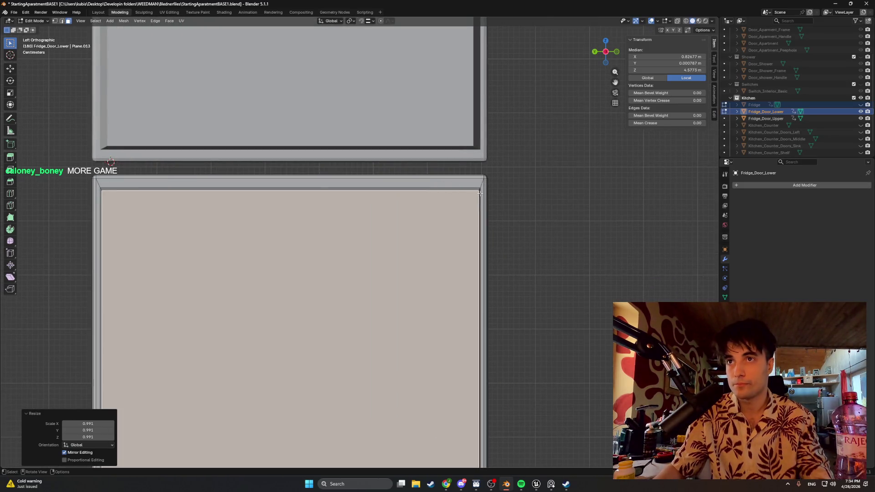
{"action": "scroll", "coordinate": [479, 198], "scroll_direction": "up", "scroll_amount": 1}
In edge select, slide the panel's right edge along Y into place
{"action": "key", "text": "2"}
{"action": "left_click", "coordinate": [503, 198]}
{"action": "key", "text": "g"}
{"action": "key", "text": "y"}
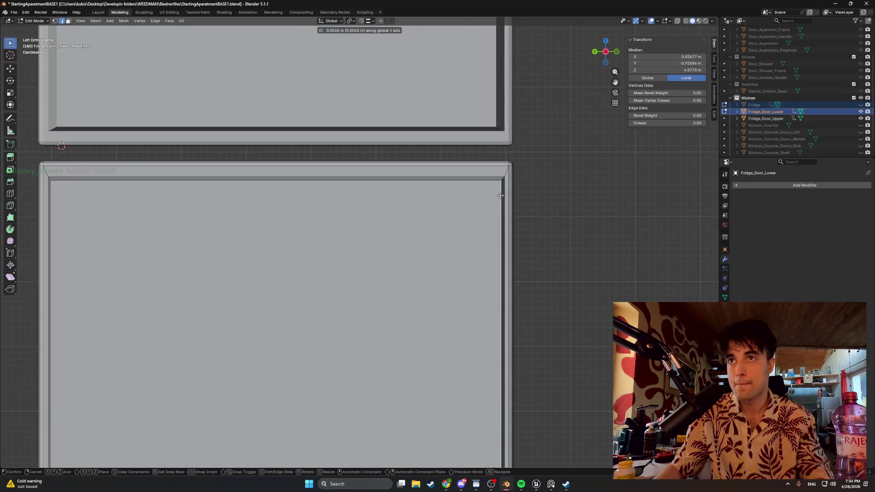
{"action": "key", "text": "z"}
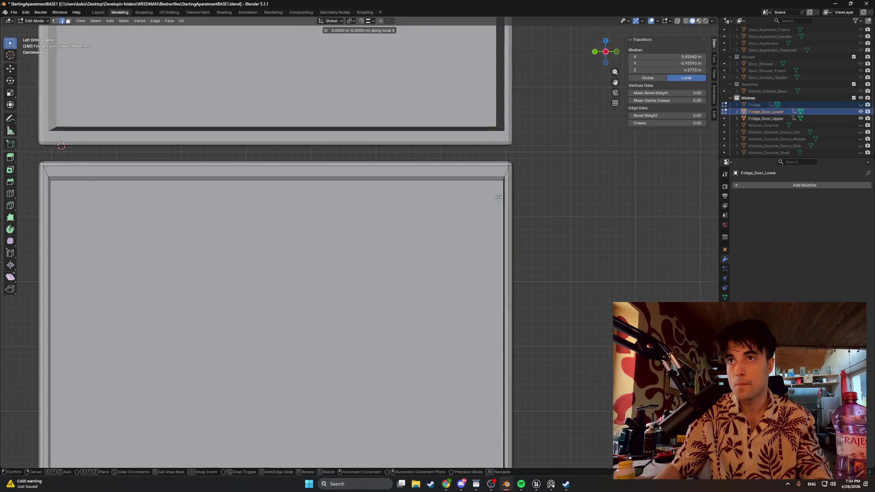
{"action": "key", "text": "y"}
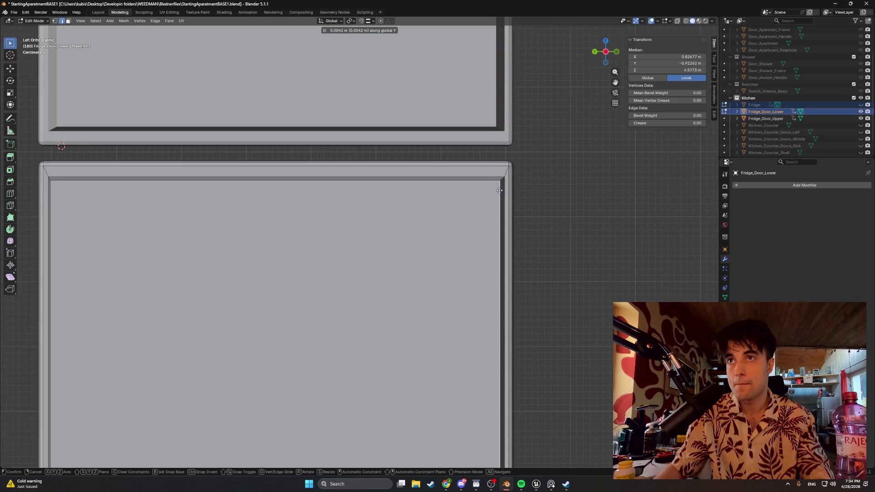
{"action": "left_click", "coordinate": [499, 191]}
Slide the panel's left vertical edge along Y, then switch to Unreal Engine
{"action": "scroll", "coordinate": [543, 225], "scroll_direction": "left", "scroll_amount": 5, "text": "ctrl"}
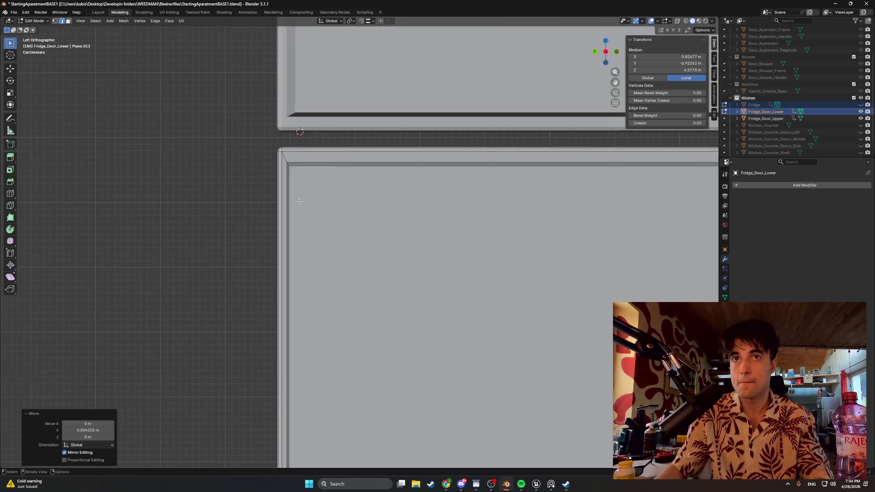
{"action": "left_click", "coordinate": [289, 195]}
{"action": "scroll", "coordinate": [296, 195], "scroll_direction": "up", "scroll_amount": 5}
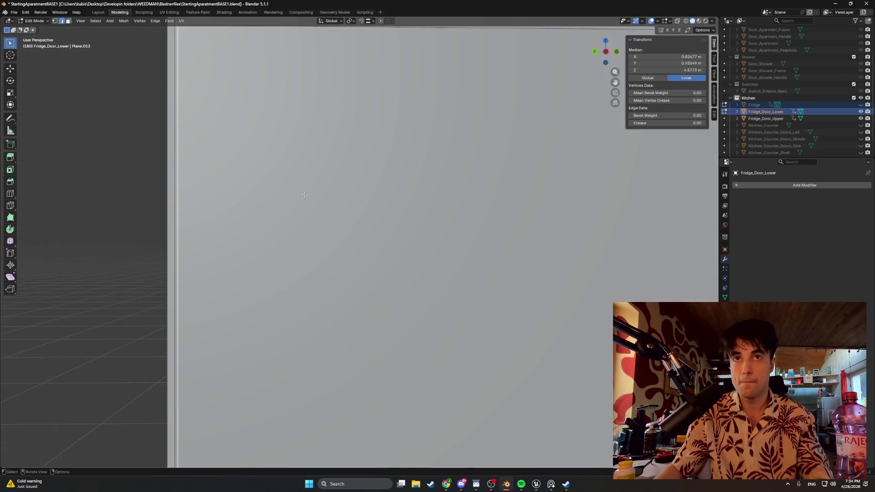
{"action": "scroll", "coordinate": [301, 195], "scroll_direction": "down", "scroll_amount": 5}
{"action": "scroll", "coordinate": [301, 196], "scroll_direction": "up", "scroll_amount": 4}
{"action": "mouse_move", "coordinate": [300, 196]}
{"action": "middle_mouse_down", "text": "alt"}
{"action": "mouse_move", "coordinate": [284, 225]}
{"action": "mouse_move", "coordinate": [328, 231]}
{"action": "middle_mouse_up", "text": "alt"}
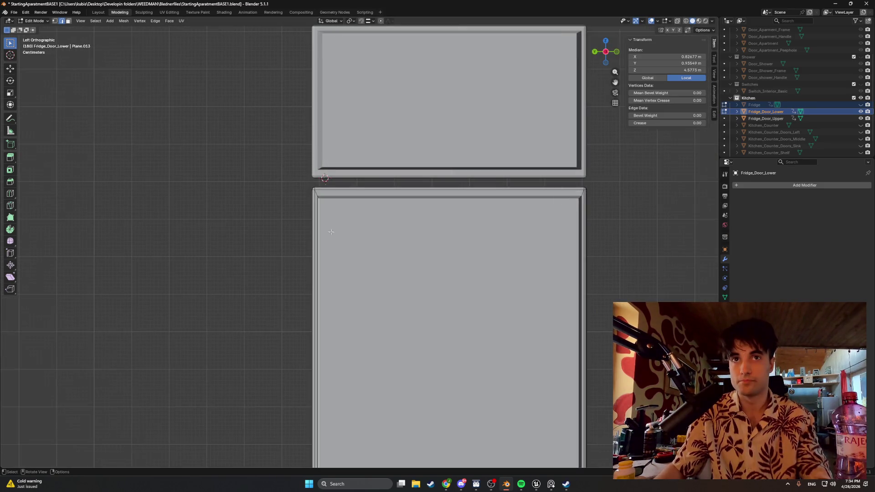
{"action": "scroll", "coordinate": [326, 228], "scroll_direction": "up", "scroll_amount": 2}
{"action": "key", "text": "g"}
{"action": "key", "text": "y"}
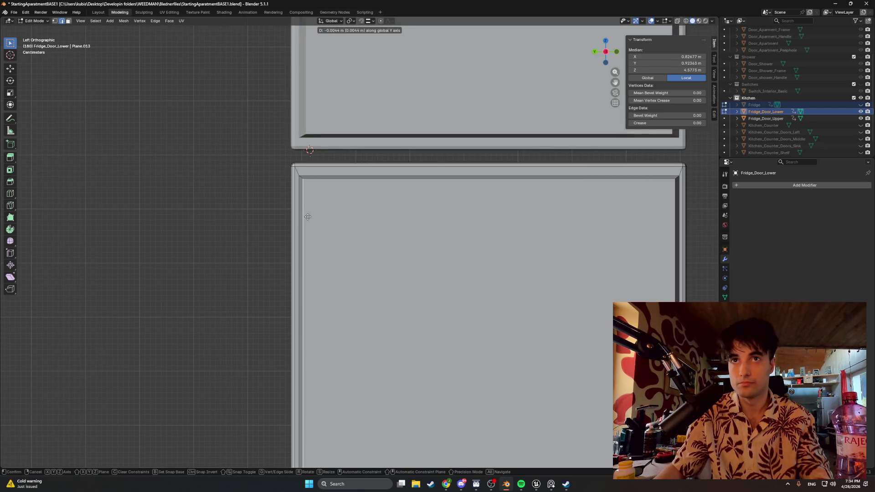
{"action": "left_click", "coordinate": [307, 217]}
{"action": "scroll", "coordinate": [307, 216], "scroll_direction": "down", "scroll_amount": 2}
{"action": "middle_click_drag", "start_coordinate": [314, 212], "coordinate": [349, 192]}
{"action": "scroll", "coordinate": [329, 207], "scroll_direction": "down", "scroll_amount": 5}
{"action": "scroll", "coordinate": [324, 198], "scroll_direction": "up", "scroll_amount": 2}
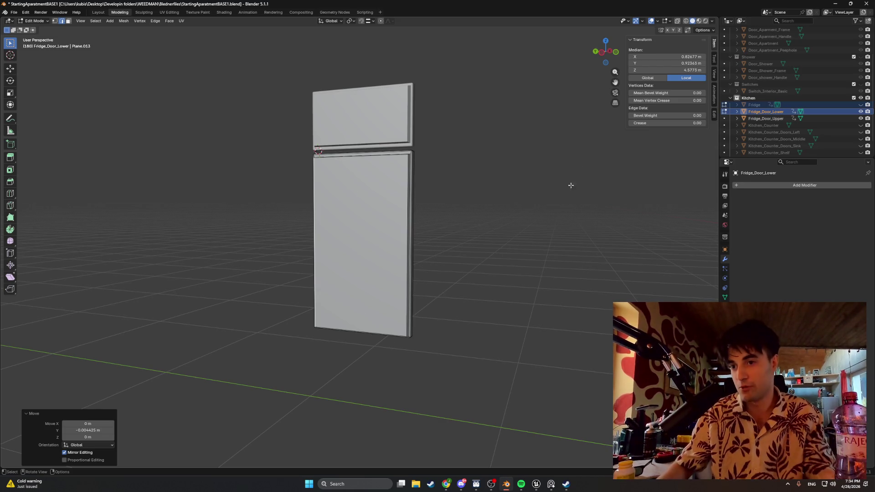
{"action": "left_click", "coordinate": [536, 483]}
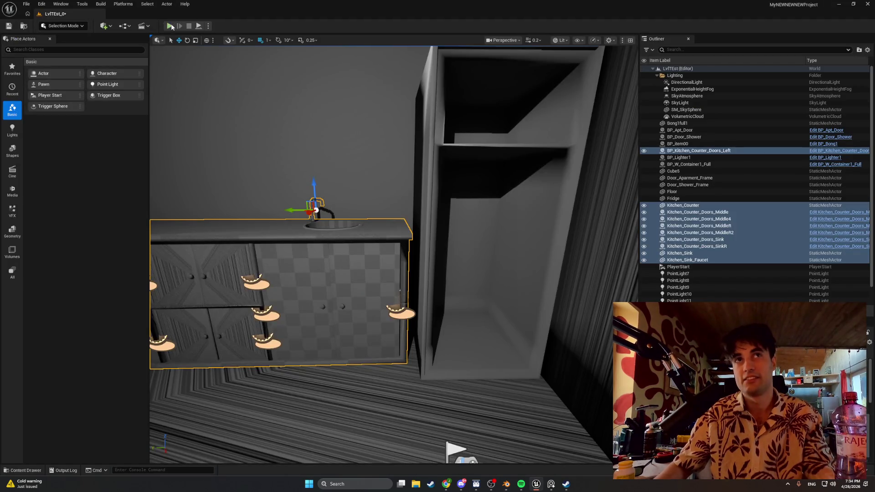
Play the LvlTEst_0 level and walk forward and back in first person
{"action": "left_click", "coordinate": [169, 26]}
{"action": "key", "text": "w"}
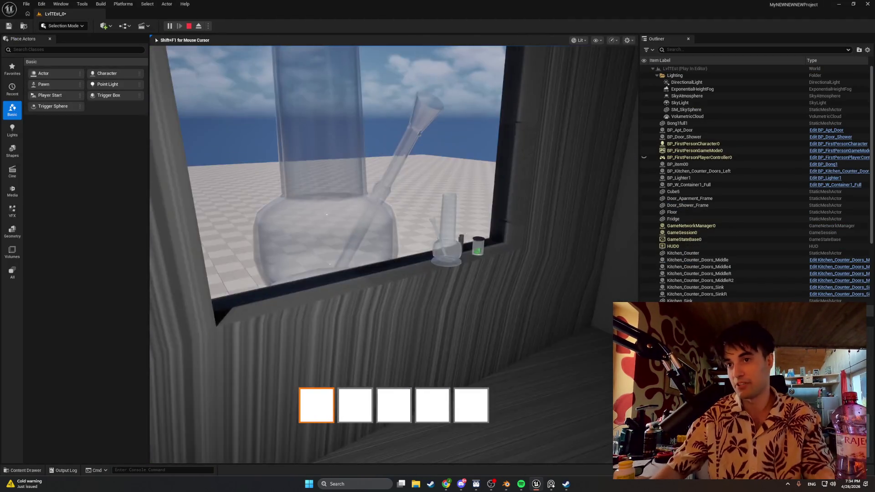
{"action": "key", "text": "s"}
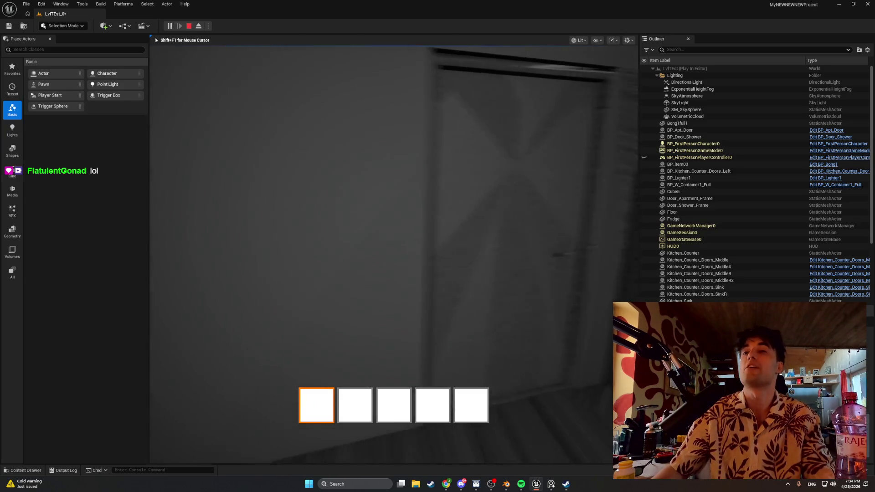
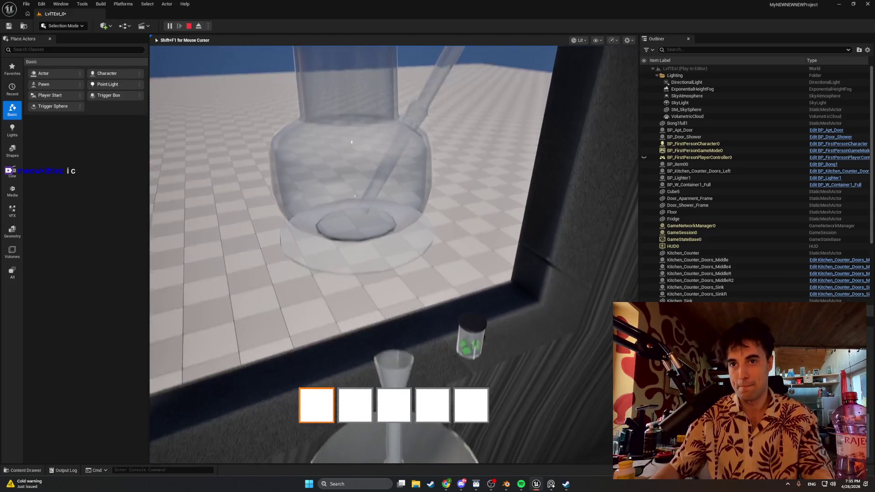
Playtest the kitchen level, trying the smoke interaction and walking to the bong, then stop
{"action": "key", "text": "e"}
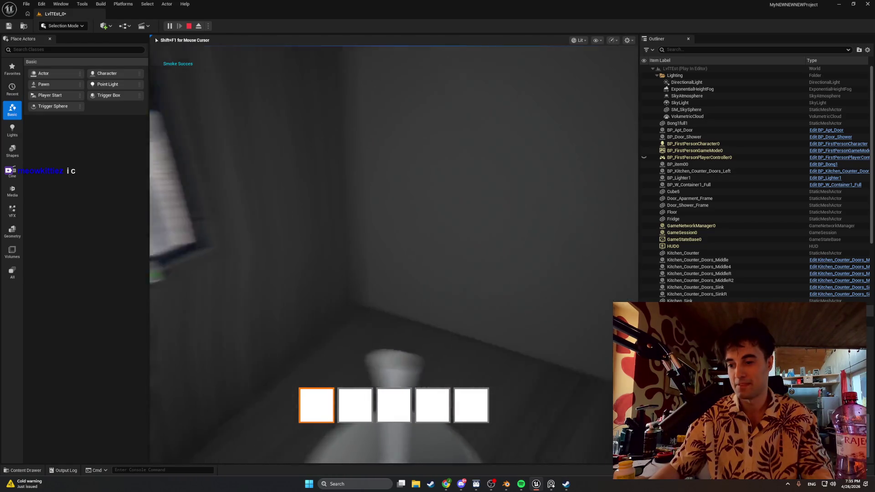
{"action": "key", "text": "e"}
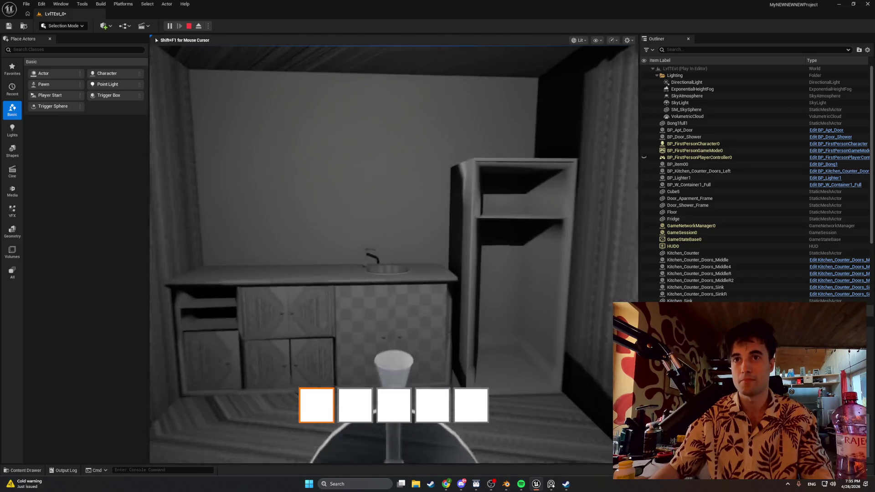
{"action": "key", "text": "w"}
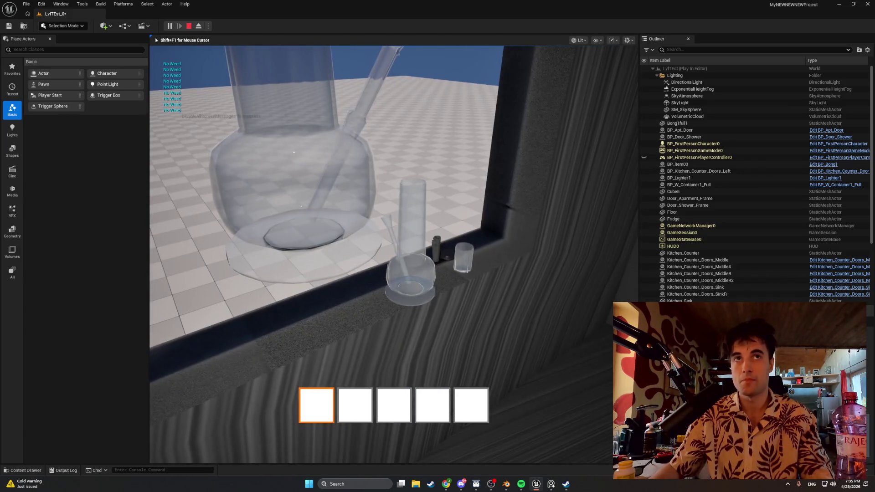
{"action": "key", "text": "w"}
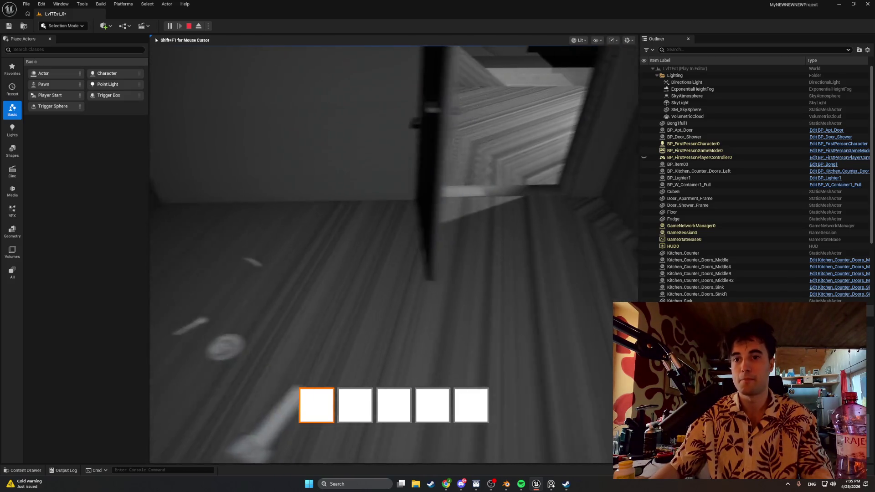
{"action": "key", "text": "Escape"}
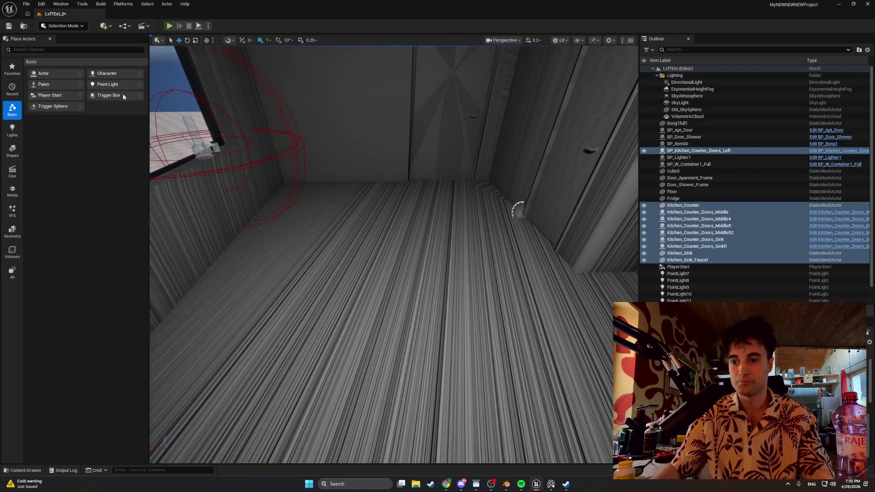
Replay the level briefly, stop it, and return to the fridge model in Blender
{"action": "left_click", "coordinate": [169, 27]}
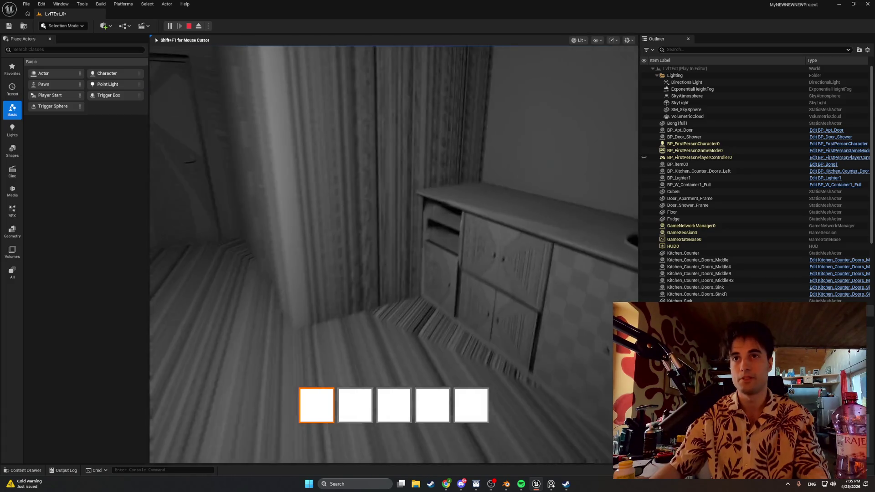
{"action": "key", "text": "Escape"}
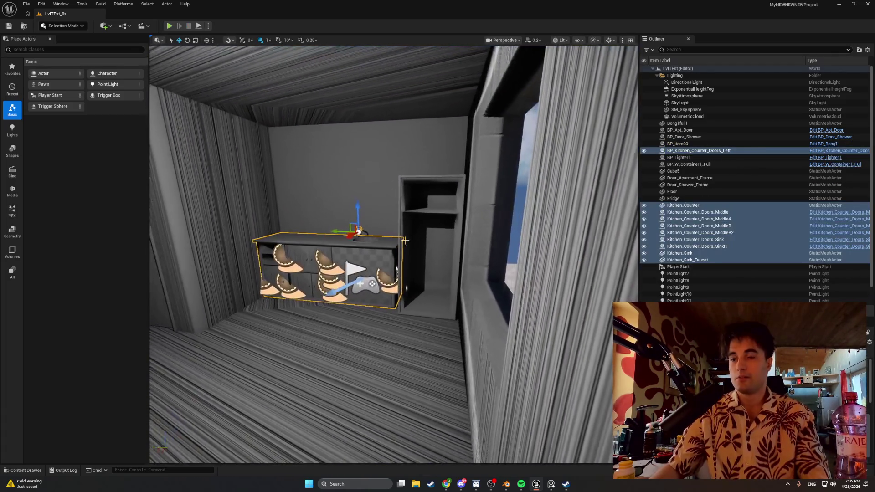
{"action": "left_click", "coordinate": [506, 483]}
{"action": "right_click", "coordinate": [371, 312]}
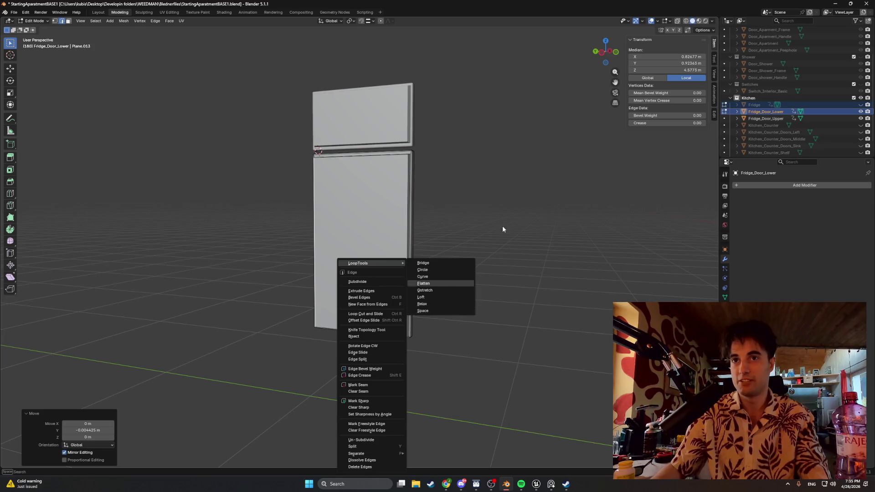
Unhide the Fridge body and select its entire mesh
{"action": "key", "text": "Escape"}
{"action": "mouse_move", "coordinate": [473, 262]}
{"action": "middle_mouse_down"}
{"action": "mouse_move", "coordinate": [447, 262]}
{"action": "mouse_move", "coordinate": [485, 270]}
{"action": "mouse_move", "coordinate": [534, 217]}
{"action": "middle_mouse_up"}
{"action": "left_click", "coordinate": [860, 104]}
{"action": "mouse_move", "coordinate": [488, 254]}
{"action": "middle_mouse_down"}
{"action": "mouse_move", "coordinate": [580, 254]}
{"action": "mouse_move", "coordinate": [350, 239]}
{"action": "mouse_move", "coordinate": [326, 219]}
{"action": "mouse_move", "coordinate": [347, 289]}
{"action": "mouse_move", "coordinate": [230, 275]}
{"action": "mouse_move", "coordinate": [284, 272]}
{"action": "mouse_move", "coordinate": [221, 273]}
{"action": "mouse_move", "coordinate": [305, 263]}
{"action": "mouse_move", "coordinate": [246, 253]}
{"action": "middle_mouse_up"}
{"action": "key", "text": "a"}
{"action": "mouse_move", "coordinate": [429, 325]}
{"action": "middle_mouse_down"}
{"action": "mouse_move", "coordinate": [291, 242]}
{"action": "mouse_move", "coordinate": [359, 269]}
{"action": "middle_mouse_up"}
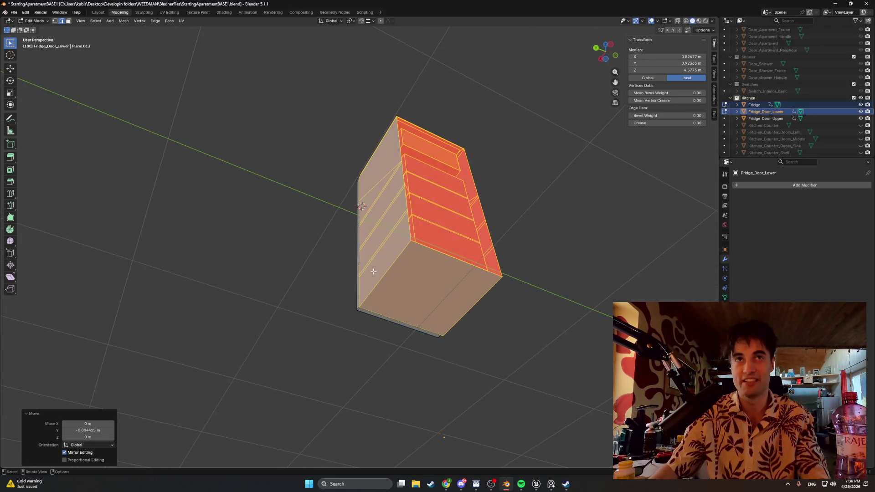
Delete the edges of the fridge body's bottom face
{"action": "left_click", "coordinate": [433, 294]}
{"action": "middle_click_drag", "start_coordinate": [433, 294], "coordinate": [429, 290]}
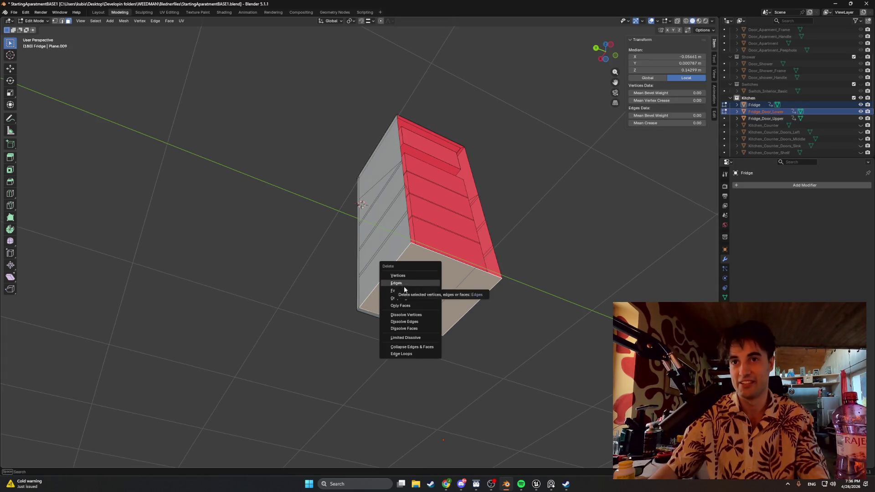
{"action": "left_click", "coordinate": [405, 284]}
{"action": "mouse_move", "coordinate": [405, 288]}
{"action": "middle_mouse_down"}
{"action": "mouse_move", "coordinate": [453, 280]}
{"action": "mouse_move", "coordinate": [374, 288]}
{"action": "mouse_move", "coordinate": [339, 342]}
{"action": "mouse_move", "coordinate": [289, 322]}
{"action": "mouse_move", "coordinate": [306, 335]}
{"action": "mouse_move", "coordinate": [341, 303]}
{"action": "mouse_move", "coordinate": [357, 271]}
{"action": "mouse_move", "coordinate": [341, 281]}
{"action": "mouse_move", "coordinate": [351, 279]}
{"action": "mouse_move", "coordinate": [331, 274]}
{"action": "mouse_move", "coordinate": [448, 285]}
{"action": "mouse_move", "coordinate": [465, 268]}
{"action": "mouse_move", "coordinate": [459, 244]}
{"action": "mouse_move", "coordinate": [446, 250]}
{"action": "mouse_move", "coordinate": [439, 269]}
{"action": "mouse_move", "coordinate": [453, 289]}
{"action": "mouse_move", "coordinate": [337, 303]}
{"action": "mouse_move", "coordinate": [380, 233]}
{"action": "mouse_move", "coordinate": [424, 209]}
{"action": "mouse_move", "coordinate": [432, 193]}
{"action": "mouse_move", "coordinate": [371, 197]}
{"action": "mouse_move", "coordinate": [342, 274]}
{"action": "mouse_move", "coordinate": [388, 293]}
{"action": "mouse_move", "coordinate": [426, 290]}
{"action": "middle_mouse_up"}
{"action": "scroll", "coordinate": [374, 288], "scroll_direction": "up", "scroll_amount": 4}
{"action": "scroll", "coordinate": [342, 314], "scroll_direction": "up", "scroll_amount": 1}
Delete the face loop along the door bottom
{"action": "left_click", "coordinate": [357, 272], "text": "alt"}
{"action": "key", "text": "x"}
{"action": "left_click", "coordinate": [344, 277]}
{"action": "scroll", "coordinate": [337, 303], "scroll_direction": "down", "scroll_amount": 5}
{"action": "scroll", "coordinate": [337, 303], "scroll_direction": "up", "scroll_amount": 5}
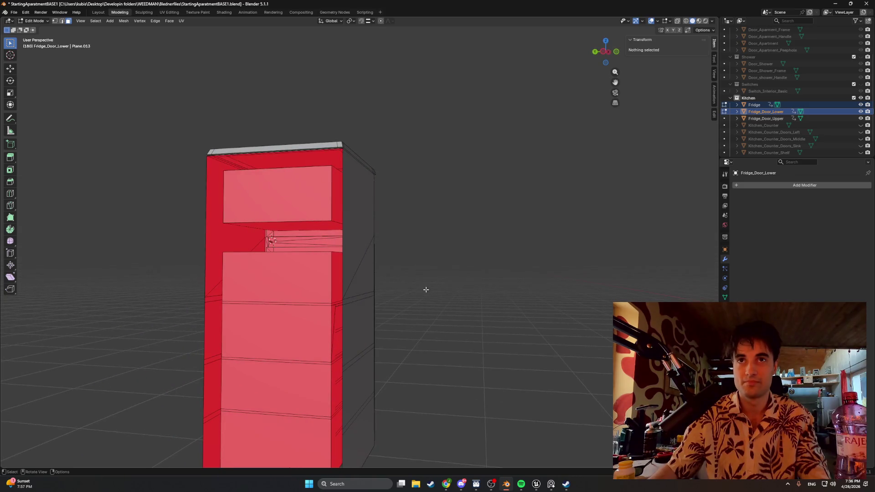
Delete the thin strip face under the fridge top and clear the selection
{"action": "middle_click_drag", "start_coordinate": [355, 227], "coordinate": [356, 260]}
{"action": "scroll", "coordinate": [351, 293], "scroll_direction": "up", "scroll_amount": 3}
{"action": "mouse_move", "coordinate": [351, 293]}
{"action": "middle_mouse_down"}
{"action": "mouse_move", "coordinate": [326, 330]}
{"action": "mouse_move", "coordinate": [338, 207]}
{"action": "mouse_move", "coordinate": [308, 149]}
{"action": "mouse_move", "coordinate": [311, 158]}
{"action": "middle_mouse_up"}
{"action": "left_click", "coordinate": [322, 155]}
{"action": "key", "text": "x"}
{"action": "left_click", "coordinate": [318, 155]}
{"action": "scroll", "coordinate": [310, 158], "scroll_direction": "down", "scroll_amount": 6}
{"action": "mouse_move", "coordinate": [254, 173]}
{"action": "middle_mouse_down"}
{"action": "mouse_move", "coordinate": [176, 170]}
{"action": "mouse_move", "coordinate": [190, 167]}
{"action": "mouse_move", "coordinate": [140, 193]}
{"action": "mouse_move", "coordinate": [316, 213]}
{"action": "mouse_move", "coordinate": [271, 283]}
{"action": "mouse_move", "coordinate": [347, 237]}
{"action": "middle_mouse_up"}
{"action": "left_click", "coordinate": [383, 238]}
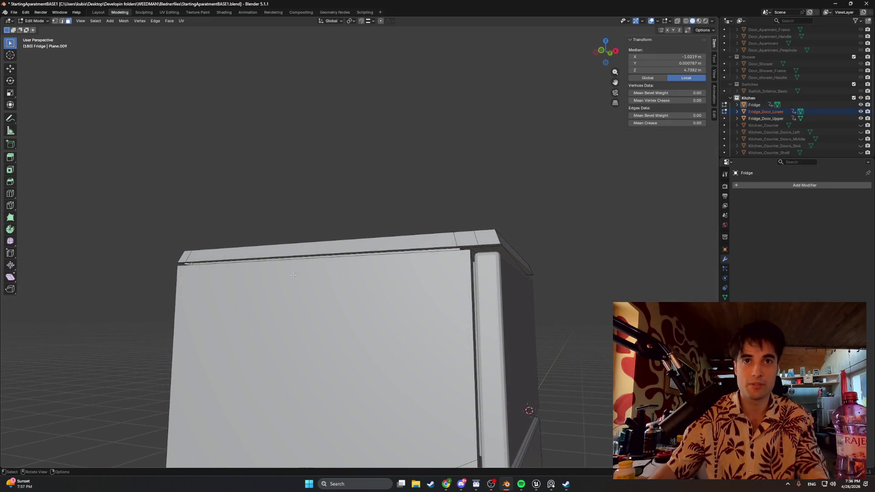
{"action": "left_click", "coordinate": [381, 214]}
{"action": "mouse_move", "coordinate": [392, 249]}
{"action": "middle_mouse_down"}
{"action": "mouse_move", "coordinate": [364, 237]}
{"action": "mouse_move", "coordinate": [347, 273]}
{"action": "mouse_move", "coordinate": [326, 258]}
{"action": "mouse_move", "coordinate": [249, 285]}
{"action": "mouse_move", "coordinate": [406, 277]}
{"action": "mouse_move", "coordinate": [391, 254]}
{"action": "mouse_move", "coordinate": [315, 241]}
{"action": "middle_mouse_up"}
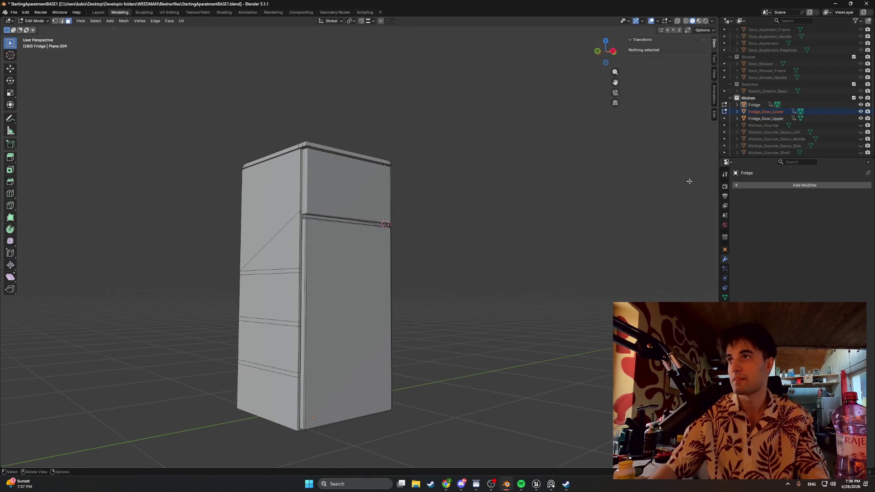
Hide the Fridge body to isolate the two doors and inspect the gap between them
{"action": "left_click", "coordinate": [859, 108]}
{"action": "mouse_move", "coordinate": [474, 255]}
{"action": "middle_mouse_down"}
{"action": "mouse_move", "coordinate": [451, 254]}
{"action": "mouse_move", "coordinate": [500, 258]}
{"action": "mouse_move", "coordinate": [451, 256]}
{"action": "mouse_move", "coordinate": [444, 273]}
{"action": "middle_mouse_up"}
{"action": "scroll", "coordinate": [335, 229], "scroll_direction": "up", "scroll_amount": 5}
{"action": "scroll", "coordinate": [333, 188], "scroll_direction": "up", "scroll_amount": 2}
{"action": "middle_click_drag", "start_coordinate": [332, 207], "coordinate": [336, 304], "text": "shift"}
{"action": "scroll", "coordinate": [333, 297], "scroll_direction": "up", "scroll_amount": 2}
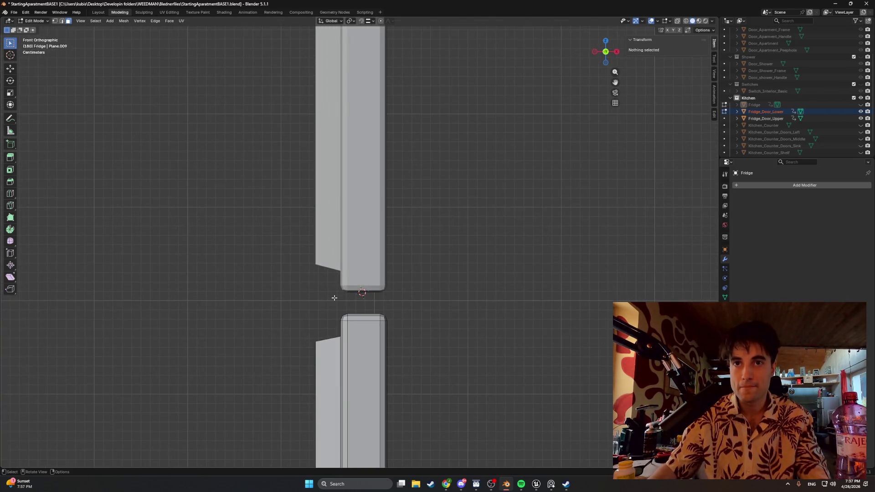
{"action": "middle_click_drag", "start_coordinate": [336, 296], "coordinate": [385, 328]}
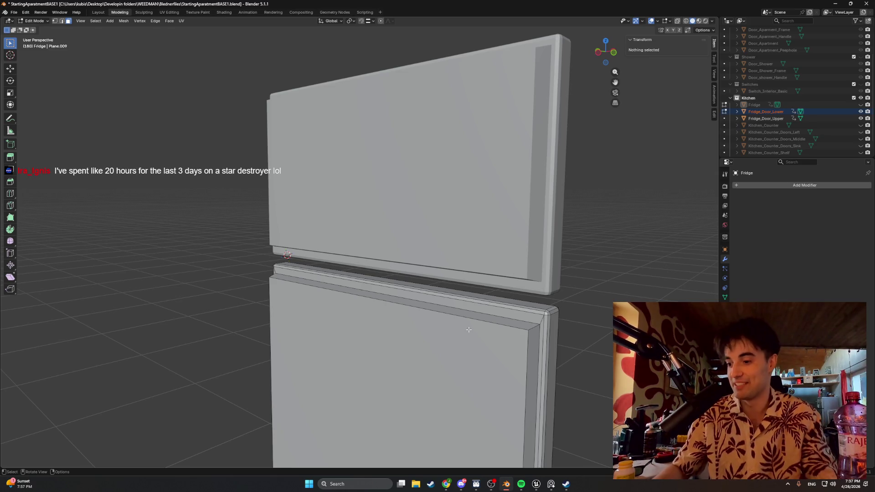
Zoom in on the doors and select the lower door's front face
{"action": "mouse_move", "coordinate": [468, 329]}
{"action": "middle_mouse_down"}
{"action": "mouse_move", "coordinate": [455, 324]}
{"action": "mouse_move", "coordinate": [418, 239]}
{"action": "mouse_move", "coordinate": [463, 238]}
{"action": "mouse_move", "coordinate": [429, 233]}
{"action": "mouse_move", "coordinate": [447, 246]}
{"action": "mouse_move", "coordinate": [383, 234]}
{"action": "mouse_move", "coordinate": [426, 238]}
{"action": "mouse_move", "coordinate": [410, 278]}
{"action": "mouse_move", "coordinate": [415, 242]}
{"action": "middle_mouse_up"}
{"action": "scroll", "coordinate": [410, 279], "scroll_direction": "up", "scroll_amount": 3}
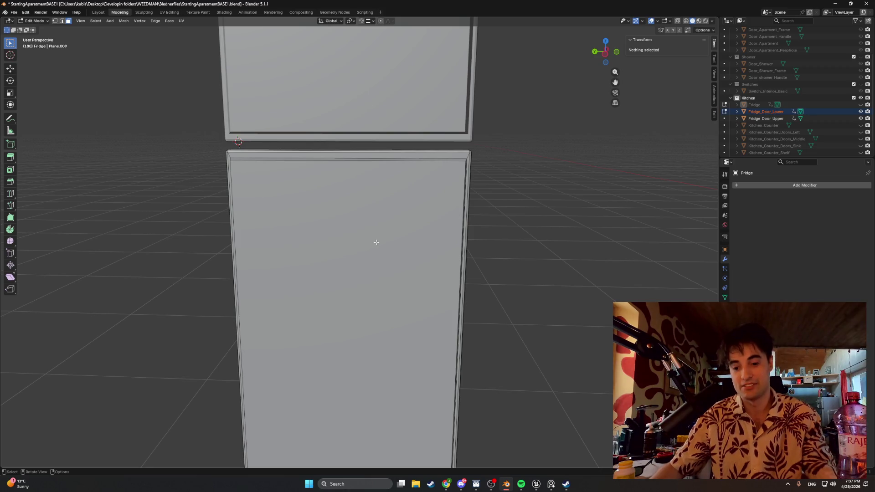
{"action": "left_click", "coordinate": [377, 242]}
{"action": "mouse_move", "coordinate": [376, 242]}
{"action": "middle_mouse_down"}
{"action": "mouse_move", "coordinate": [355, 250]}
{"action": "mouse_move", "coordinate": [388, 253]}
{"action": "middle_mouse_up"}
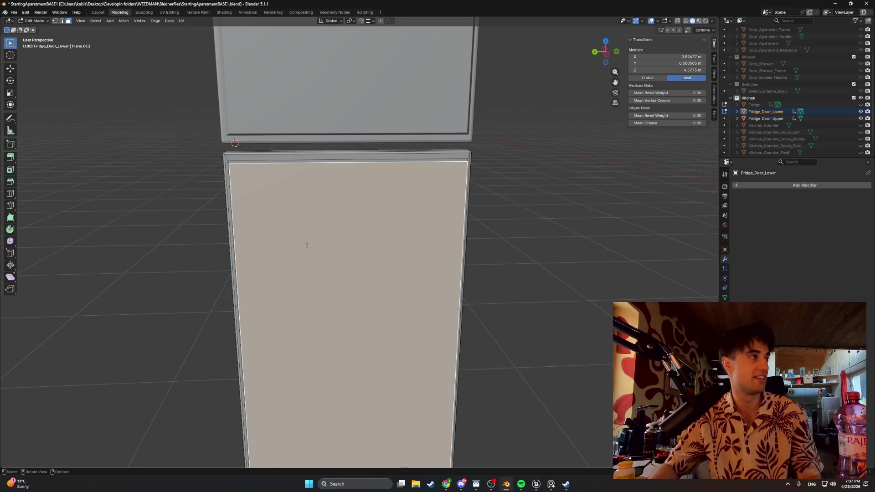
{"action": "mouse_move", "coordinate": [302, 249]}
{"action": "middle_mouse_down"}
{"action": "mouse_move", "coordinate": [320, 245]}
{"action": "mouse_move", "coordinate": [267, 246]}
{"action": "mouse_move", "coordinate": [342, 222]}
{"action": "middle_mouse_up"}
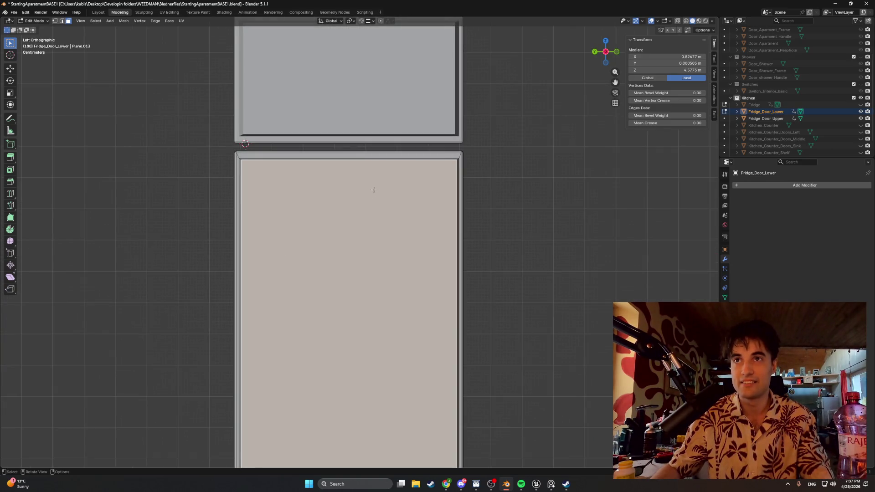
{"action": "scroll", "coordinate": [462, 160], "scroll_direction": "up", "scroll_amount": 2}
Nudge the lower door's right edge about 0.0035 m along Y
{"action": "key", "text": "2"}
{"action": "left_click", "coordinate": [499, 159]}
{"action": "key", "text": "g"}
{"action": "key", "text": "y"}
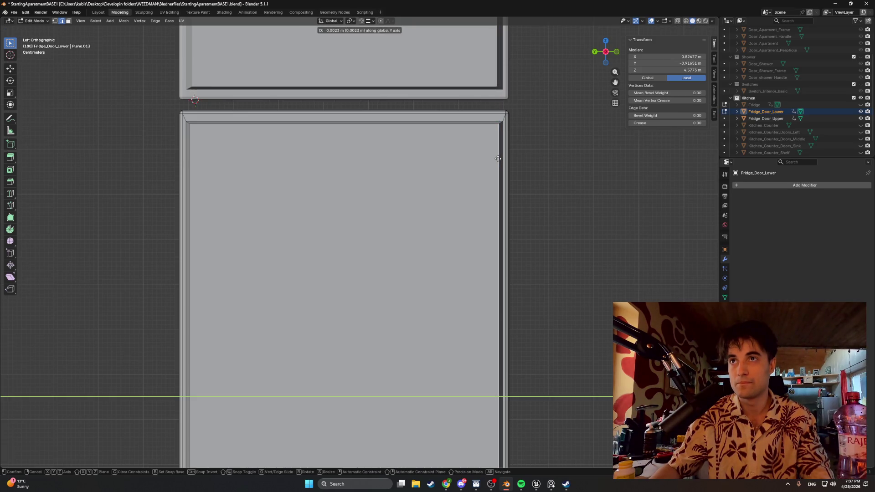
{"action": "left_click", "coordinate": [499, 158]}
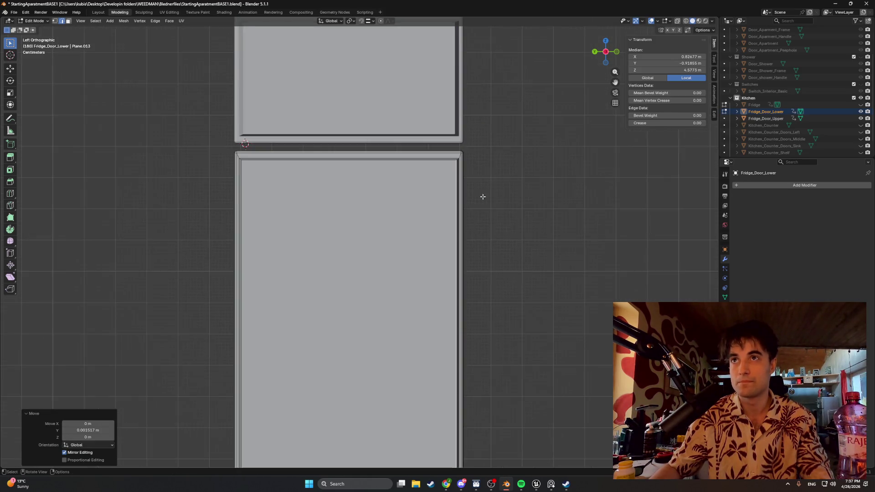
{"action": "scroll", "coordinate": [482, 194], "scroll_direction": "down", "scroll_amount": 2}
{"action": "left_click", "coordinate": [383, 223]}
Reselect the lower door's front face and begin insetting it
{"action": "left_click", "coordinate": [395, 245]}
{"action": "scroll", "coordinate": [382, 256], "scroll_direction": "down", "scroll_amount": 3}
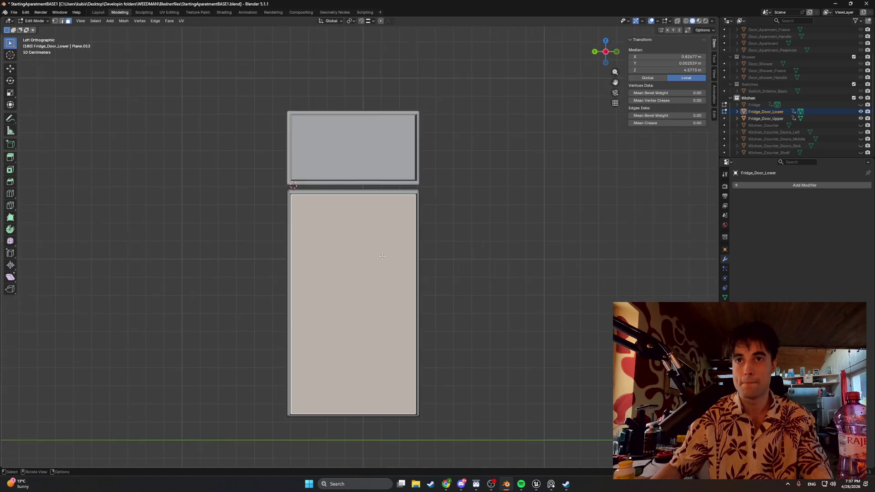
{"action": "mouse_move", "coordinate": [382, 268]}
{"action": "middle_mouse_down"}
{"action": "mouse_move", "coordinate": [354, 272]}
{"action": "mouse_move", "coordinate": [361, 237]}
{"action": "middle_mouse_up"}
{"action": "scroll", "coordinate": [367, 242], "scroll_direction": "up", "scroll_amount": 3}
{"action": "key", "text": "i"}
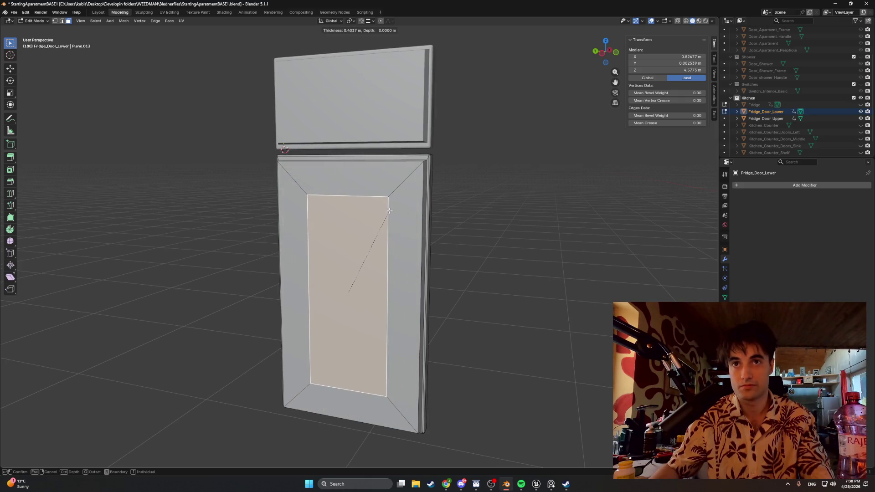
Confirm the lower door's inset at 0.4017 m thickness
{"action": "left_click", "coordinate": [390, 213]}
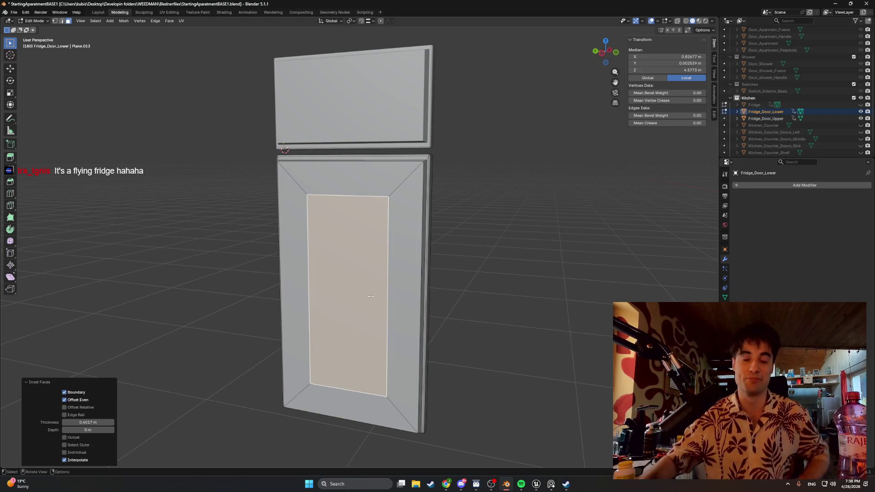
{"action": "middle_click_drag", "start_coordinate": [371, 297], "coordinate": [382, 232], "text": "shift"}
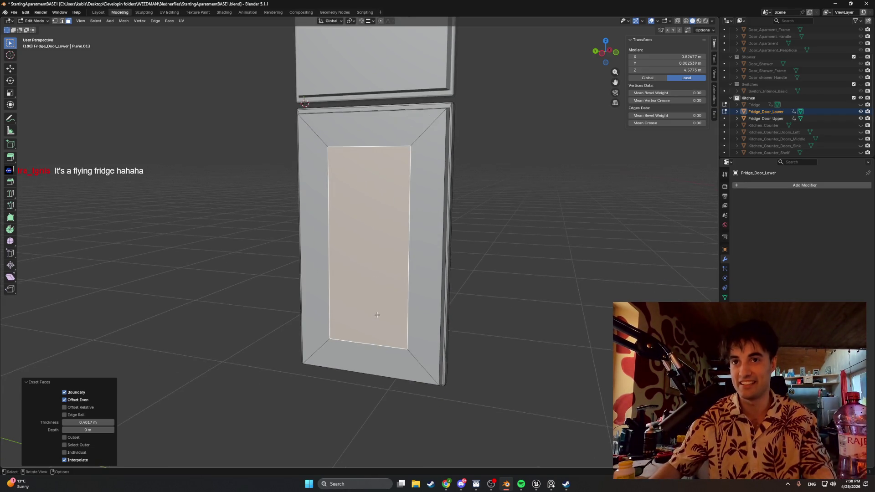
{"action": "middle_click_drag", "start_coordinate": [384, 313], "coordinate": [386, 306], "text": "shift"}
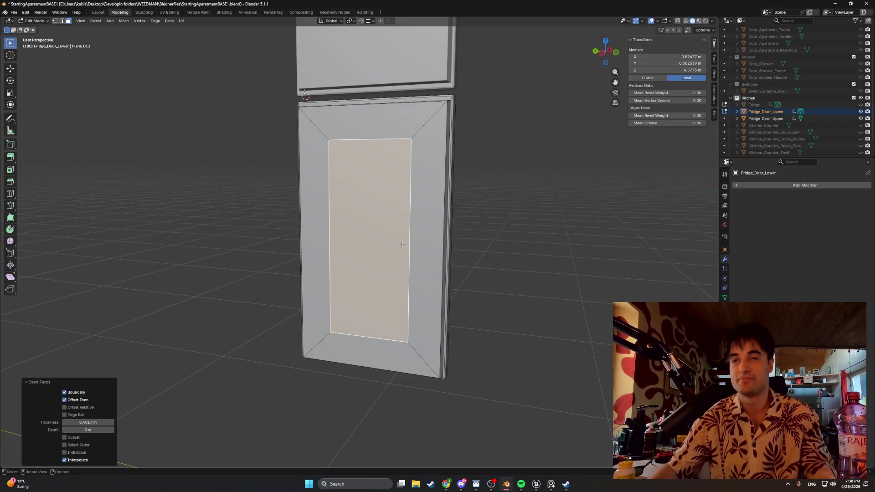
Select the inner panel's top edge and switch to the Chrome reference images
{"action": "key", "text": "2"}
{"action": "left_click", "coordinate": [378, 140]}
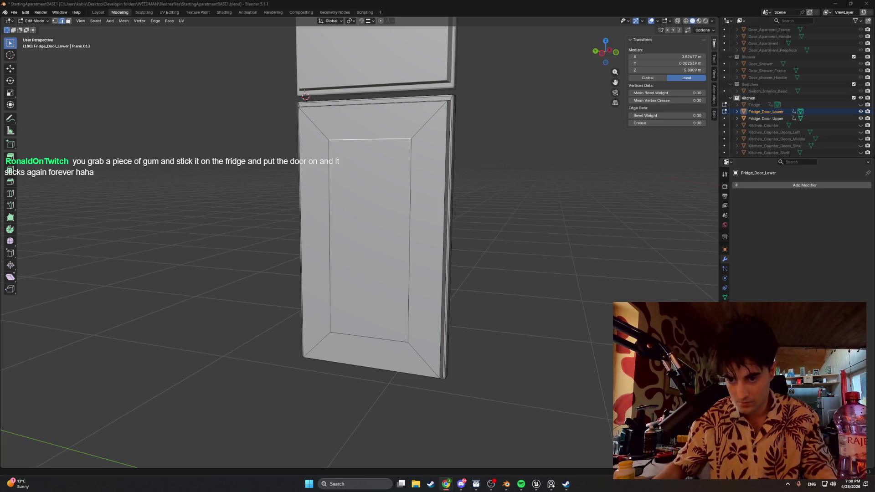
{"action": "key", "text": "alt+Tab"}
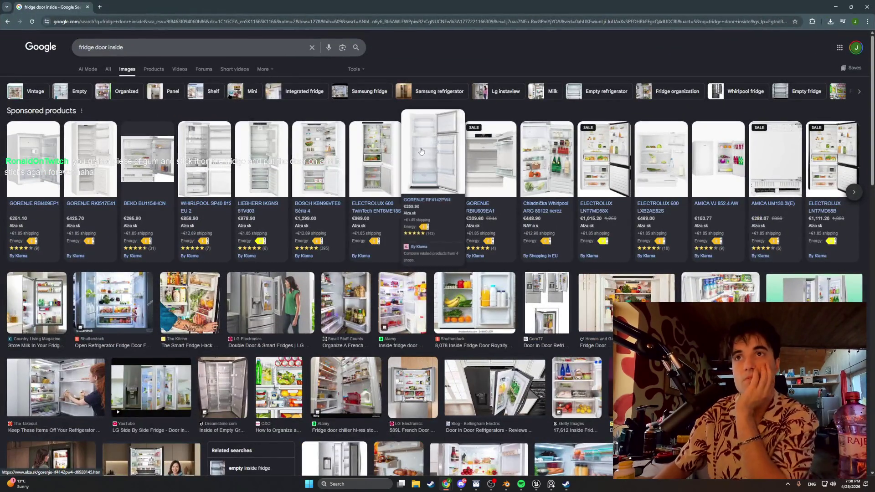
{"action": "left_click", "coordinate": [420, 150]}
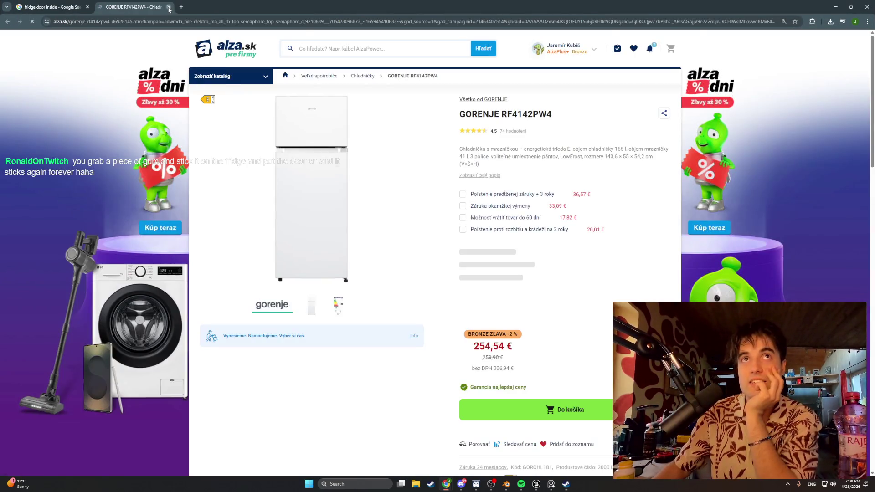
{"action": "left_click", "coordinate": [169, 7]}
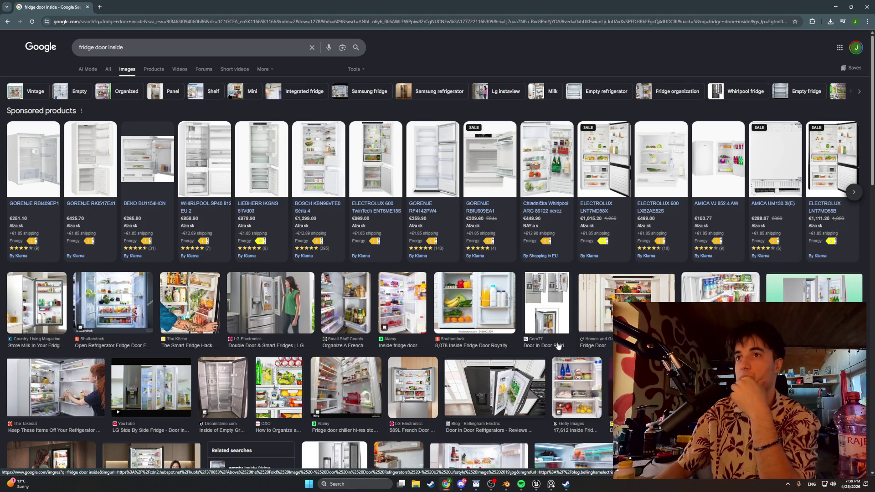
{"action": "left_click", "coordinate": [836, 6]}
Raise the inner panel's top edge along Z
{"action": "mouse_move", "coordinate": [562, 147]}
{"action": "middle_mouse_down"}
{"action": "mouse_move", "coordinate": [463, 175]}
{"action": "mouse_move", "coordinate": [374, 182]}
{"action": "middle_mouse_up"}
{"action": "key", "text": "g"}
{"action": "key", "text": "z"}
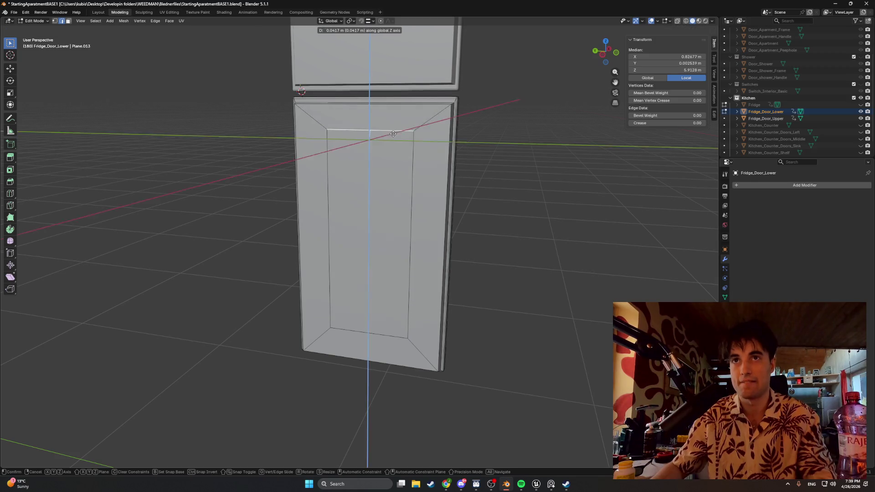
{"action": "left_click", "coordinate": [408, 129]}
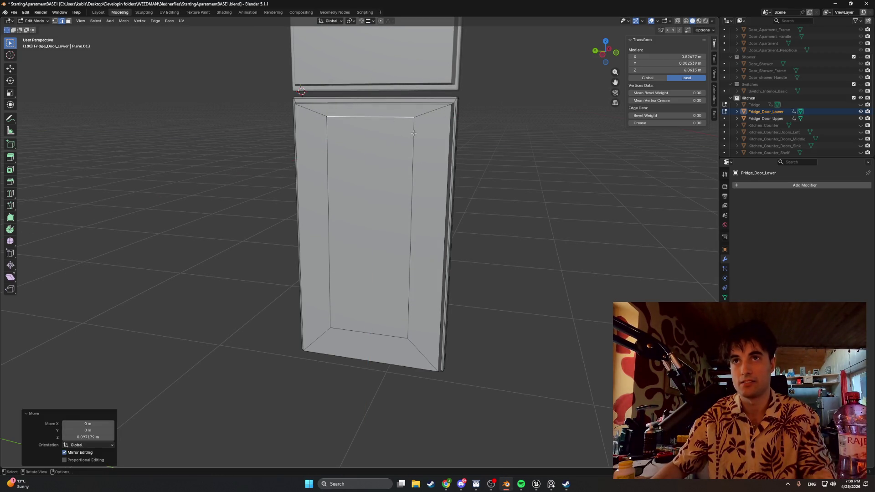
Shift the panel's right and left inner edges along Y
{"action": "left_click", "coordinate": [413, 132]}
{"action": "key", "text": "g"}
{"action": "key", "text": "y"}
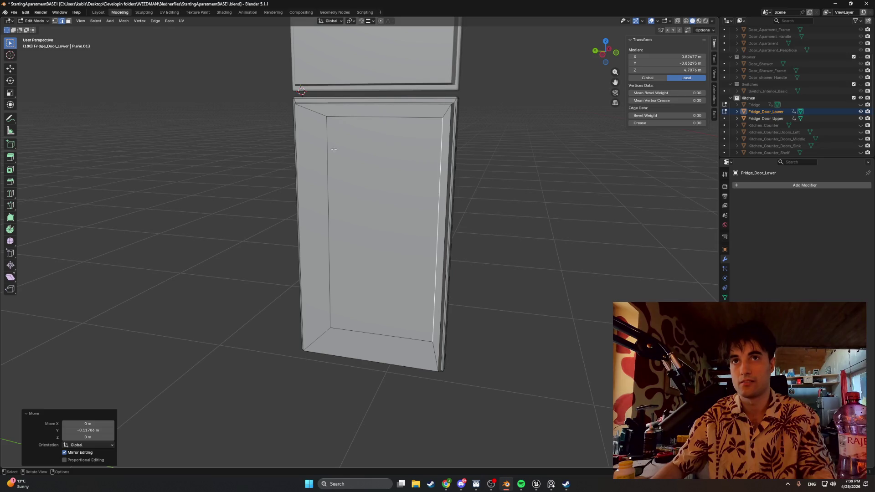
{"action": "left_click", "coordinate": [333, 149]}
{"action": "key", "text": "g"}
{"action": "key", "text": "y"}
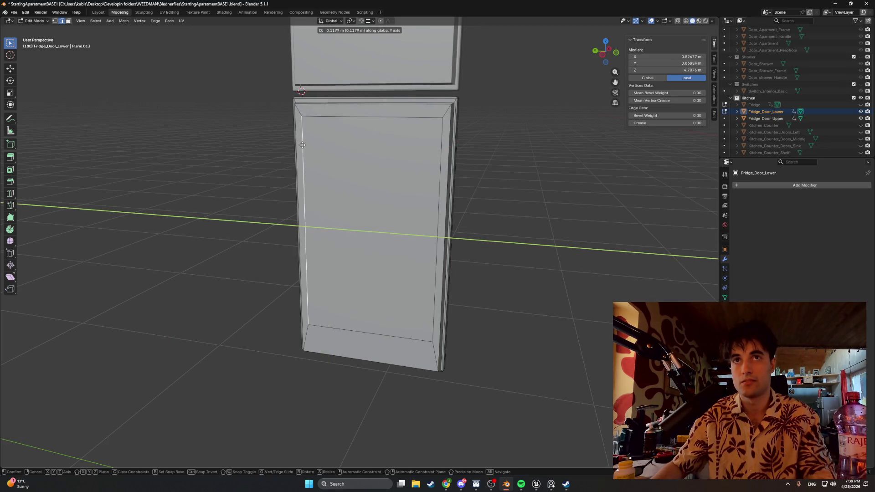
{"action": "left_click", "coordinate": [300, 145]}
Fine-tune the left inner edge's Y position with two more moves
{"action": "middle_click_drag", "start_coordinate": [300, 145], "coordinate": [298, 139]}
{"action": "key", "text": "g"}
{"action": "key", "text": "y"}
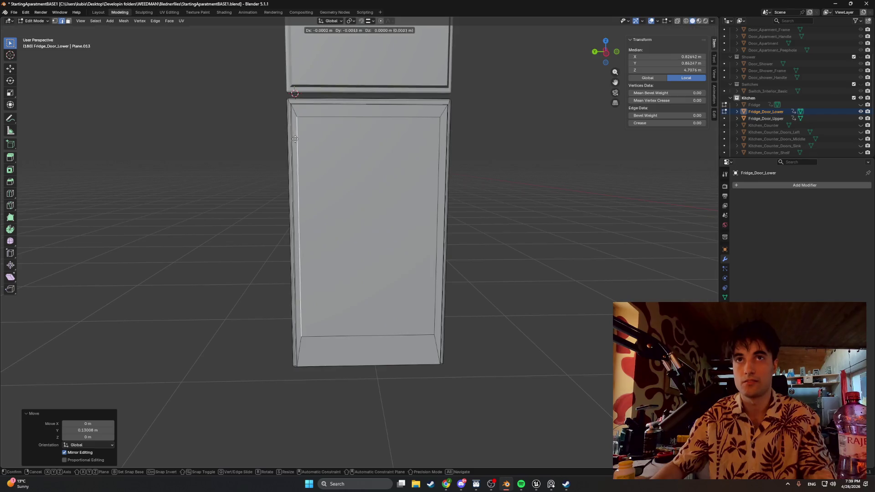
{"action": "left_click", "coordinate": [296, 140]}
{"action": "mouse_move", "coordinate": [381, 143]}
{"action": "middle_mouse_down"}
{"action": "mouse_move", "coordinate": [390, 175]}
{"action": "mouse_move", "coordinate": [347, 137]}
{"action": "mouse_move", "coordinate": [287, 141]}
{"action": "mouse_move", "coordinate": [312, 121]}
{"action": "middle_mouse_up"}
{"action": "key", "text": "g"}
{"action": "key", "text": "y"}
{"action": "left_click", "coordinate": [283, 143]}
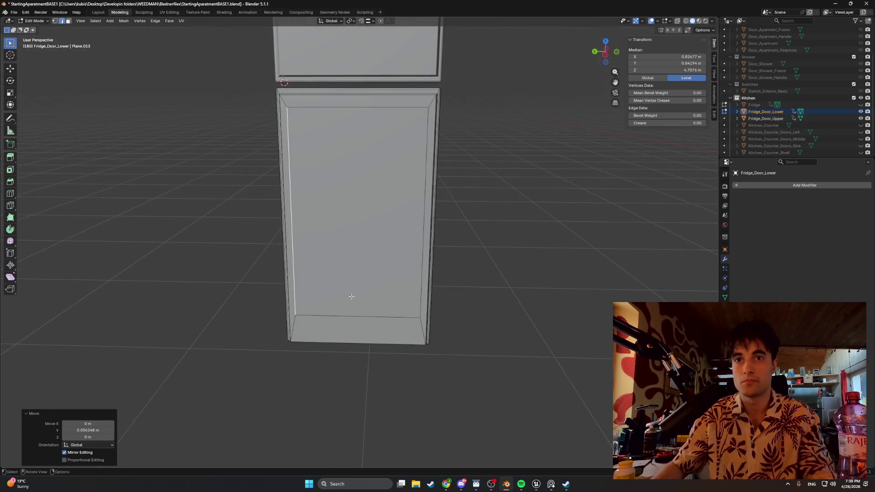
Raise the panel's bottom inner edge along Z and adjust its height
{"action": "left_click", "coordinate": [356, 314]}
{"action": "key", "text": "g"}
{"action": "key", "text": "z"}
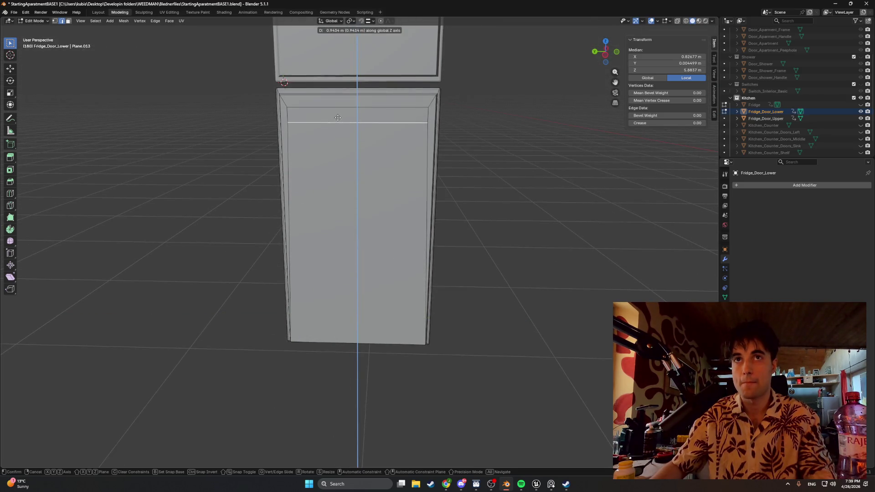
{"action": "left_click", "coordinate": [338, 115]}
{"action": "scroll", "coordinate": [363, 164], "scroll_direction": "up", "scroll_amount": 3}
{"action": "mouse_move", "coordinate": [363, 164]}
{"action": "middle_mouse_down"}
{"action": "mouse_move", "coordinate": [328, 164]}
{"action": "mouse_move", "coordinate": [356, 214]}
{"action": "mouse_move", "coordinate": [399, 180]}
{"action": "middle_mouse_up"}
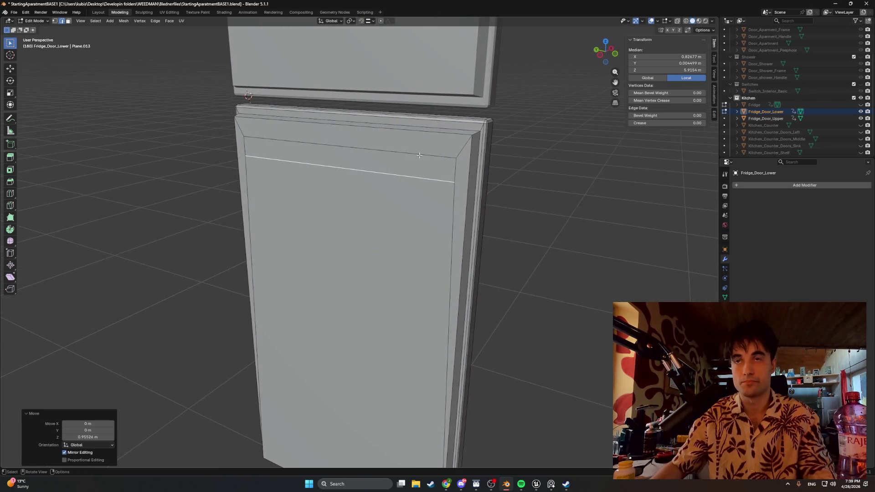
{"action": "key", "text": "g"}
{"action": "key", "text": "z"}
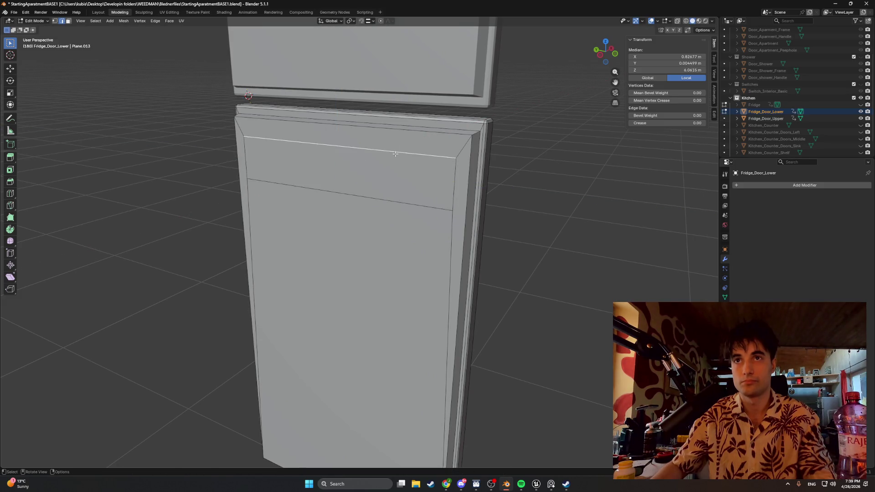
{"action": "left_click", "coordinate": [392, 172]}
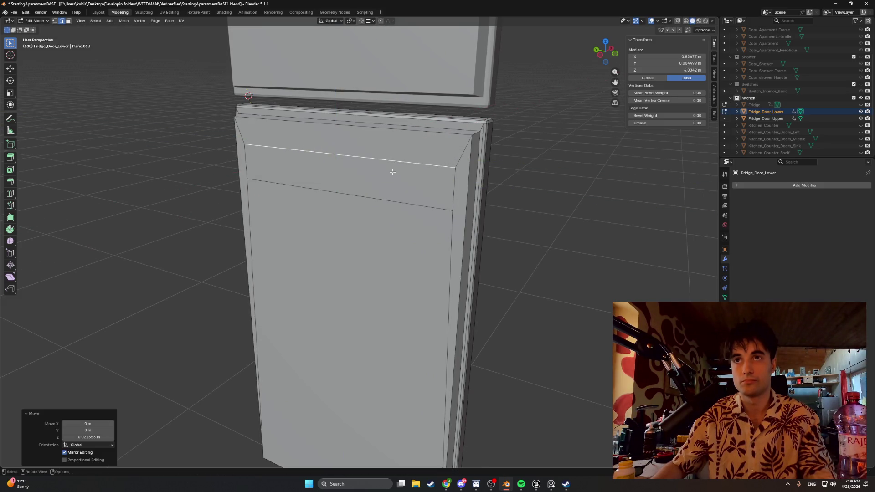
Lower the top band's bottom edge along Z
{"action": "left_click", "coordinate": [393, 201]}
{"action": "key", "text": "g"}
{"action": "key", "text": "z"}
{"action": "left_click", "coordinate": [393, 201]}
{"action": "middle_click_drag", "start_coordinate": [394, 202], "coordinate": [395, 202]}
Extrude the top band face outward into a block from the door
{"action": "left_click", "coordinate": [391, 189]}
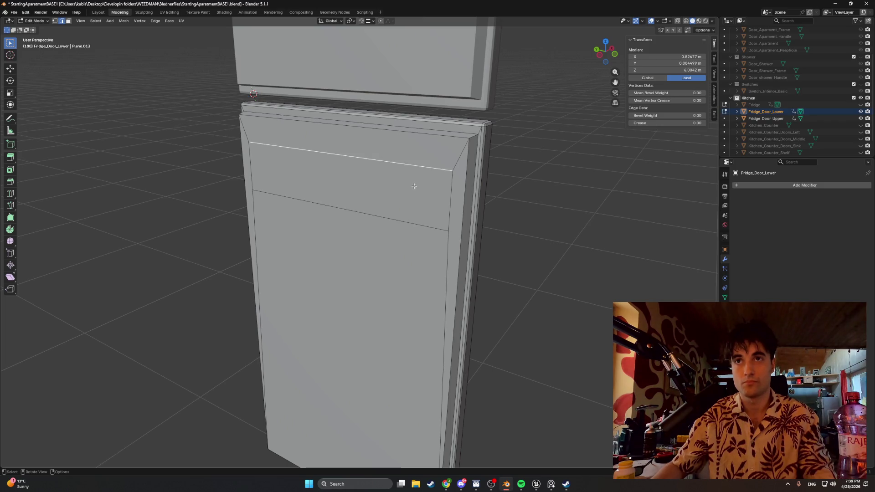
{"action": "key", "text": "3"}
{"action": "left_click", "coordinate": [414, 185]}
{"action": "key", "text": "e"}
{"action": "left_click", "coordinate": [388, 191]}
{"action": "middle_click_drag", "start_coordinate": [388, 190], "coordinate": [399, 194]}
Inset the block's top face and extrude it inward to hollow out the shelf
{"action": "left_click", "coordinate": [394, 192]}
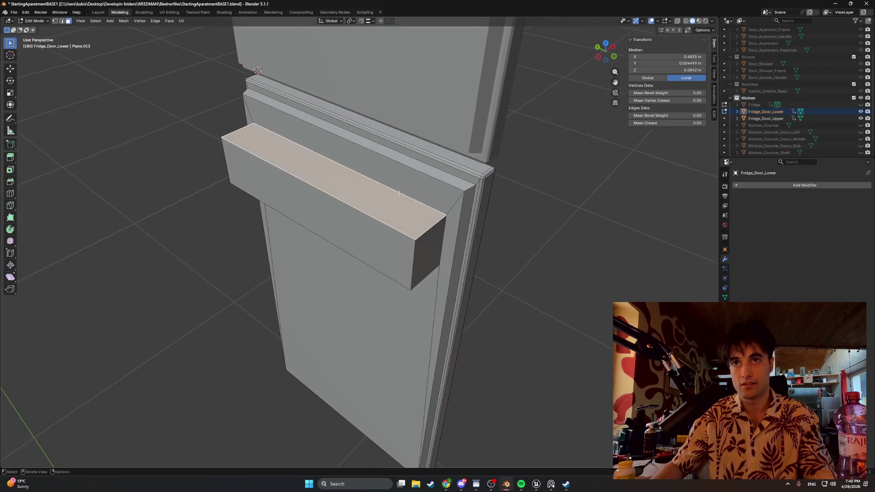
{"action": "key", "text": "i"}
{"action": "left_click", "coordinate": [428, 191]}
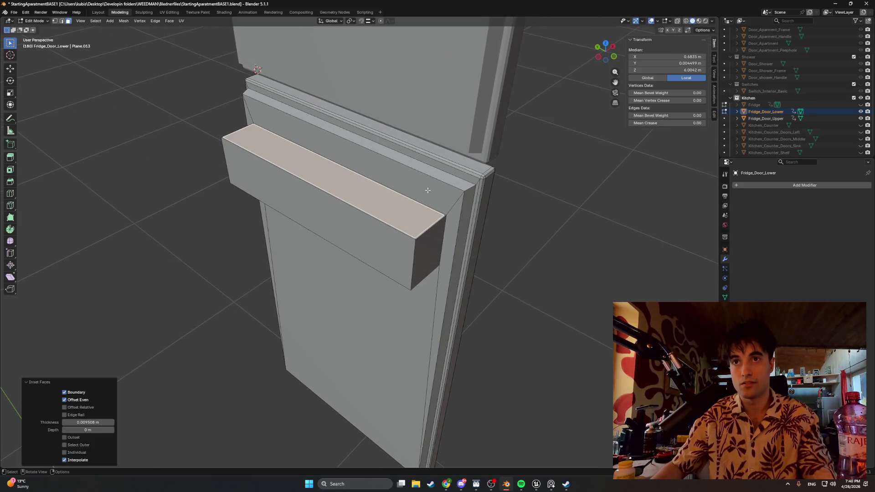
{"action": "key", "text": "e"}
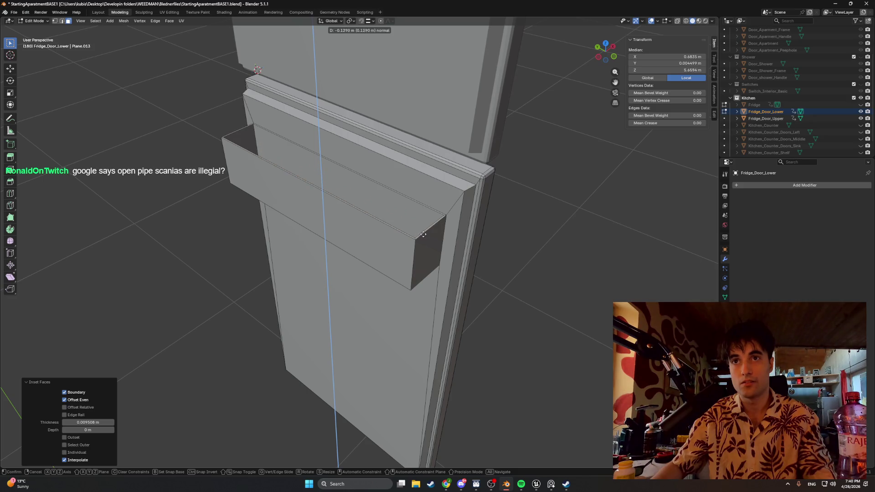
{"action": "left_click", "coordinate": [423, 219]}
{"action": "mouse_move", "coordinate": [422, 219]}
{"action": "middle_mouse_down"}
{"action": "mouse_move", "coordinate": [403, 209]}
{"action": "mouse_move", "coordinate": [435, 205]}
{"action": "mouse_move", "coordinate": [403, 196]}
{"action": "middle_mouse_up"}
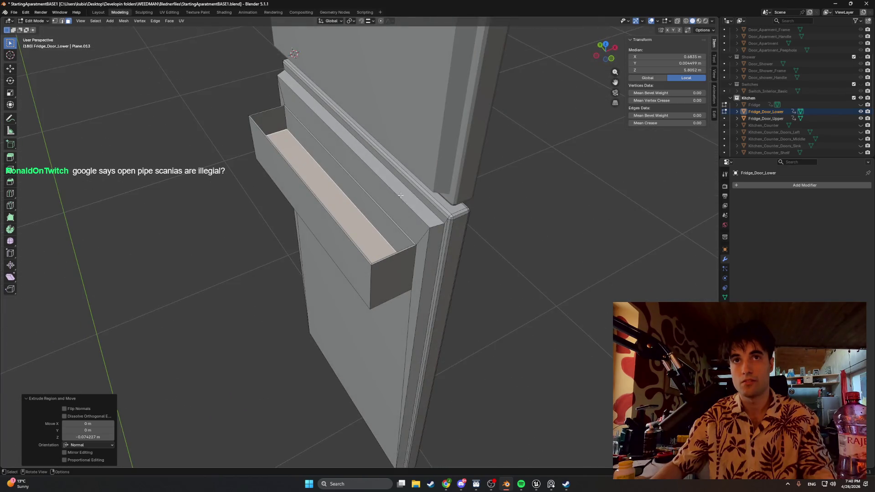
Lower the shelf's floor face and front rim along Z
{"action": "key", "text": "g"}
{"action": "key", "text": "z"}
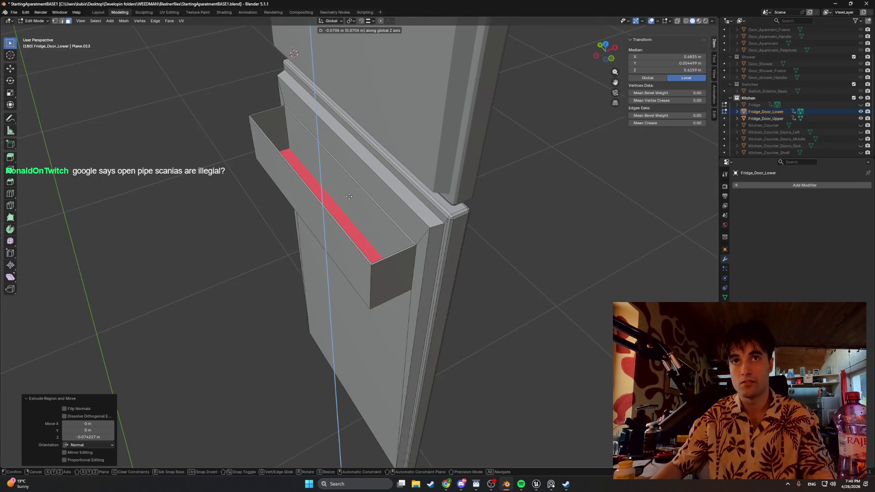
{"action": "left_click", "coordinate": [350, 192]}
{"action": "mouse_move", "coordinate": [350, 193]}
{"action": "middle_mouse_down"}
{"action": "mouse_move", "coordinate": [360, 165]}
{"action": "mouse_move", "coordinate": [374, 191]}
{"action": "middle_mouse_up"}
{"action": "left_click", "coordinate": [378, 197]}
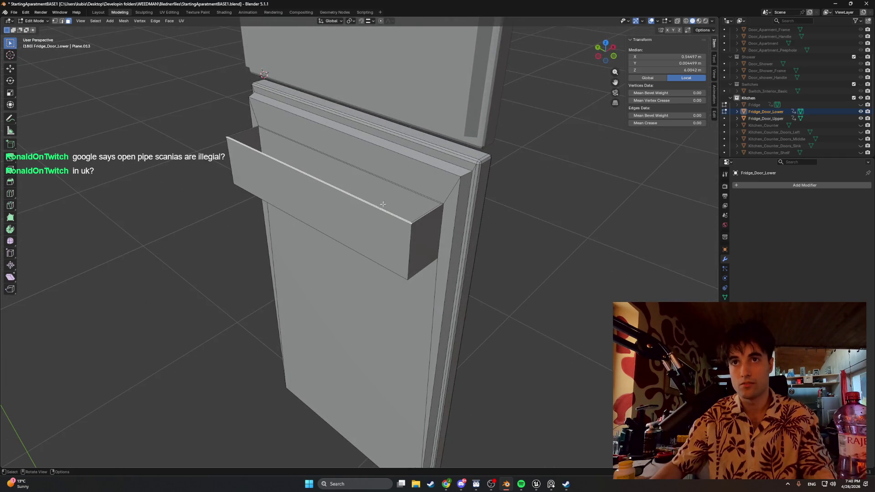
{"action": "key", "text": "g"}
{"action": "key", "text": "z"}
{"action": "left_click", "coordinate": [380, 219]}
Inspect the shelf from both sides and select the whole shelf piece in X-ray
{"action": "mouse_move", "coordinate": [380, 219]}
{"action": "middle_mouse_down"}
{"action": "mouse_move", "coordinate": [457, 193]}
{"action": "mouse_move", "coordinate": [365, 192]}
{"action": "mouse_move", "coordinate": [474, 201]}
{"action": "mouse_move", "coordinate": [427, 196]}
{"action": "mouse_move", "coordinate": [345, 209]}
{"action": "mouse_move", "coordinate": [360, 211]}
{"action": "mouse_move", "coordinate": [319, 183]}
{"action": "mouse_move", "coordinate": [310, 157]}
{"action": "mouse_move", "coordinate": [372, 175]}
{"action": "middle_mouse_up"}
{"action": "scroll", "coordinate": [419, 196], "scroll_direction": "up", "scroll_amount": 2}
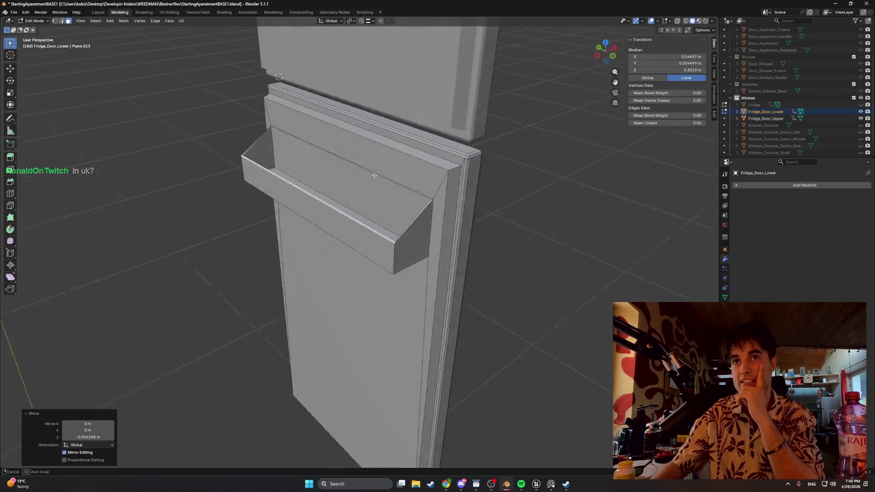
{"action": "middle_click_drag", "start_coordinate": [456, 164], "coordinate": [372, 169]}
{"action": "middle_click_drag", "start_coordinate": [435, 166], "coordinate": [453, 162]}
{"action": "mouse_move", "coordinate": [391, 168]}
{"action": "middle_mouse_down"}
{"action": "mouse_move", "coordinate": [308, 156]}
{"action": "mouse_move", "coordinate": [361, 163]}
{"action": "mouse_move", "coordinate": [270, 176]}
{"action": "mouse_move", "coordinate": [283, 188]}
{"action": "mouse_move", "coordinate": [287, 167]}
{"action": "mouse_move", "coordinate": [318, 172]}
{"action": "mouse_move", "coordinate": [293, 181]}
{"action": "mouse_move", "coordinate": [327, 185]}
{"action": "mouse_move", "coordinate": [365, 177]}
{"action": "mouse_move", "coordinate": [291, 177]}
{"action": "mouse_move", "coordinate": [172, 143]}
{"action": "middle_mouse_up"}
{"action": "key", "text": "alt+z"}
{"action": "key", "text": "ctrl+l"}
{"action": "key", "text": "shift+z"}
{"action": "mouse_move", "coordinate": [250, 169]}
{"action": "middle_mouse_down"}
{"action": "mouse_move", "coordinate": [292, 150]}
{"action": "mouse_move", "coordinate": [315, 160]}
{"action": "mouse_move", "coordinate": [261, 192]}
{"action": "middle_mouse_up"}
Separate the shelf into its own object, then add an Array modifier and undo it
{"action": "key", "text": "p"}
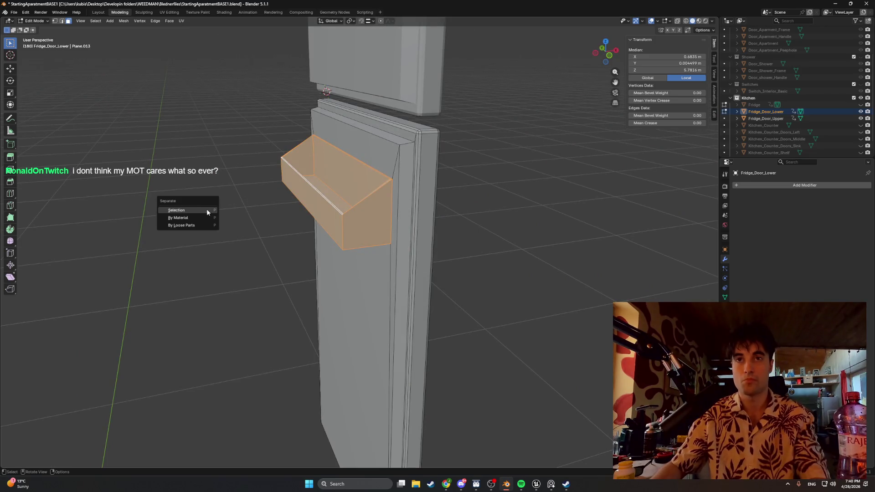
{"action": "left_click", "coordinate": [211, 209]}
{"action": "middle_click_drag", "start_coordinate": [291, 203], "coordinate": [290, 199]}
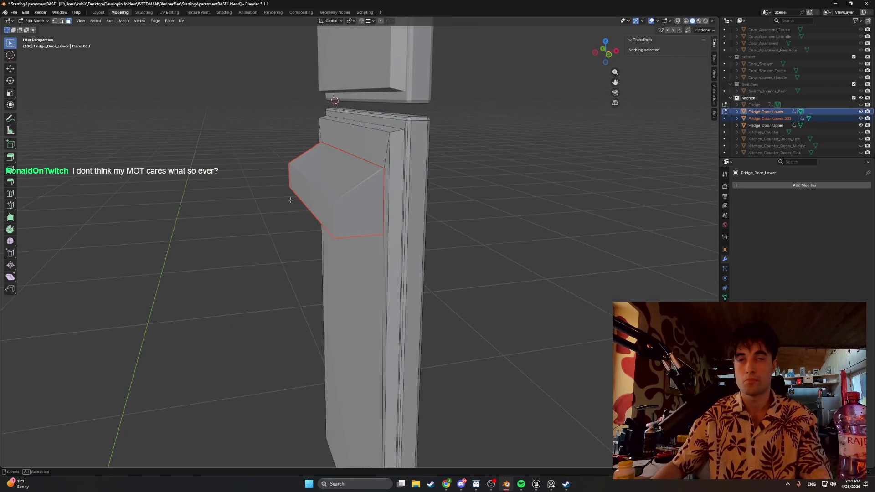
{"action": "left_click", "coordinate": [762, 184]}
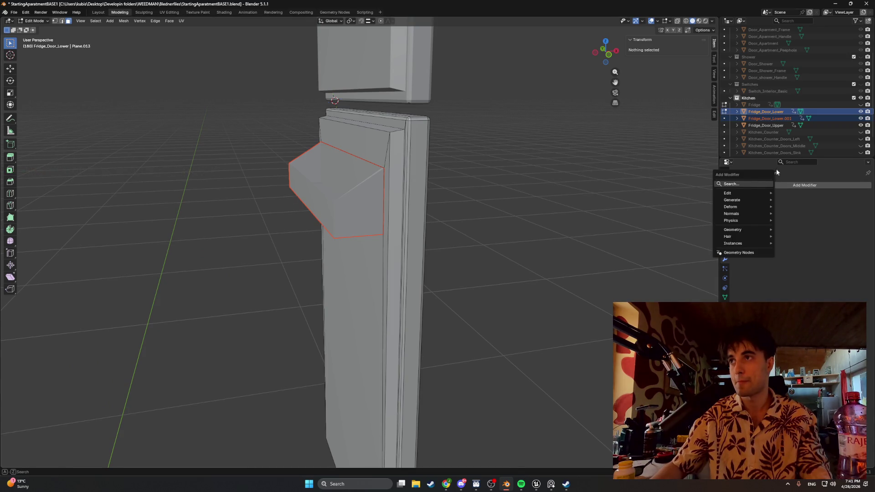
{"action": "left_click", "coordinate": [746, 183]}
{"action": "type", "text": "array"}
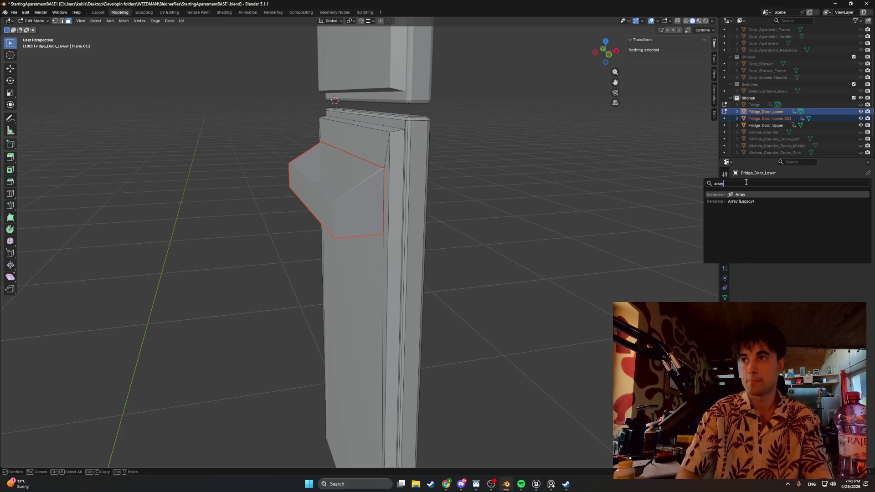
{"action": "key", "text": "Return"}
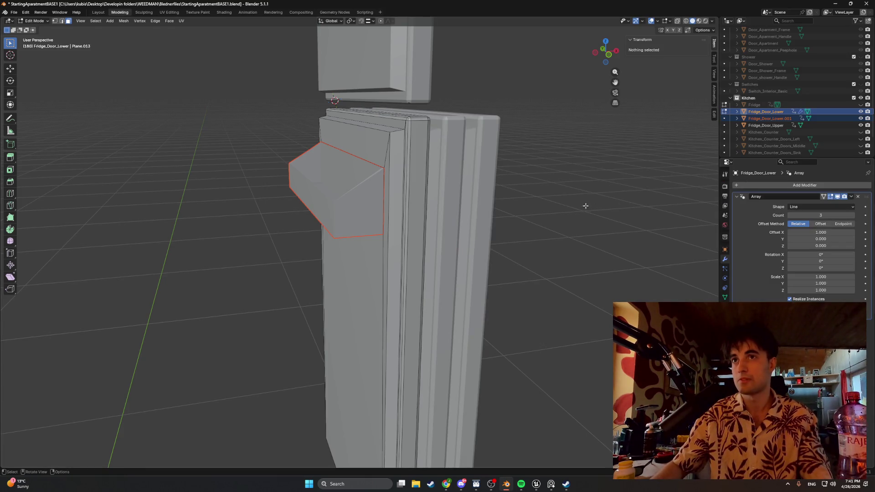
{"action": "key", "text": "ctrl+z"}
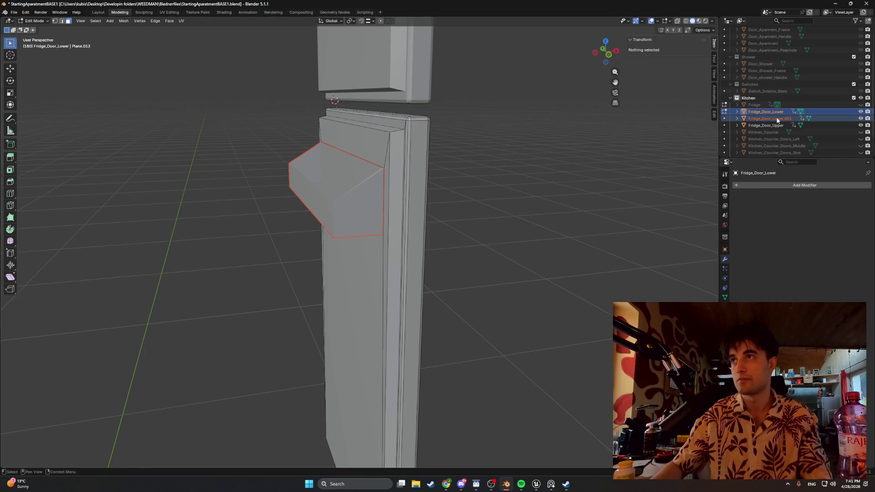
Select the separated shelf Fridge_Door_Lower.001 in Object Mode and add an Array modifier
{"action": "left_click", "coordinate": [772, 118]}
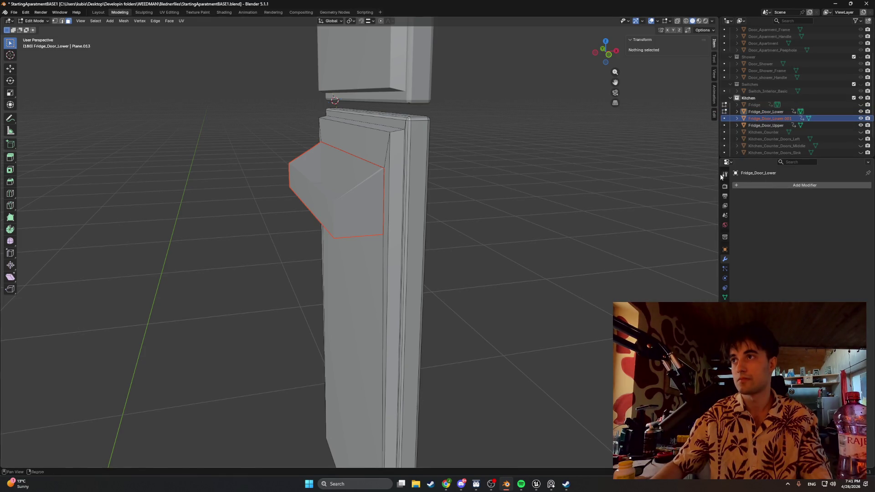
{"action": "key", "text": "Tab"}
{"action": "left_click", "coordinate": [543, 206]}
{"action": "left_click", "coordinate": [303, 200]}
{"action": "left_click", "coordinate": [778, 184]}
{"action": "type", "text": "arra"}
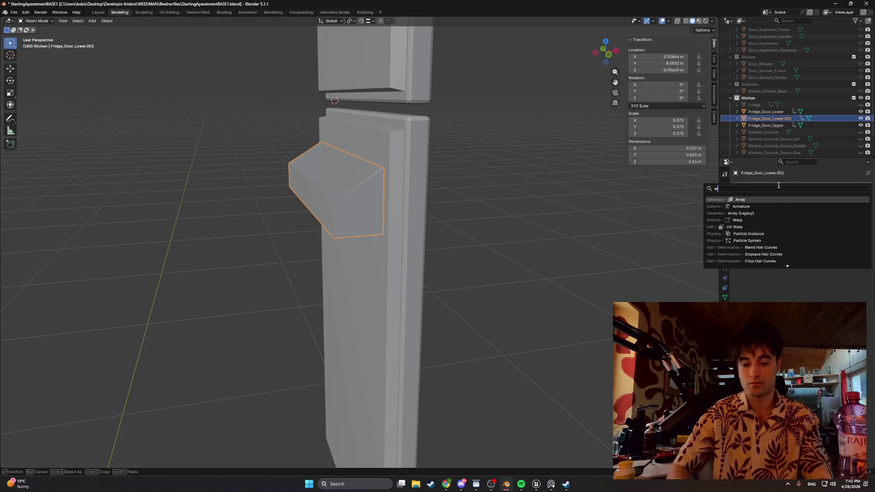
{"action": "key", "text": "Return"}
Set the array's relative X offset to 0 so the shelf copies stack vertically
{"action": "mouse_move", "coordinate": [565, 223]}
{"action": "middle_mouse_down"}
{"action": "mouse_move", "coordinate": [534, 223]}
{"action": "mouse_move", "coordinate": [564, 224]}
{"action": "middle_mouse_up"}
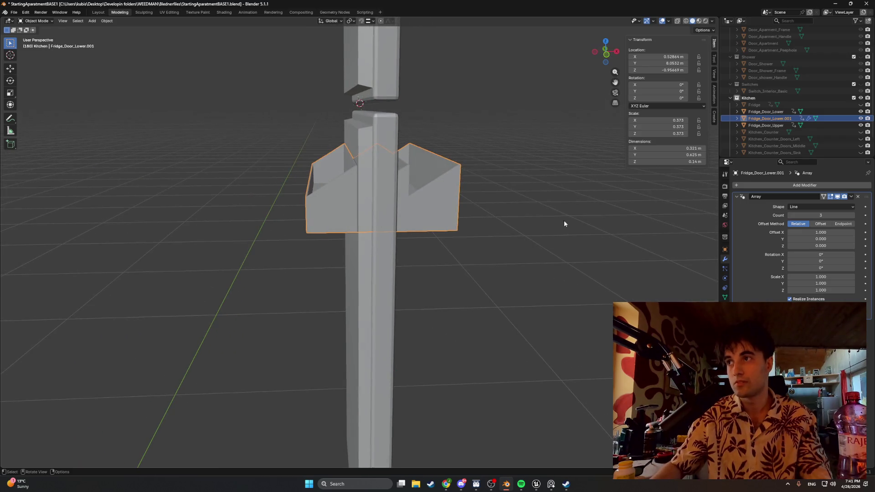
{"action": "left_click", "coordinate": [824, 233]}
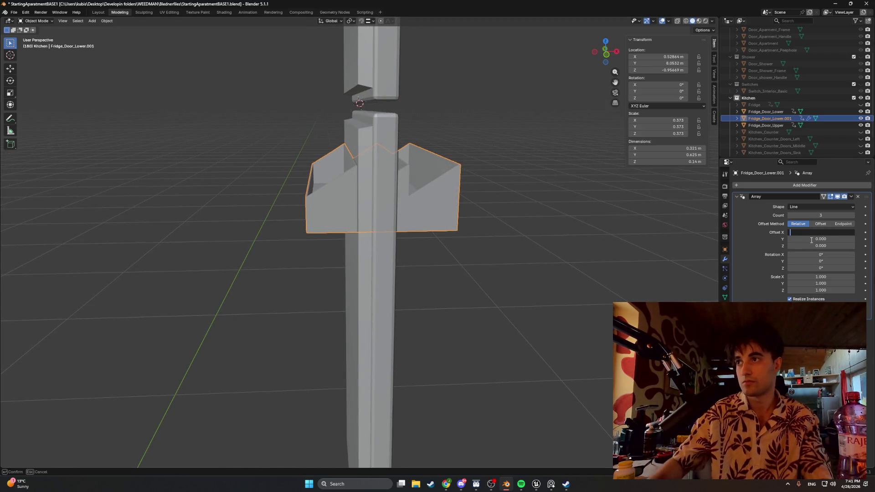
{"action": "key", "text": "Escape"}
{"action": "left_click", "coordinate": [810, 245]}
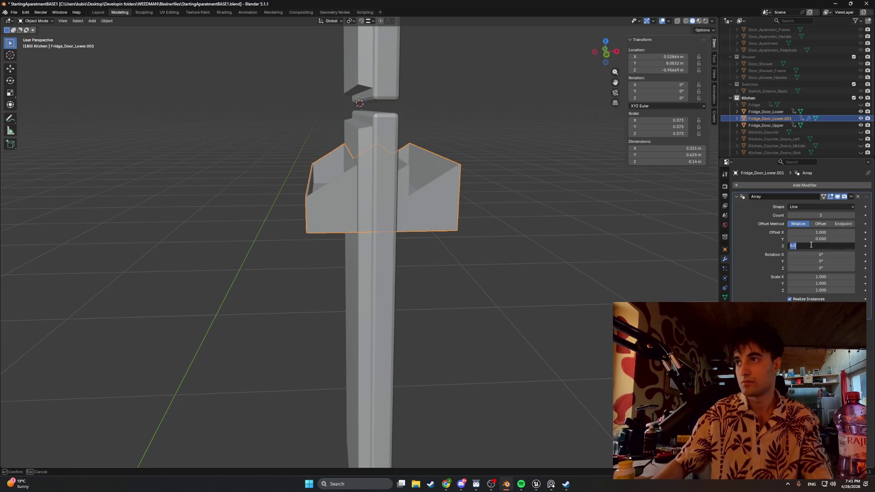
{"action": "type", "text": "1"}
{"action": "key", "text": "Return"}
{"action": "left_click", "coordinate": [824, 232]}
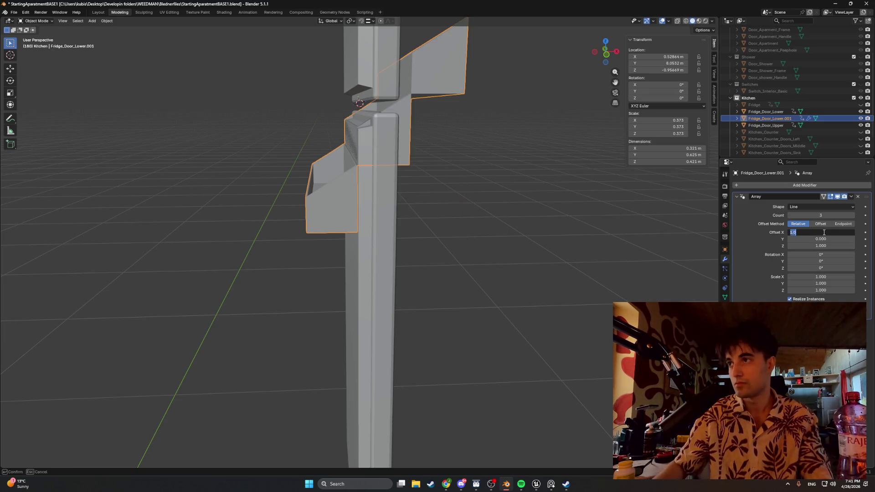
{"action": "type", "text": "0"}
{"action": "key", "text": "Return"}
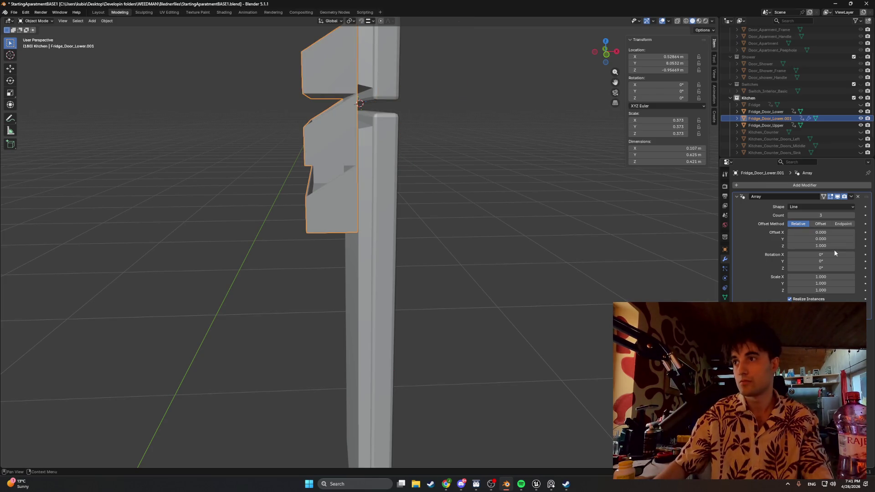
Try relative Z offsets of -5 and -3, then settle on -2
{"action": "left_click", "coordinate": [827, 246]}
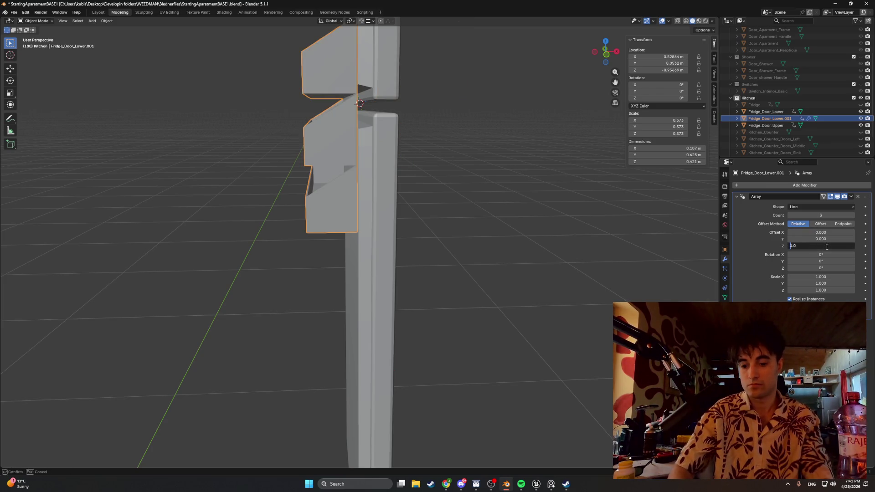
{"action": "key", "text": "Return"}
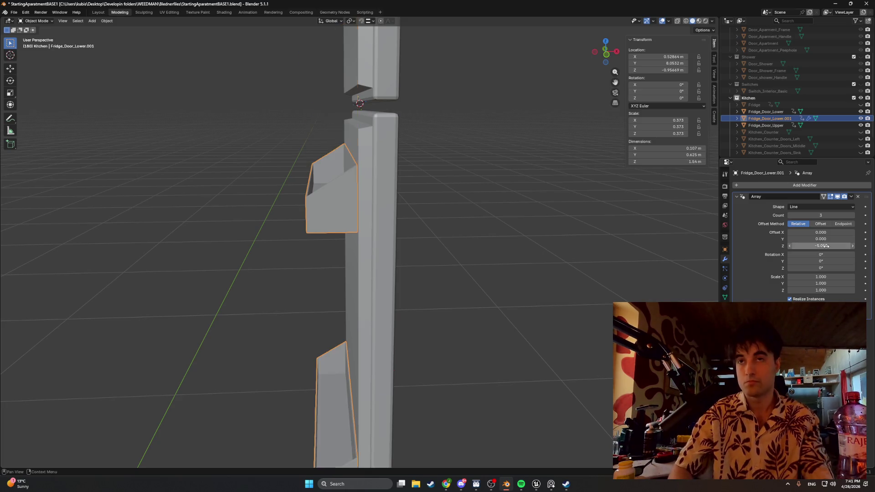
{"action": "middle_click_drag", "start_coordinate": [451, 278], "coordinate": [480, 261]}
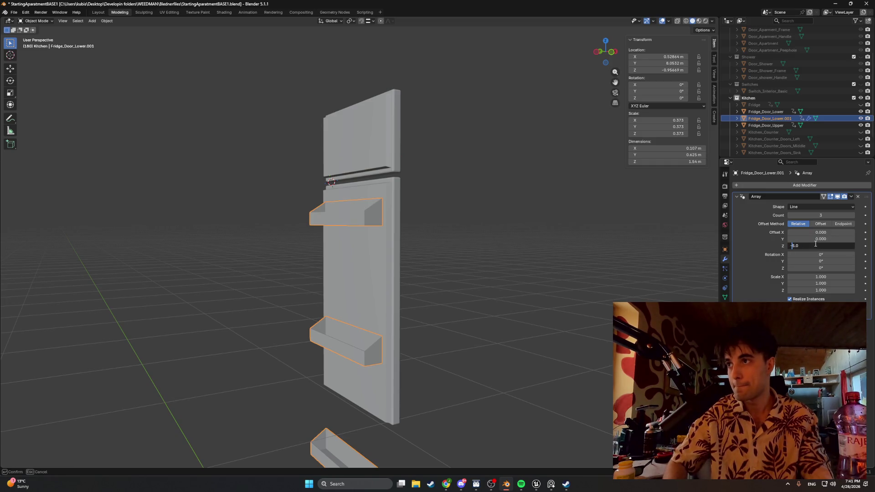
{"action": "key", "text": "Return"}
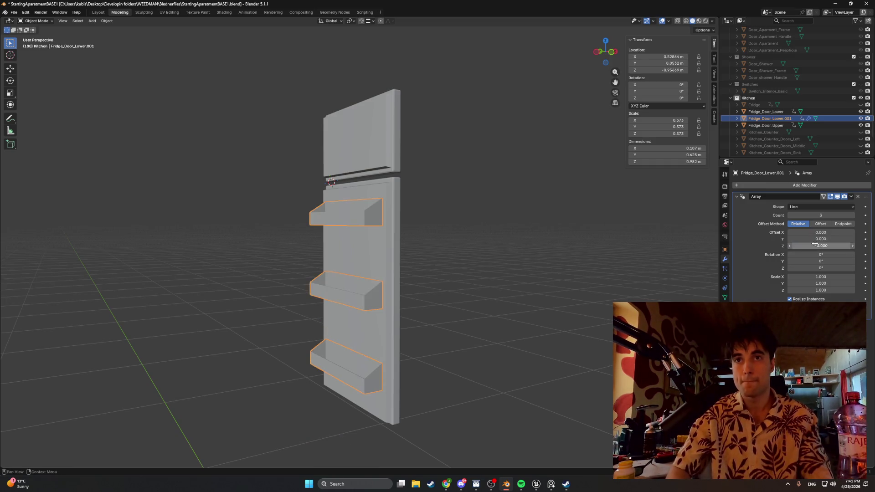
{"action": "mouse_move", "coordinate": [510, 285]}
{"action": "middle_mouse_down"}
{"action": "mouse_move", "coordinate": [487, 274]}
{"action": "mouse_move", "coordinate": [611, 273]}
{"action": "mouse_move", "coordinate": [567, 285]}
{"action": "mouse_move", "coordinate": [517, 252]}
{"action": "mouse_move", "coordinate": [487, 252]}
{"action": "mouse_move", "coordinate": [558, 252]}
{"action": "mouse_move", "coordinate": [540, 256]}
{"action": "middle_mouse_up"}
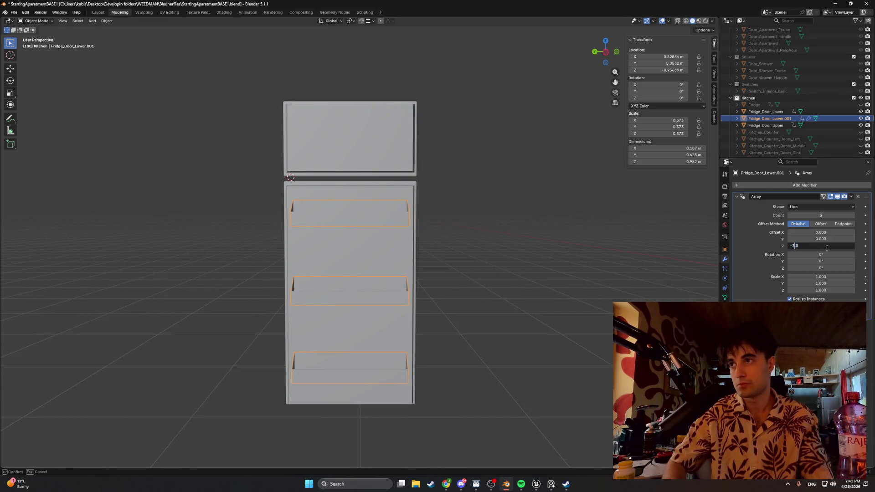
{"action": "key", "text": "Return"}
{"action": "mouse_move", "coordinate": [574, 283]}
{"action": "middle_mouse_down"}
{"action": "mouse_move", "coordinate": [525, 288]}
{"action": "mouse_move", "coordinate": [615, 287]}
{"action": "mouse_move", "coordinate": [515, 286]}
{"action": "middle_mouse_up"}
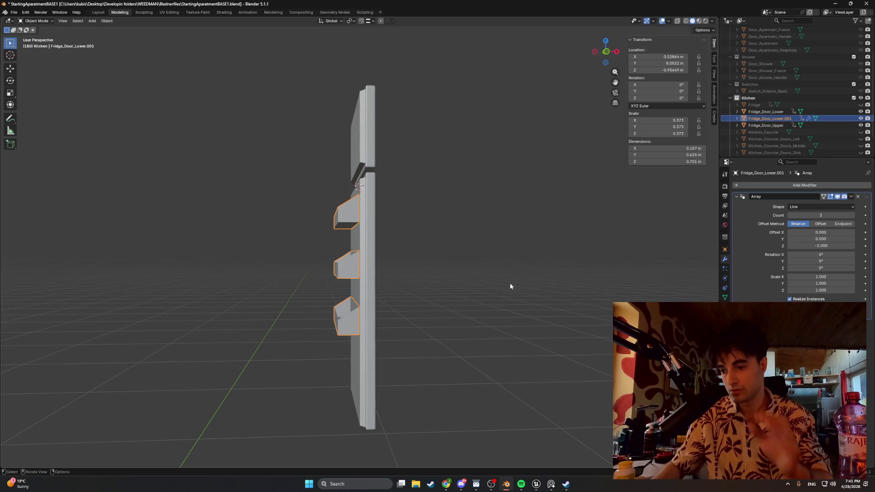
{"action": "mouse_move", "coordinate": [432, 281]}
{"action": "middle_mouse_down"}
{"action": "mouse_move", "coordinate": [454, 281]}
{"action": "mouse_move", "coordinate": [462, 244]}
{"action": "mouse_move", "coordinate": [447, 233]}
{"action": "mouse_move", "coordinate": [425, 234]}
{"action": "mouse_move", "coordinate": [444, 258]}
{"action": "mouse_move", "coordinate": [539, 281]}
{"action": "mouse_move", "coordinate": [436, 293]}
{"action": "mouse_move", "coordinate": [338, 268]}
{"action": "mouse_move", "coordinate": [346, 268]}
{"action": "mouse_move", "coordinate": [316, 276]}
{"action": "mouse_move", "coordinate": [405, 256]}
{"action": "mouse_move", "coordinate": [348, 264]}
{"action": "mouse_move", "coordinate": [361, 254]}
{"action": "middle_mouse_up"}
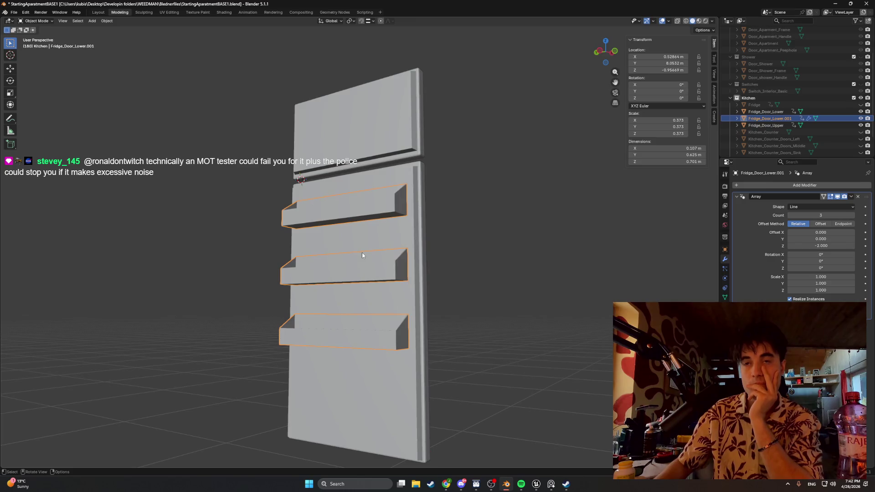
{"action": "left_click", "coordinate": [524, 275]}
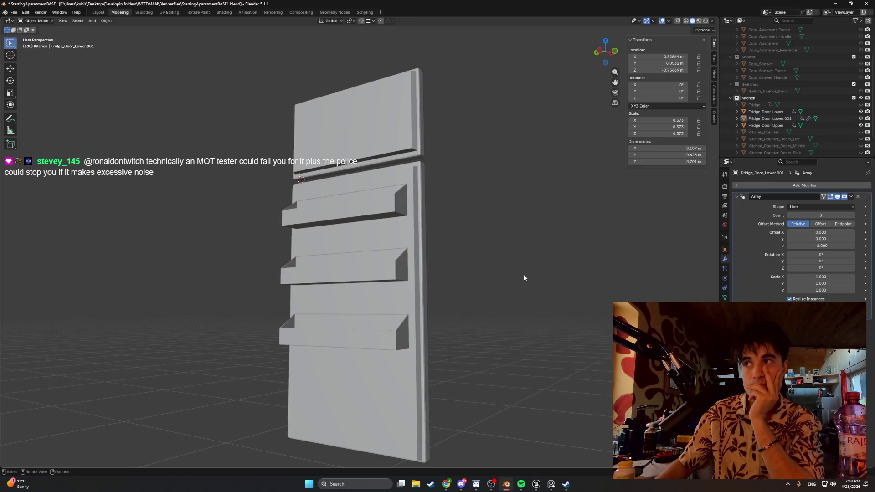
{"action": "left_click", "coordinate": [851, 196]}
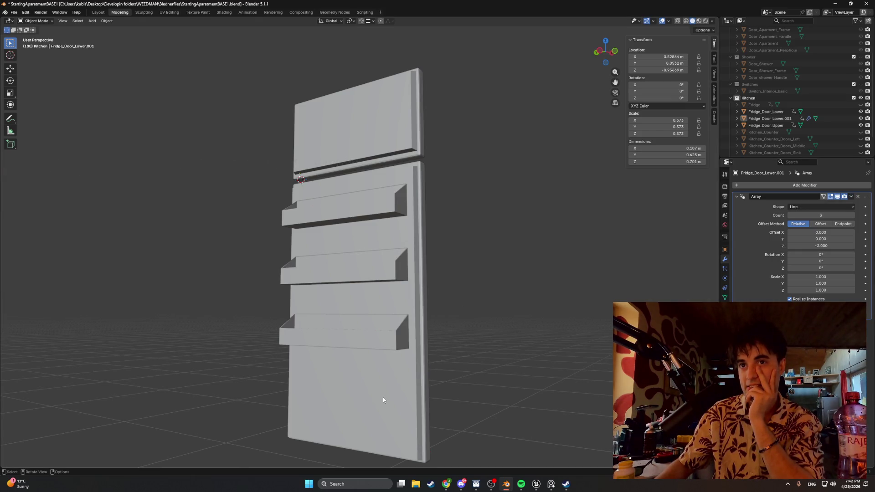
{"action": "mouse_move", "coordinate": [383, 399]}
{"action": "middle_mouse_down"}
{"action": "mouse_move", "coordinate": [435, 360]}
{"action": "mouse_move", "coordinate": [406, 375]}
{"action": "mouse_move", "coordinate": [488, 371]}
{"action": "mouse_move", "coordinate": [448, 370]}
{"action": "middle_mouse_up"}
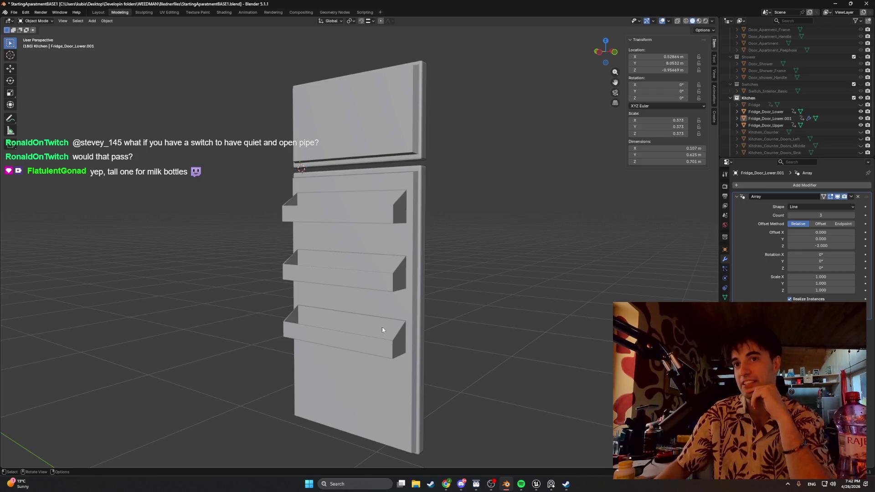
{"action": "left_click", "coordinate": [386, 337]}
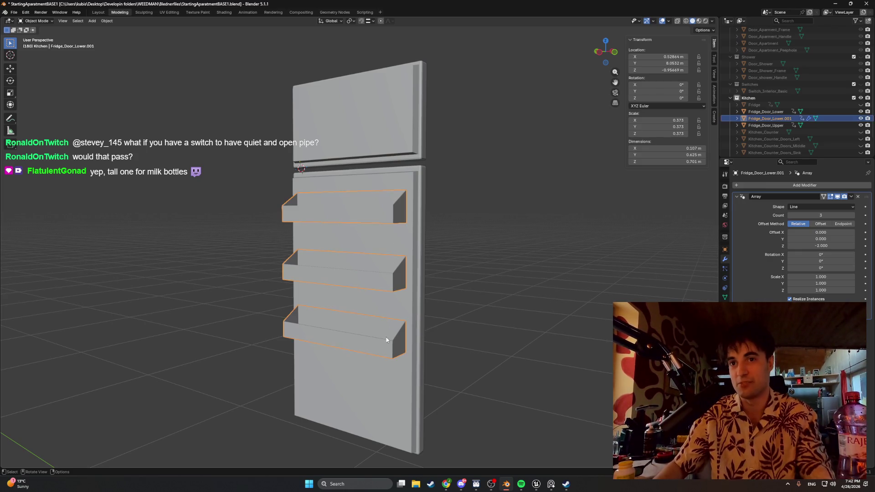
{"action": "middle_click_drag", "start_coordinate": [410, 326], "coordinate": [399, 308]}
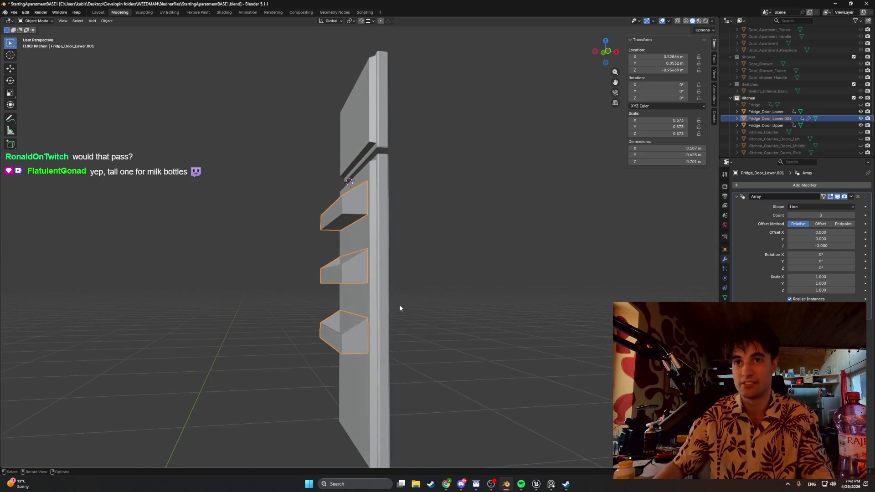
{"action": "left_click", "coordinate": [851, 196]}
Apply the Array modifier and enter Edit Mode with wireframe shading
{"action": "left_click", "coordinate": [827, 207]}
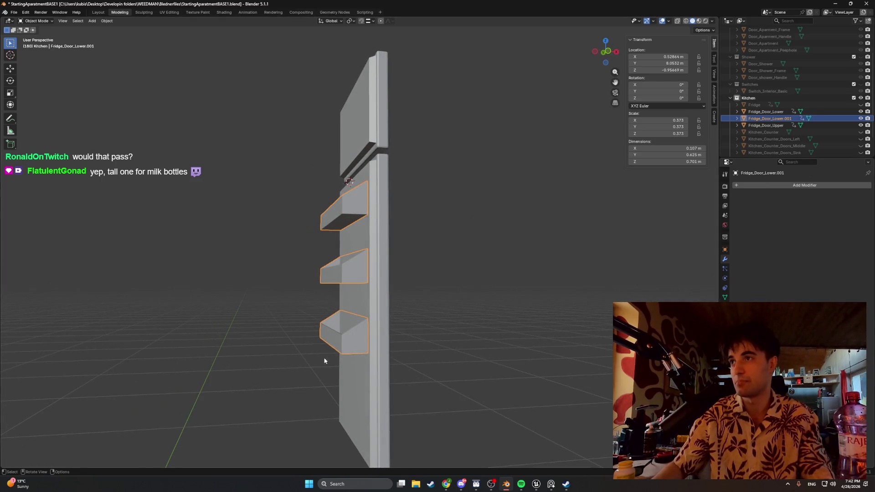
{"action": "middle_click_drag", "start_coordinate": [345, 347], "coordinate": [346, 343]}
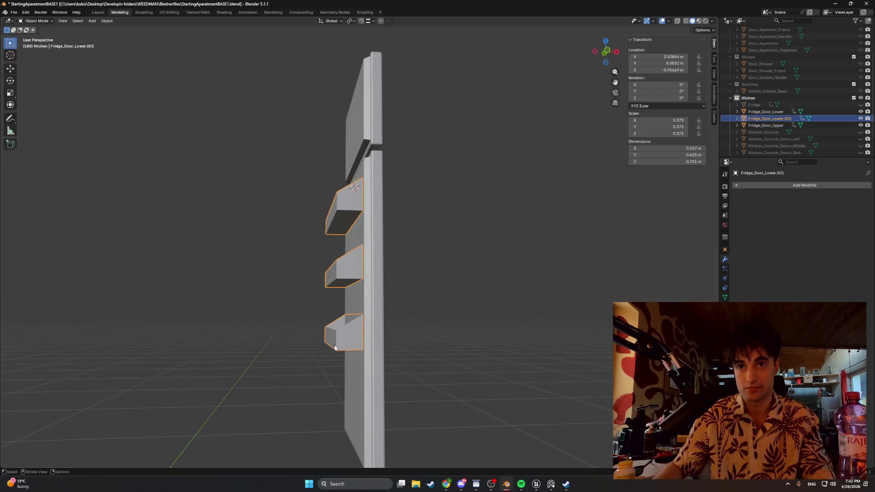
{"action": "key", "text": "Tab"}
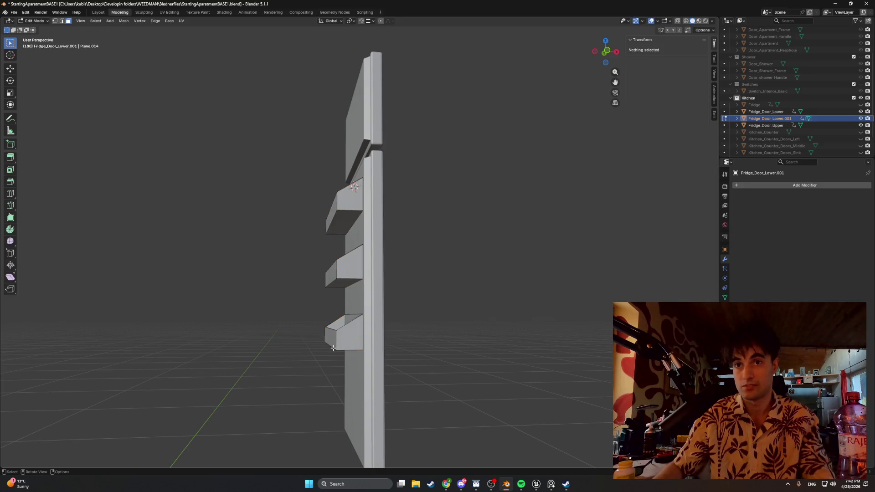
{"action": "key", "text": "z"}
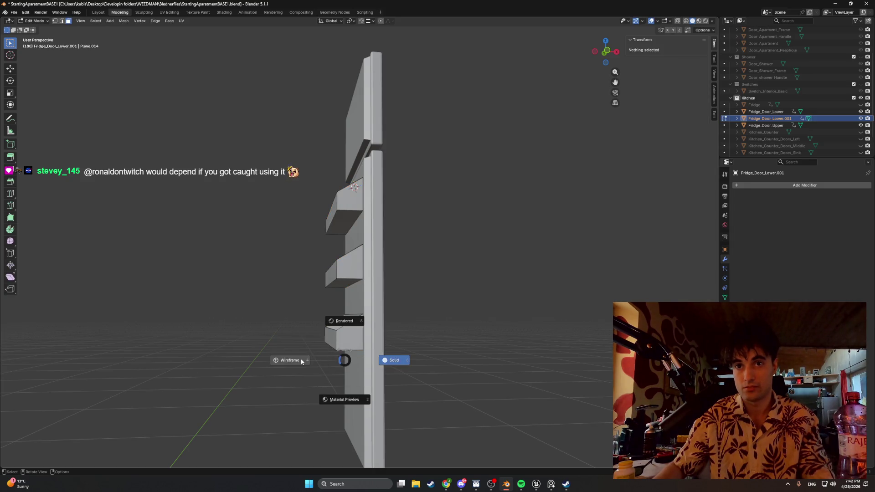
{"action": "left_click", "coordinate": [303, 360]}
{"action": "mouse_move", "coordinate": [315, 361]}
{"action": "middle_mouse_down"}
{"action": "mouse_move", "coordinate": [352, 369]}
{"action": "mouse_move", "coordinate": [344, 356]}
{"action": "middle_mouse_up"}
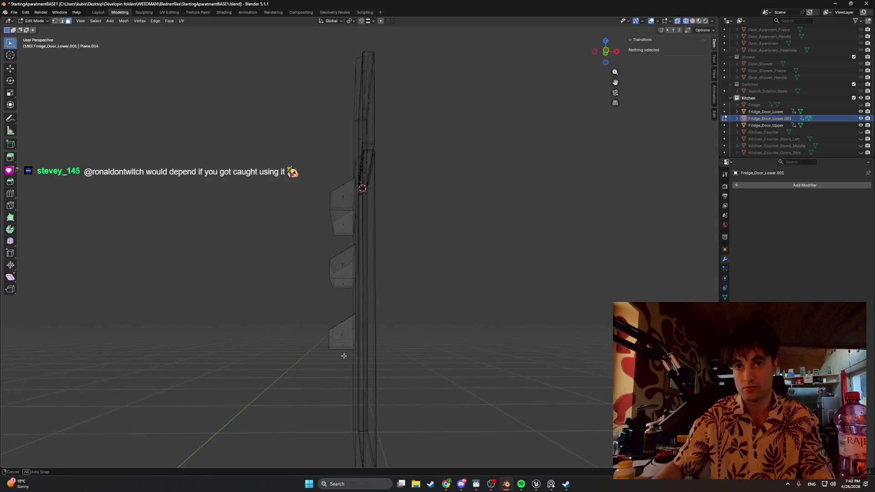
Box-select the bottom shelf and move it down about 0.23 m along Z
{"action": "left_click_drag", "start_coordinate": [333, 325], "coordinate": [319, 322]}
{"action": "middle_click_drag", "start_coordinate": [319, 322], "coordinate": [366, 326]}
{"action": "mouse_move", "coordinate": [368, 325]}
{"action": "middle_mouse_down"}
{"action": "mouse_move", "coordinate": [356, 340]}
{"action": "mouse_move", "coordinate": [376, 345]}
{"action": "mouse_move", "coordinate": [353, 336]}
{"action": "mouse_move", "coordinate": [345, 351]}
{"action": "mouse_move", "coordinate": [408, 401]}
{"action": "middle_mouse_up"}
{"action": "left_click", "coordinate": [372, 340]}
{"action": "left_click", "coordinate": [339, 342]}
{"action": "mouse_move", "coordinate": [277, 316]}
{"action": "middle_mouse_down"}
{"action": "mouse_move", "coordinate": [291, 348]}
{"action": "mouse_move", "coordinate": [432, 344]}
{"action": "mouse_move", "coordinate": [382, 343]}
{"action": "middle_mouse_up"}
{"action": "key", "text": "g"}
{"action": "key", "text": "z"}
{"action": "left_click", "coordinate": [354, 355]}
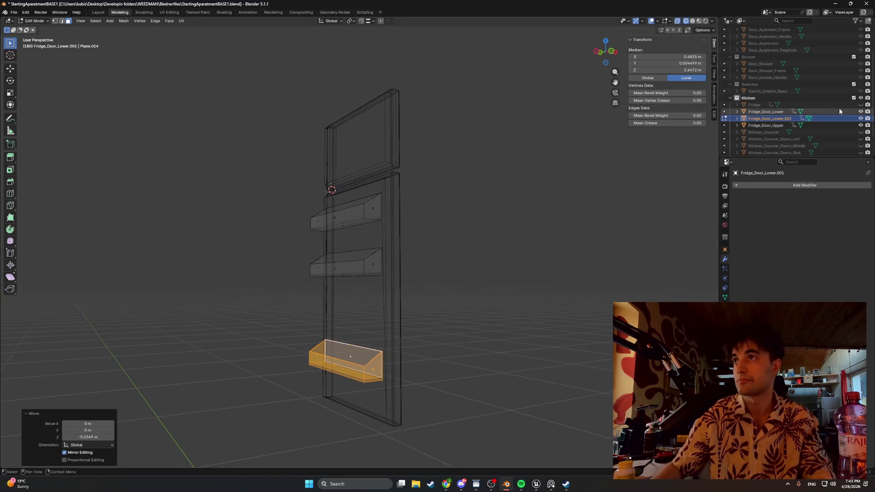
Show the fridge body and move the bottom shelf to a new height
{"action": "left_click", "coordinate": [860, 105]}
{"action": "mouse_move", "coordinate": [347, 282]}
{"action": "middle_mouse_down"}
{"action": "mouse_move", "coordinate": [336, 275]}
{"action": "mouse_move", "coordinate": [324, 337]}
{"action": "mouse_move", "coordinate": [346, 274]}
{"action": "middle_mouse_up"}
{"action": "key", "text": "g"}
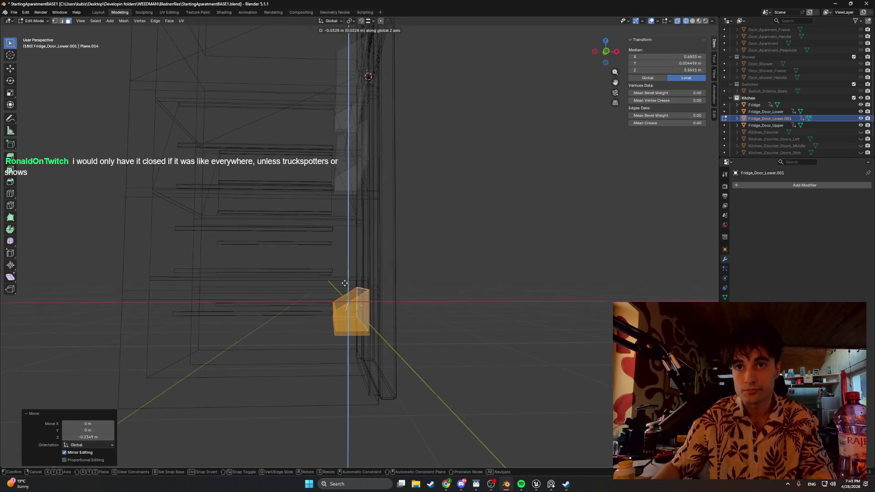
{"action": "left_click", "coordinate": [349, 310]}
{"action": "mouse_move", "coordinate": [353, 312]}
{"action": "middle_mouse_down"}
{"action": "mouse_move", "coordinate": [375, 283]}
{"action": "mouse_move", "coordinate": [383, 305]}
{"action": "middle_mouse_up"}
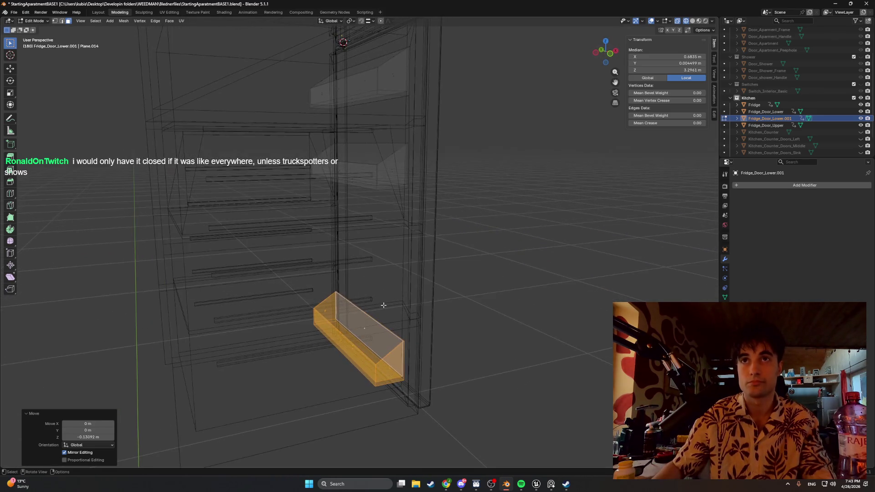
{"action": "mouse_move", "coordinate": [385, 244]}
{"action": "middle_mouse_down"}
{"action": "mouse_move", "coordinate": [375, 244]}
{"action": "mouse_move", "coordinate": [389, 260]}
{"action": "mouse_move", "coordinate": [364, 254]}
{"action": "mouse_move", "coordinate": [378, 246]}
{"action": "mouse_move", "coordinate": [376, 259]}
{"action": "mouse_move", "coordinate": [367, 246]}
{"action": "mouse_move", "coordinate": [374, 254]}
{"action": "mouse_move", "coordinate": [346, 245]}
{"action": "mouse_move", "coordinate": [367, 238]}
{"action": "mouse_move", "coordinate": [360, 236]}
{"action": "middle_mouse_up"}
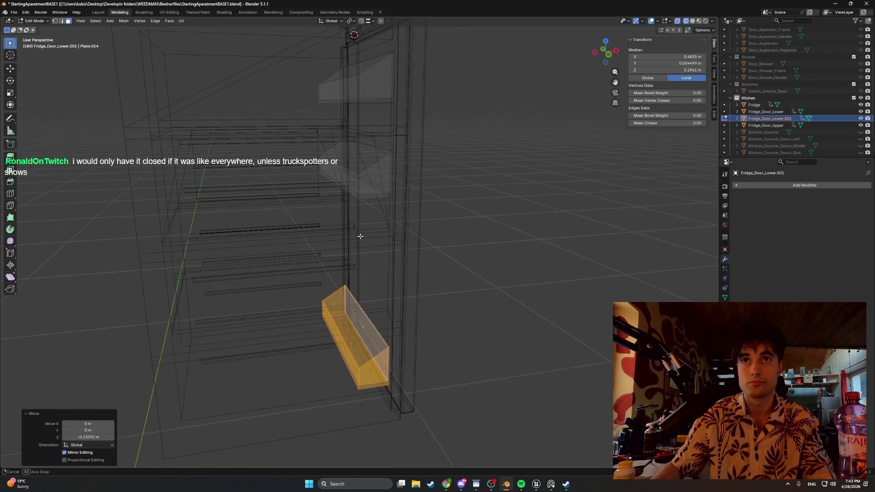
{"action": "mouse_move", "coordinate": [352, 88]}
{"action": "middle_mouse_down"}
{"action": "mouse_move", "coordinate": [348, 172]}
{"action": "mouse_move", "coordinate": [369, 174]}
{"action": "mouse_move", "coordinate": [361, 172]}
{"action": "middle_mouse_up"}
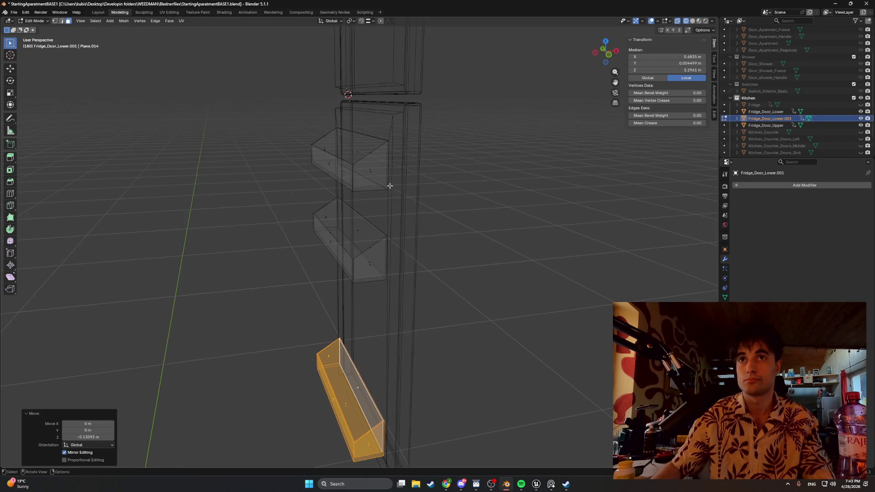
Select the upper shelf and raise it along the Z axis
{"action": "left_click_drag", "start_coordinate": [300, 126], "coordinate": [301, 127]}
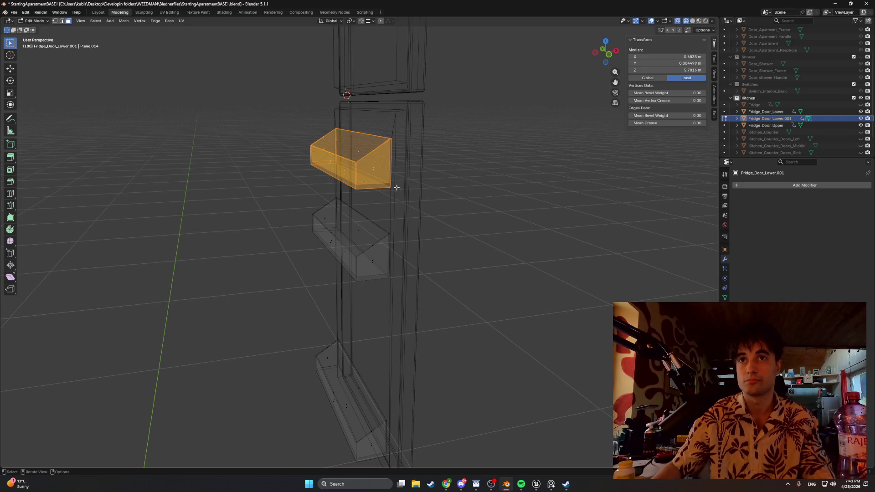
{"action": "mouse_move", "coordinate": [316, 151]}
{"action": "middle_mouse_down"}
{"action": "mouse_move", "coordinate": [306, 150]}
{"action": "mouse_move", "coordinate": [337, 142]}
{"action": "middle_mouse_up"}
{"action": "key", "text": "g"}
{"action": "key", "text": "z"}
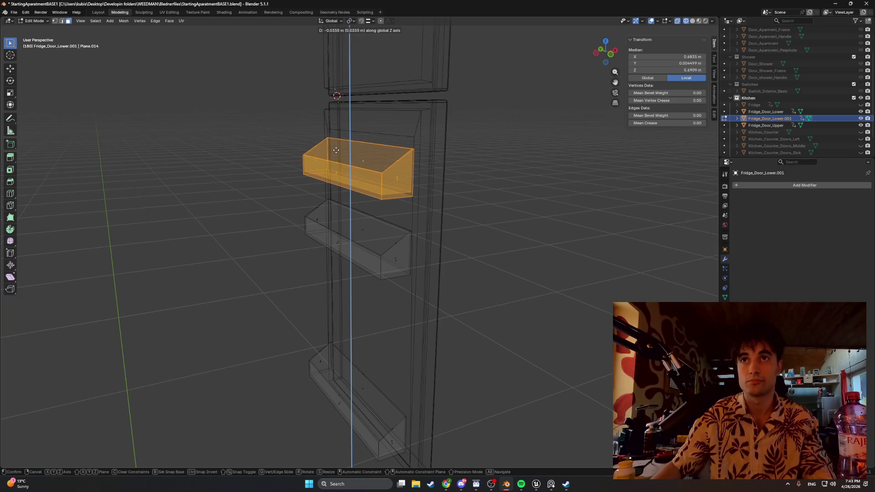
{"action": "left_click", "coordinate": [392, 164]}
{"action": "mouse_move", "coordinate": [391, 163]}
{"action": "middle_mouse_down"}
{"action": "mouse_move", "coordinate": [401, 166]}
{"action": "mouse_move", "coordinate": [374, 166]}
{"action": "mouse_move", "coordinate": [413, 165]}
{"action": "mouse_move", "coordinate": [385, 167]}
{"action": "mouse_move", "coordinate": [361, 150]}
{"action": "mouse_move", "coordinate": [387, 147]}
{"action": "mouse_move", "coordinate": [363, 149]}
{"action": "mouse_move", "coordinate": [363, 140]}
{"action": "mouse_move", "coordinate": [428, 141]}
{"action": "mouse_move", "coordinate": [357, 242]}
{"action": "mouse_move", "coordinate": [358, 227]}
{"action": "mouse_move", "coordinate": [346, 256]}
{"action": "mouse_move", "coordinate": [322, 258]}
{"action": "mouse_move", "coordinate": [374, 250]}
{"action": "middle_mouse_up"}
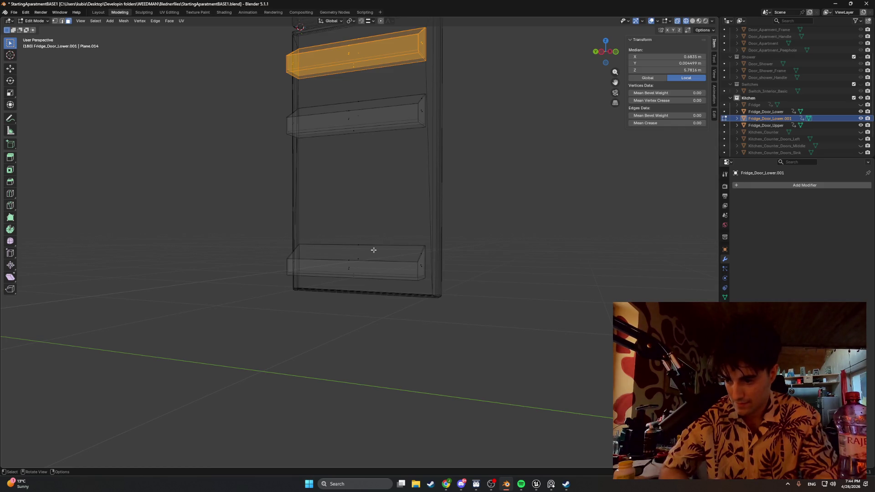
{"action": "mouse_move", "coordinate": [373, 250]}
{"action": "middle_mouse_down"}
{"action": "mouse_move", "coordinate": [373, 203]}
{"action": "mouse_move", "coordinate": [343, 222]}
{"action": "middle_mouse_up"}
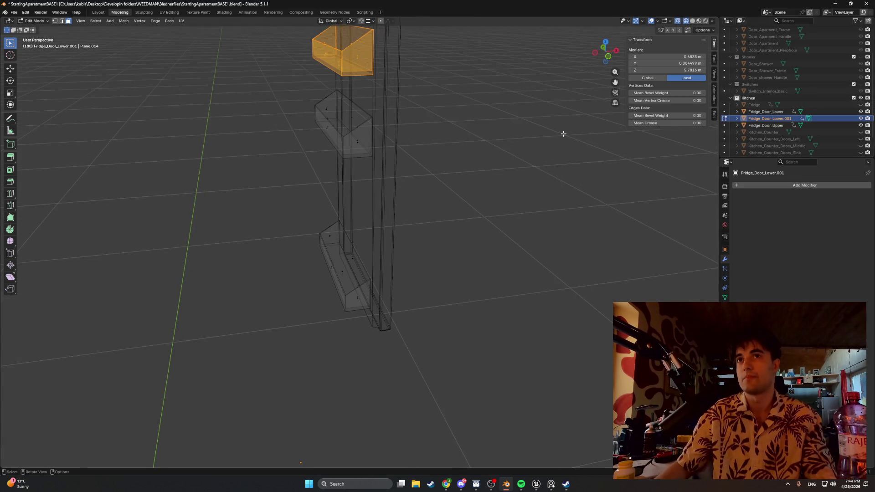
Show the fridge body to check the shelves from the front, then hide it again
{"action": "left_click", "coordinate": [861, 105]}
{"action": "mouse_move", "coordinate": [524, 118]}
{"action": "middle_mouse_down"}
{"action": "mouse_move", "coordinate": [457, 117]}
{"action": "mouse_move", "coordinate": [498, 111]}
{"action": "mouse_move", "coordinate": [498, 128]}
{"action": "mouse_move", "coordinate": [435, 121]}
{"action": "mouse_move", "coordinate": [343, 260]}
{"action": "middle_mouse_up"}
{"action": "mouse_move", "coordinate": [339, 221]}
{"action": "middle_mouse_down"}
{"action": "mouse_move", "coordinate": [271, 209]}
{"action": "mouse_move", "coordinate": [313, 189]}
{"action": "mouse_move", "coordinate": [238, 193]}
{"action": "mouse_move", "coordinate": [357, 190]}
{"action": "mouse_move", "coordinate": [351, 215]}
{"action": "mouse_move", "coordinate": [334, 215]}
{"action": "middle_mouse_up"}
{"action": "left_click", "coordinate": [861, 105]}
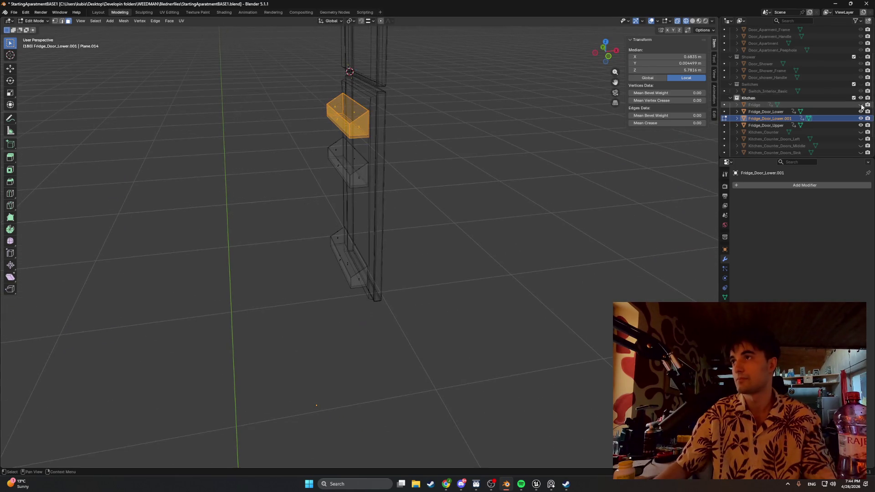
{"action": "mouse_move", "coordinate": [446, 175]}
{"action": "middle_mouse_down"}
{"action": "mouse_move", "coordinate": [408, 171]}
{"action": "mouse_move", "coordinate": [412, 163]}
{"action": "middle_mouse_up"}
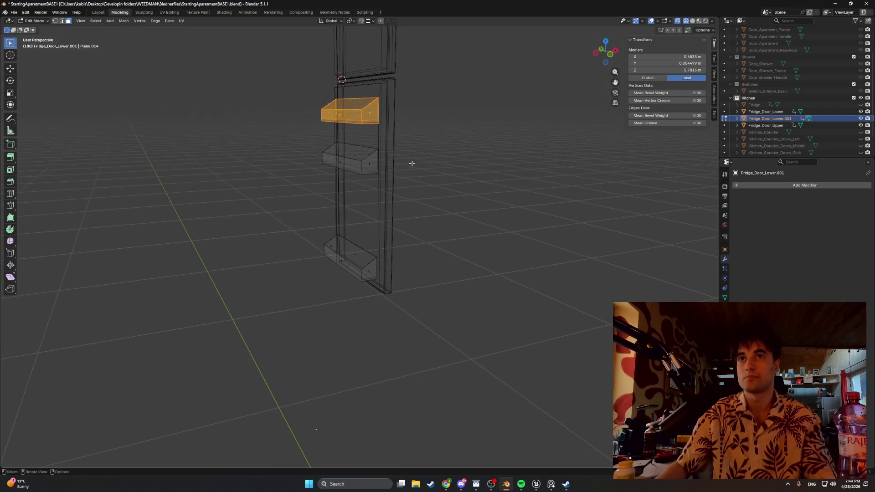
Add the middle shelf to the selection, inspect the bins, and return to Object Mode
{"action": "left_click_drag", "start_coordinate": [302, 146], "coordinate": [302, 146], "text": "shift"}
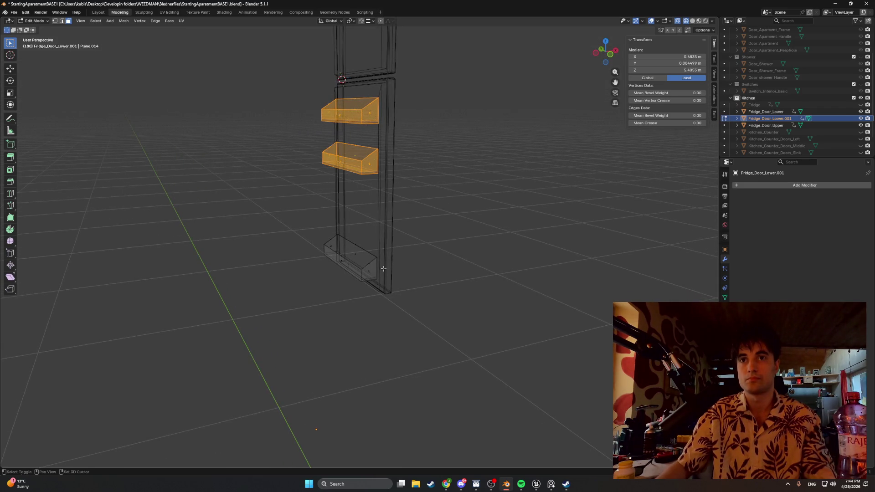
{"action": "middle_click_drag", "start_coordinate": [379, 272], "coordinate": [403, 240]}
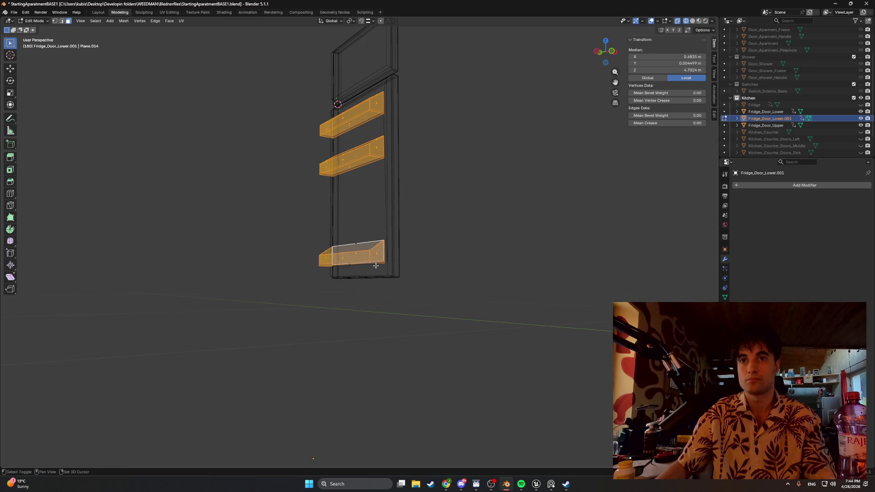
{"action": "mouse_move", "coordinate": [351, 250]}
{"action": "middle_mouse_down"}
{"action": "mouse_move", "coordinate": [445, 250]}
{"action": "mouse_move", "coordinate": [363, 268]}
{"action": "mouse_move", "coordinate": [411, 279]}
{"action": "mouse_move", "coordinate": [397, 281]}
{"action": "middle_mouse_up"}
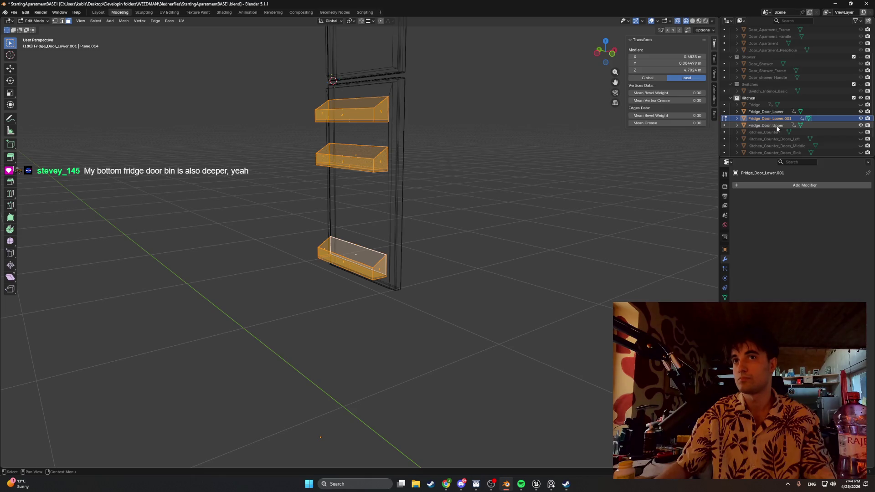
{"action": "middle_click_drag", "start_coordinate": [554, 186], "coordinate": [491, 194]}
{"action": "key", "text": "Tab"}
Select the door bins object and Fridge_Door_Lower, briefly checking the mesh in Edit Mode
{"action": "key", "text": "a"}
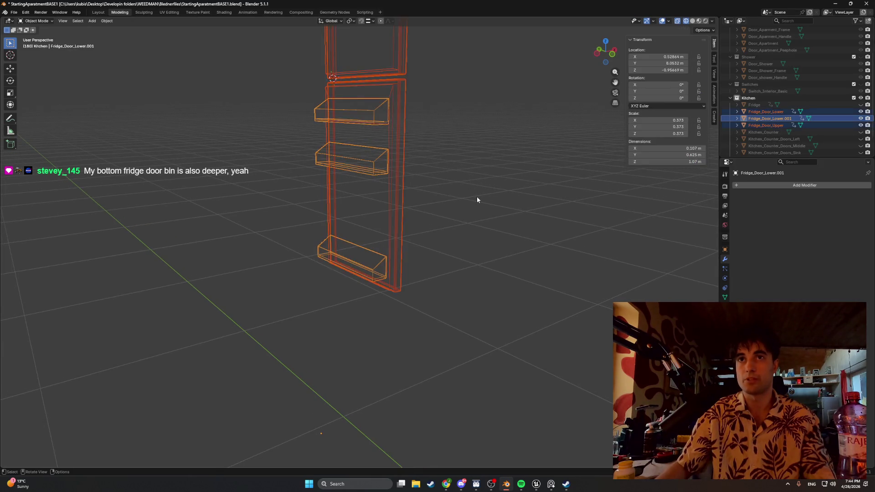
{"action": "left_click", "coordinate": [764, 126]}
{"action": "left_click", "coordinate": [769, 119]}
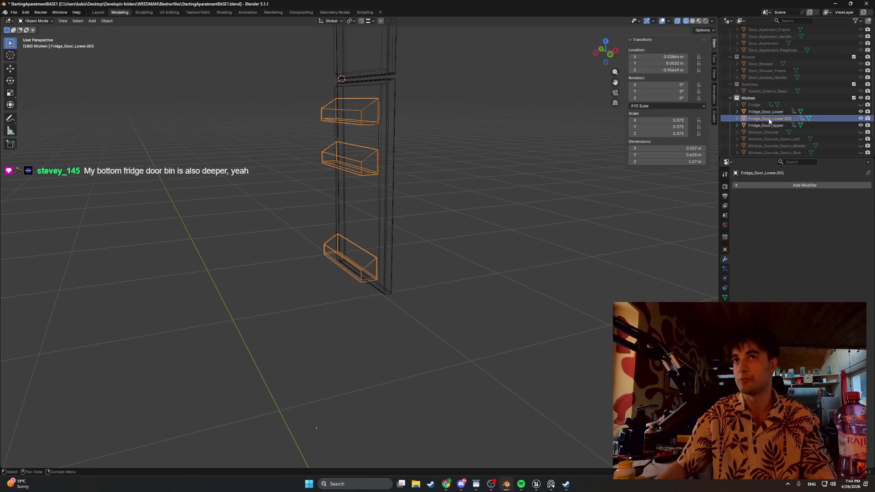
{"action": "key", "text": "a"}
{"action": "left_click", "coordinate": [737, 111]}
{"action": "key", "text": "Tab"}
{"action": "key", "text": "shift+z"}
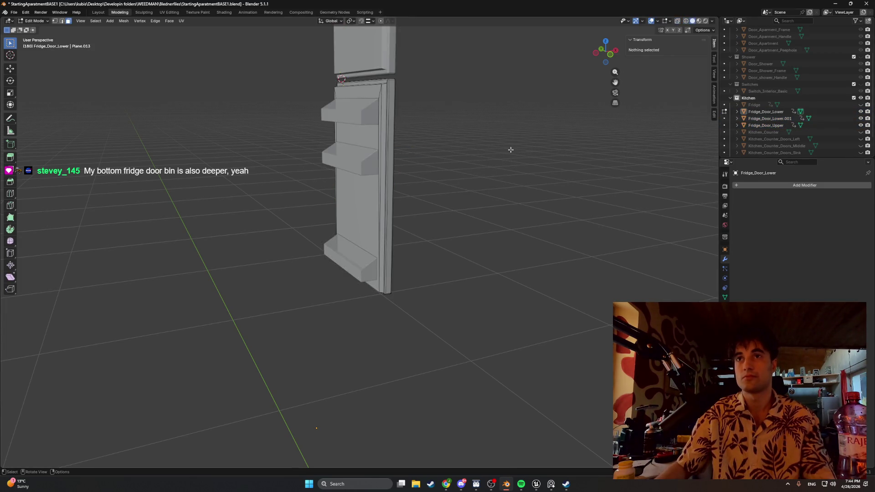
{"action": "key", "text": "Tab"}
{"action": "key", "text": "Tab"}
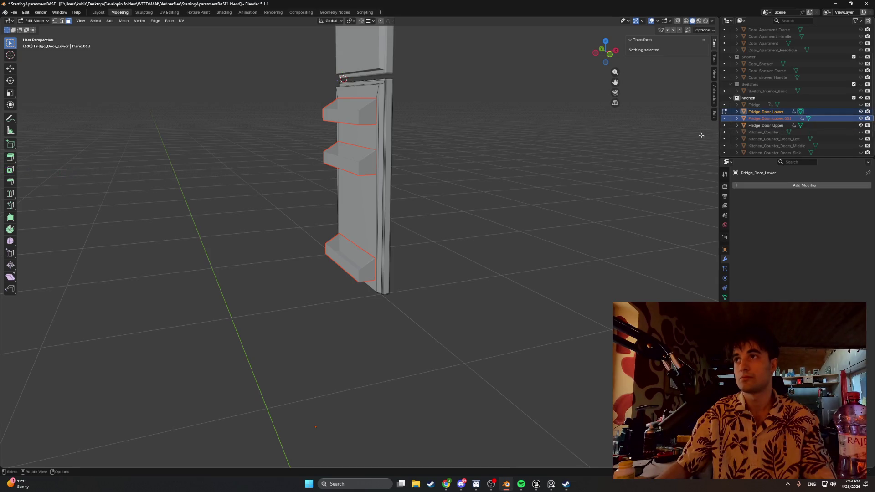
{"action": "key", "text": "Tab"}
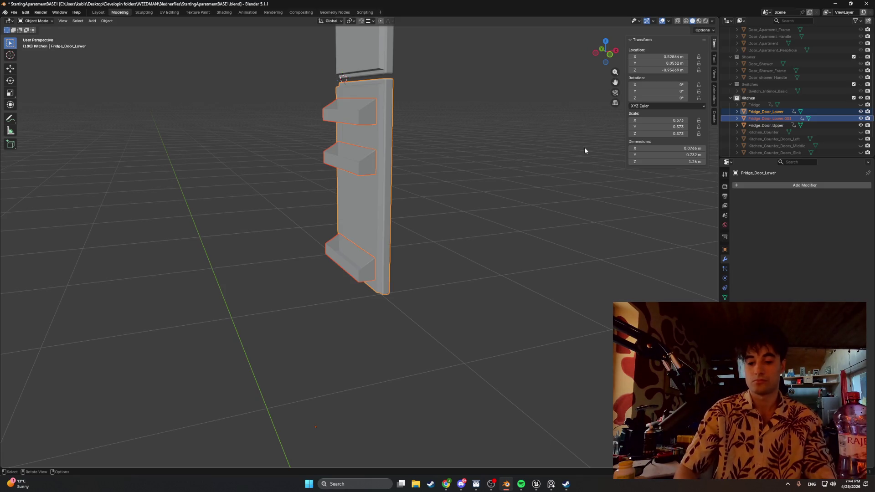
Join the door bins into Fridge_Door_Lower with Ctrl+J and unhide the fridge body
{"action": "key", "text": "ctrl+j"}
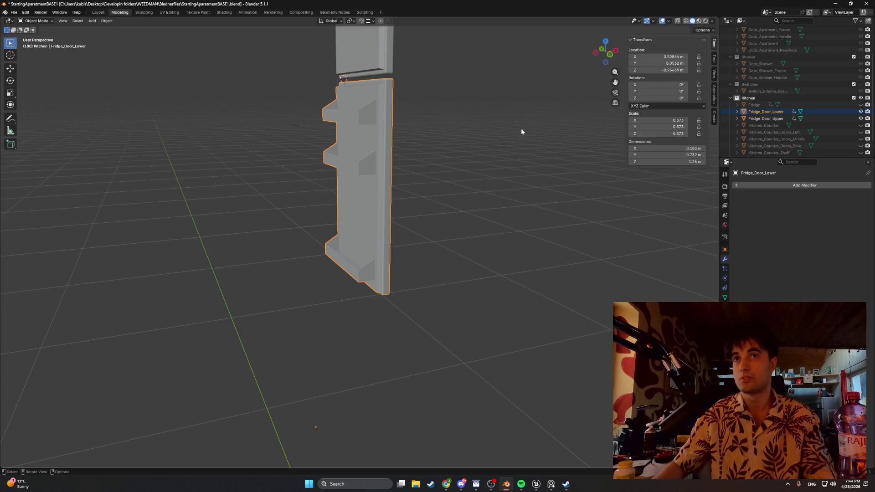
{"action": "left_click", "coordinate": [862, 113]}
{"action": "left_click", "coordinate": [861, 113]}
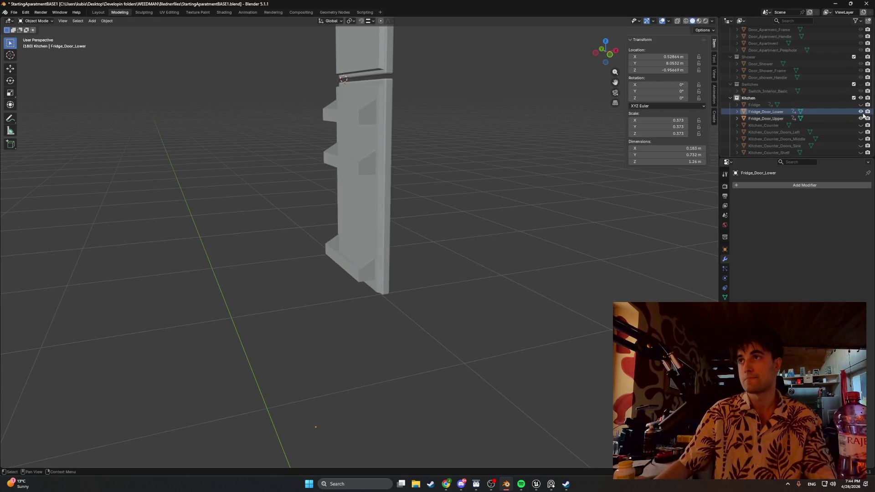
{"action": "left_click", "coordinate": [861, 118]}
{"action": "left_click", "coordinate": [861, 119]}
{"action": "mouse_move", "coordinate": [570, 105]}
{"action": "middle_mouse_down"}
{"action": "mouse_move", "coordinate": [264, 104]}
{"action": "mouse_move", "coordinate": [453, 96]}
{"action": "mouse_move", "coordinate": [538, 106]}
{"action": "mouse_move", "coordinate": [426, 104]}
{"action": "mouse_move", "coordinate": [554, 104]}
{"action": "middle_mouse_up"}
{"action": "left_click", "coordinate": [860, 105]}
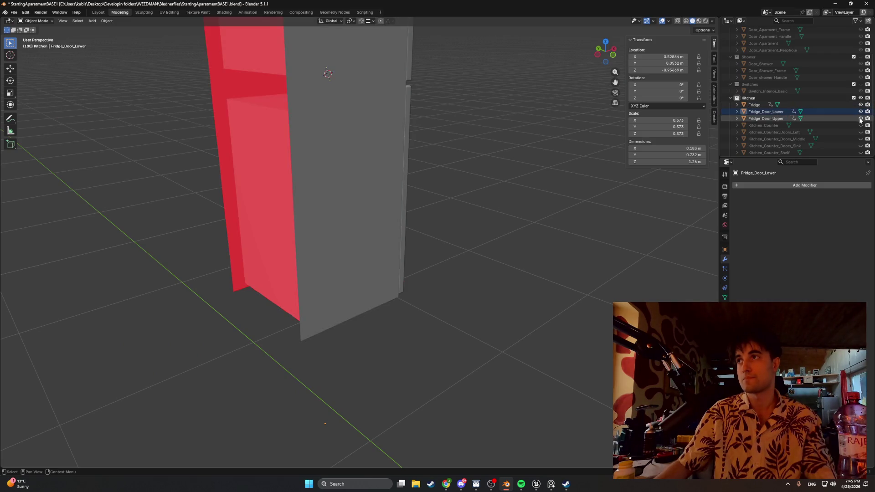
Hide Fridge_Door_Lower, edit the Fridge mesh, and select the interior shelf's top face
{"action": "left_click", "coordinate": [861, 112]}
{"action": "mouse_move", "coordinate": [450, 103]}
{"action": "middle_mouse_down"}
{"action": "mouse_move", "coordinate": [354, 102]}
{"action": "mouse_move", "coordinate": [377, 105]}
{"action": "mouse_move", "coordinate": [321, 143]}
{"action": "mouse_move", "coordinate": [313, 111]}
{"action": "mouse_move", "coordinate": [322, 108]}
{"action": "mouse_move", "coordinate": [336, 122]}
{"action": "mouse_move", "coordinate": [309, 138]}
{"action": "mouse_move", "coordinate": [334, 149]}
{"action": "mouse_move", "coordinate": [290, 132]}
{"action": "mouse_move", "coordinate": [281, 163]}
{"action": "mouse_move", "coordinate": [250, 175]}
{"action": "mouse_move", "coordinate": [308, 173]}
{"action": "mouse_move", "coordinate": [322, 141]}
{"action": "mouse_move", "coordinate": [332, 150]}
{"action": "mouse_move", "coordinate": [319, 203]}
{"action": "mouse_move", "coordinate": [354, 188]}
{"action": "mouse_move", "coordinate": [321, 199]}
{"action": "middle_mouse_up"}
{"action": "left_click", "coordinate": [295, 115]}
{"action": "key", "text": "Tab"}
{"action": "left_click", "coordinate": [290, 117]}
{"action": "left_click", "coordinate": [298, 151]}
{"action": "left_click", "coordinate": [296, 156]}
Turn on X-ray and orbit around the selected interior shelf slab
{"action": "key", "text": "alt+z"}
{"action": "mouse_move", "coordinate": [247, 243]}
{"action": "middle_mouse_down"}
{"action": "mouse_move", "coordinate": [192, 237]}
{"action": "mouse_move", "coordinate": [219, 248]}
{"action": "mouse_move", "coordinate": [144, 205]}
{"action": "mouse_move", "coordinate": [316, 187]}
{"action": "mouse_move", "coordinate": [275, 195]}
{"action": "middle_mouse_up"}
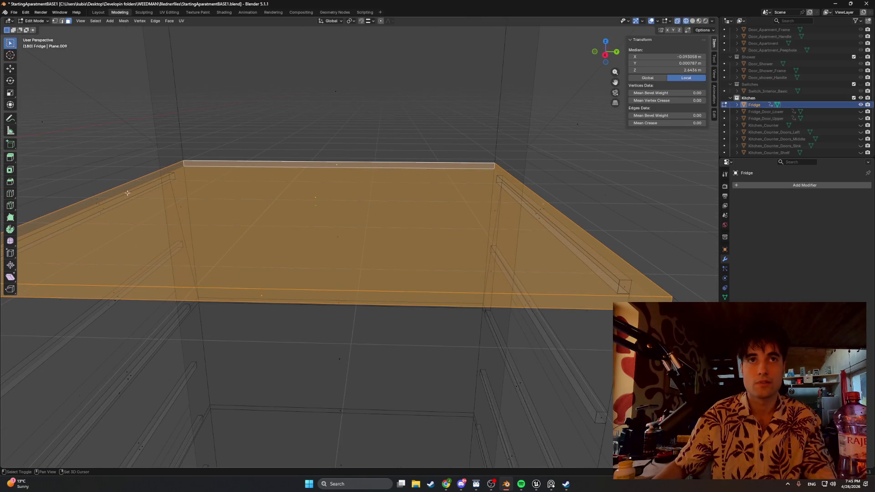
{"action": "mouse_move", "coordinate": [97, 199]}
{"action": "middle_mouse_down"}
{"action": "mouse_move", "coordinate": [125, 197]}
{"action": "mouse_move", "coordinate": [82, 201]}
{"action": "mouse_move", "coordinate": [207, 195]}
{"action": "middle_mouse_up"}
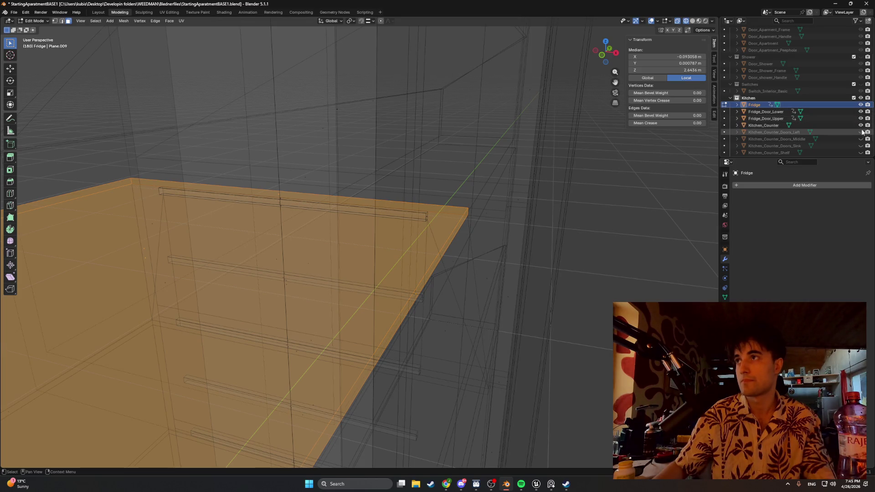
{"action": "mouse_move", "coordinate": [587, 129]}
{"action": "middle_mouse_down"}
{"action": "mouse_move", "coordinate": [553, 129]}
{"action": "mouse_move", "coordinate": [570, 127]}
{"action": "mouse_move", "coordinate": [565, 111]}
{"action": "mouse_move", "coordinate": [576, 111]}
{"action": "mouse_move", "coordinate": [480, 190]}
{"action": "mouse_move", "coordinate": [434, 169]}
{"action": "middle_mouse_up"}
{"action": "mouse_move", "coordinate": [414, 268]}
{"action": "middle_mouse_down"}
{"action": "mouse_move", "coordinate": [398, 252]}
{"action": "mouse_move", "coordinate": [400, 308]}
{"action": "middle_mouse_up"}
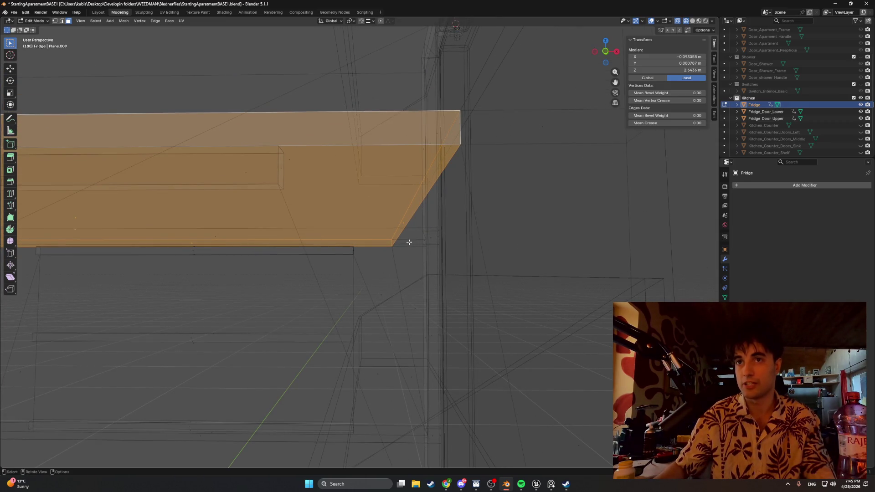
{"action": "mouse_move", "coordinate": [399, 269]}
{"action": "middle_mouse_down"}
{"action": "mouse_move", "coordinate": [391, 248]}
{"action": "mouse_move", "coordinate": [404, 177]}
{"action": "mouse_move", "coordinate": [402, 229]}
{"action": "mouse_move", "coordinate": [421, 201]}
{"action": "middle_mouse_up"}
{"action": "mouse_move", "coordinate": [381, 238]}
{"action": "middle_mouse_down"}
{"action": "mouse_move", "coordinate": [406, 279]}
{"action": "mouse_move", "coordinate": [398, 285]}
{"action": "mouse_move", "coordinate": [410, 274]}
{"action": "mouse_move", "coordinate": [580, 289]}
{"action": "mouse_move", "coordinate": [478, 288]}
{"action": "mouse_move", "coordinate": [488, 290]}
{"action": "middle_mouse_up"}
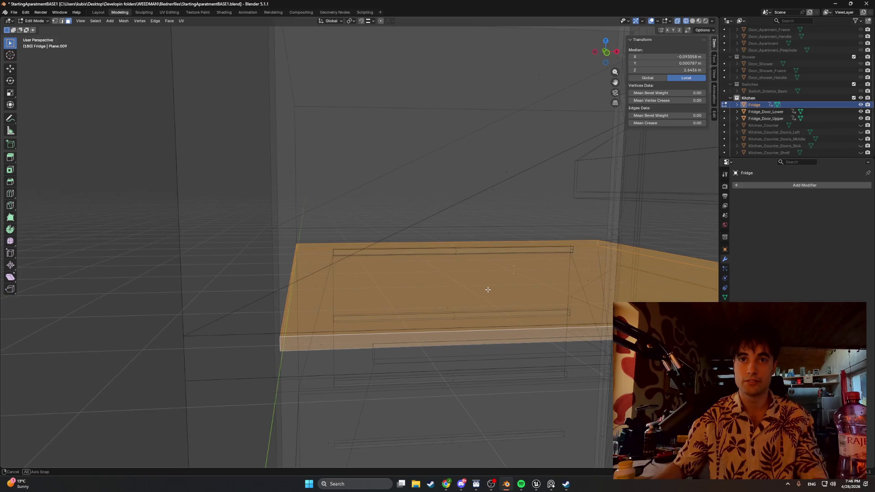
Select the whole connected shelf slab with Ctrl+L after cancelling a side-face move
{"action": "middle_click_drag", "start_coordinate": [338, 251], "coordinate": [246, 268]}
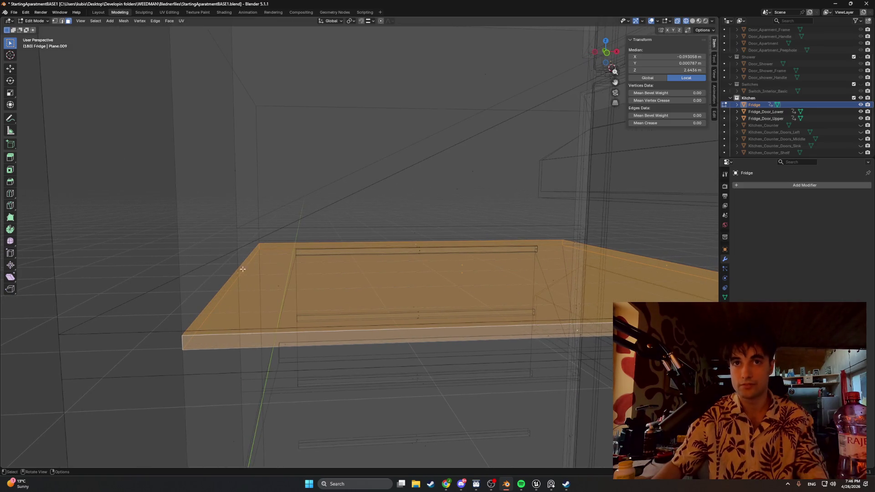
{"action": "left_click", "coordinate": [236, 274]}
{"action": "key", "text": "g"}
{"action": "key", "text": "x"}
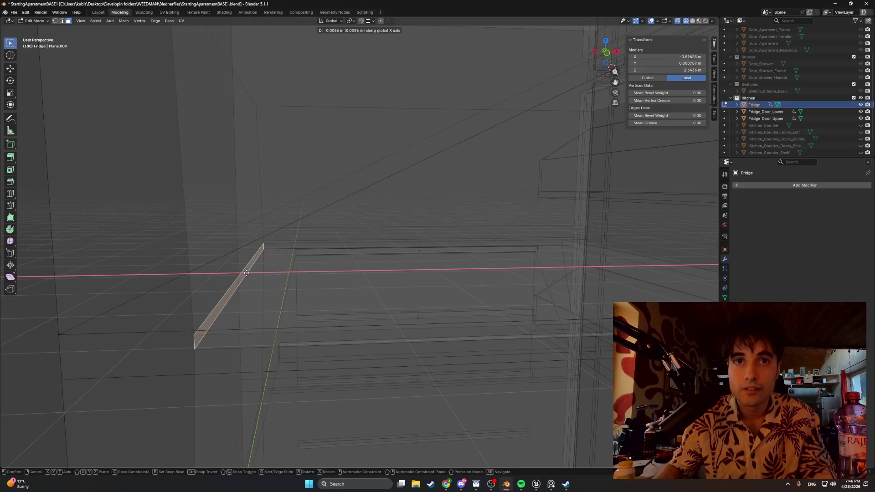
{"action": "key", "text": "Escape"}
{"action": "mouse_move", "coordinate": [347, 279]}
{"action": "middle_mouse_down"}
{"action": "mouse_move", "coordinate": [332, 283]}
{"action": "mouse_move", "coordinate": [371, 272]}
{"action": "middle_mouse_up"}
{"action": "key", "text": "ctrl+l"}
{"action": "key", "text": "z"}
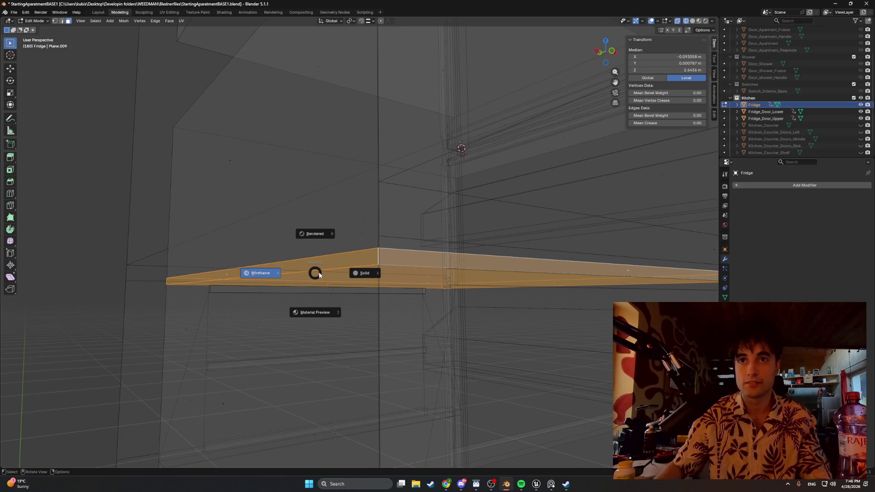
{"action": "middle_click_drag", "start_coordinate": [317, 273], "coordinate": [322, 282]}
{"action": "mouse_move", "coordinate": [232, 286]}
{"action": "middle_mouse_down"}
{"action": "mouse_move", "coordinate": [293, 291]}
{"action": "mouse_move", "coordinate": [244, 290]}
{"action": "mouse_move", "coordinate": [262, 292]}
{"action": "middle_mouse_up"}
Separate the slab into Fridge_Shelf, hide the doors, fridge body and shelf, and bring up Spotify
{"action": "key", "text": "p"}
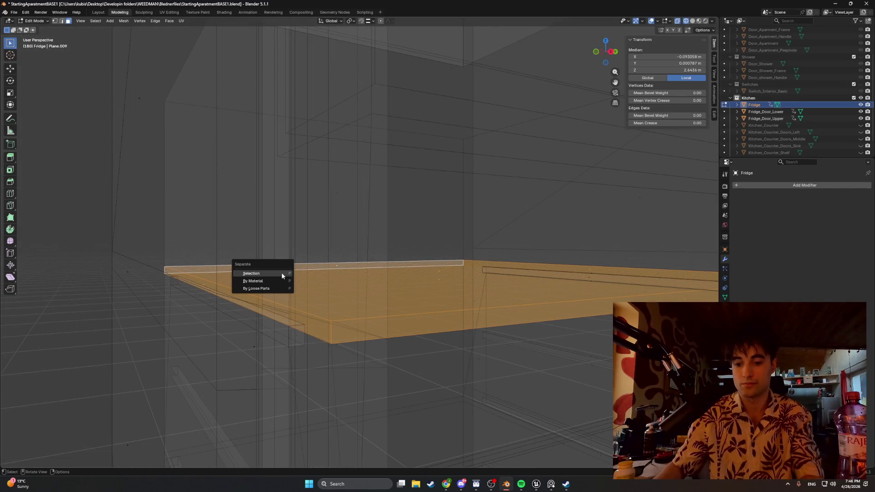
{"action": "left_click", "coordinate": [270, 271]}
{"action": "middle_click_drag", "start_coordinate": [304, 268], "coordinate": [626, 187]}
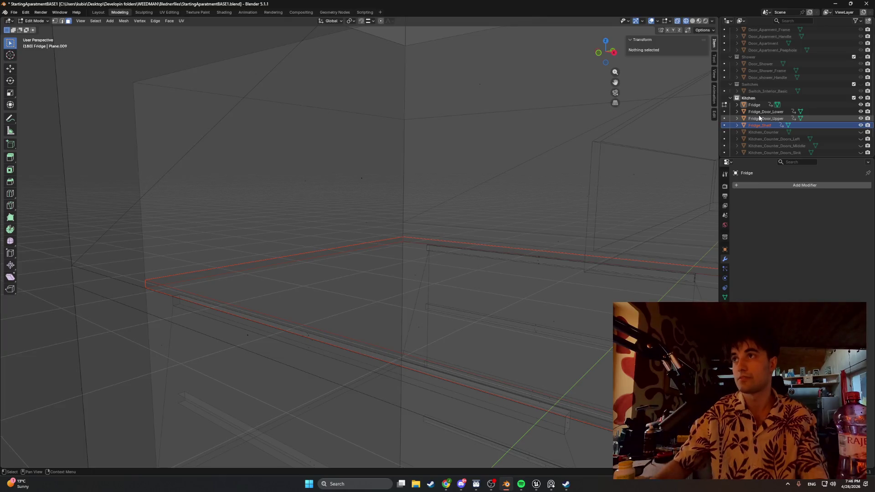
{"action": "left_click_drag", "start_coordinate": [861, 118], "coordinate": [861, 115]}
{"action": "left_click", "coordinate": [861, 105]}
{"action": "left_click", "coordinate": [861, 125]}
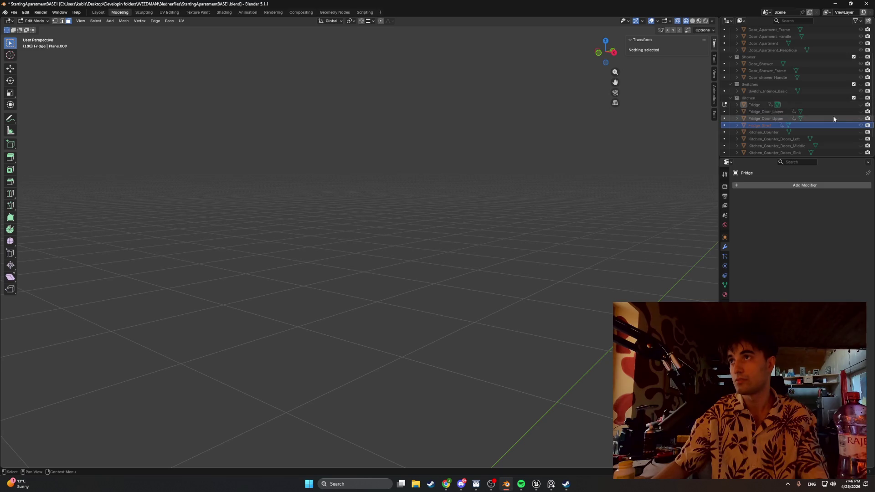
{"action": "left_click", "coordinate": [521, 484]}
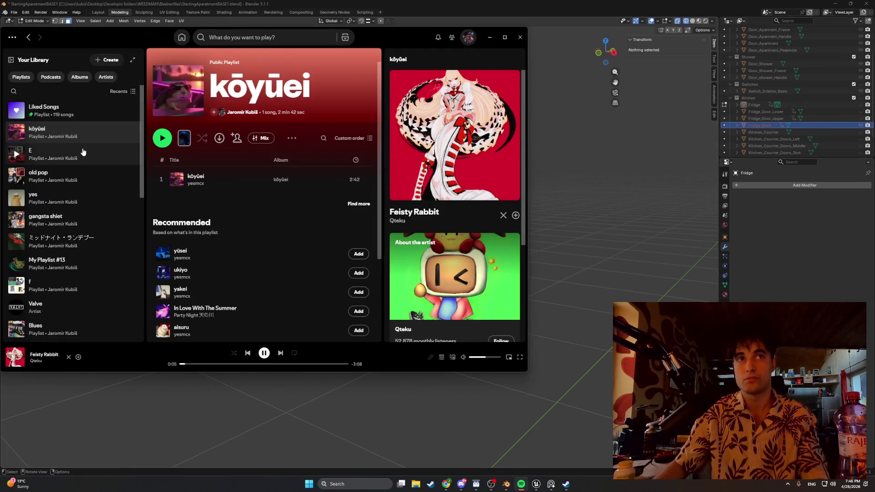
In the 'yes' playlist, start the track Do You, then minimise Spotify
{"action": "left_click", "coordinate": [46, 197]}
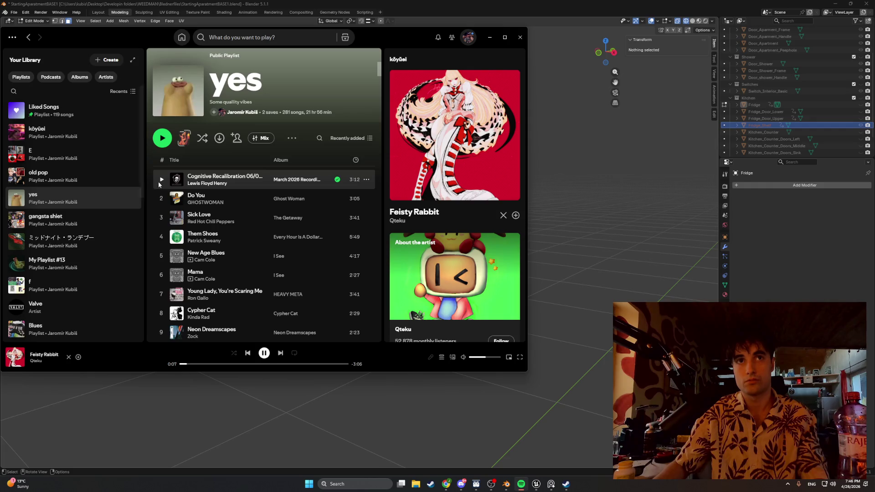
{"action": "left_click", "coordinate": [159, 183]}
{"action": "scroll", "coordinate": [165, 235], "scroll_direction": "down", "scroll_amount": 3}
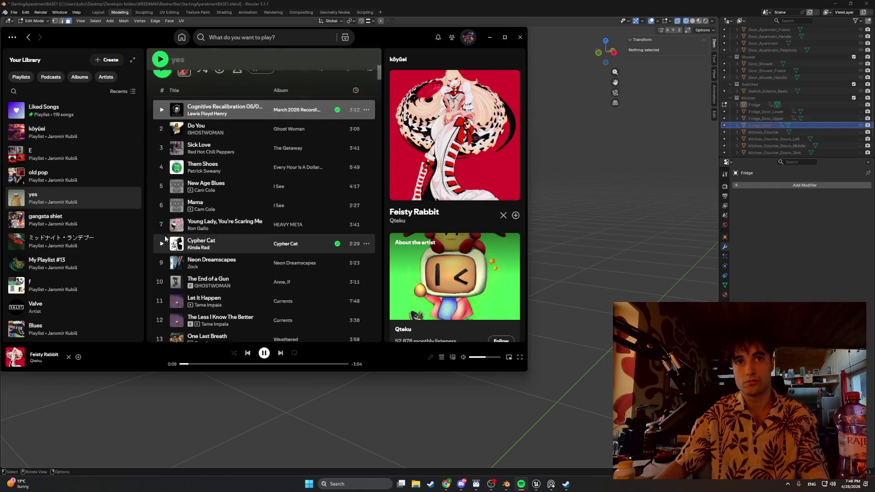
{"action": "scroll", "coordinate": [165, 246], "scroll_direction": "down", "scroll_amount": 2}
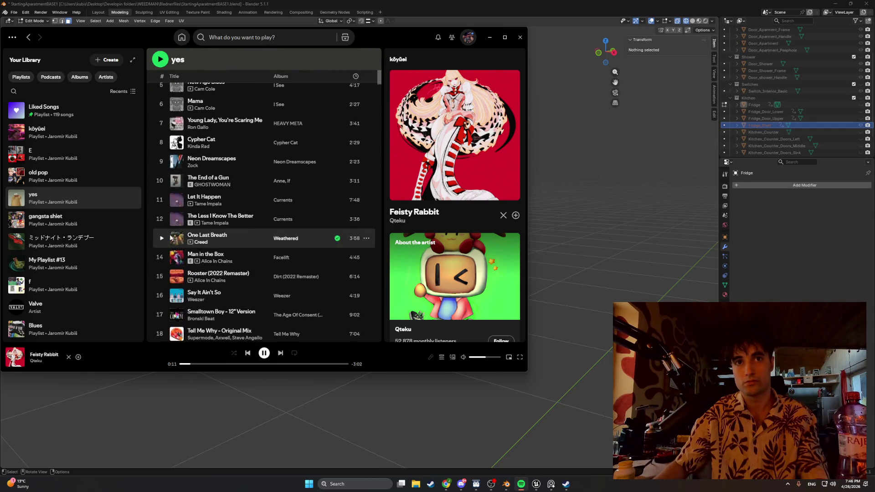
{"action": "scroll", "coordinate": [168, 205], "scroll_direction": "up", "scroll_amount": 3}
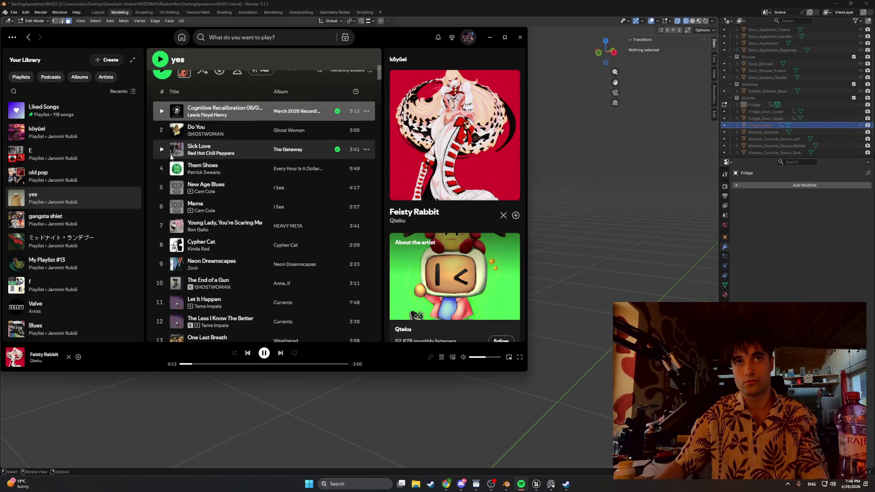
{"action": "left_click", "coordinate": [162, 130]}
{"action": "left_click", "coordinate": [490, 37]}
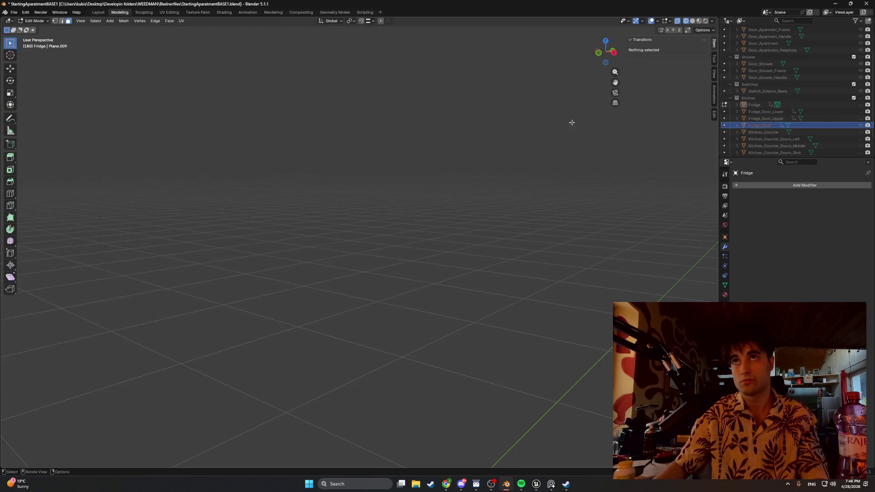
Toggle the Fridge_Shelf object's visibility and view it in solid shading
{"action": "left_click", "coordinate": [860, 106]}
{"action": "left_click", "coordinate": [861, 105]}
{"action": "left_click", "coordinate": [860, 105]}
{"action": "key", "text": "z"}
{"action": "left_click", "coordinate": [447, 242]}
{"action": "mouse_move", "coordinate": [425, 242]}
{"action": "middle_mouse_down"}
{"action": "mouse_move", "coordinate": [355, 213]}
{"action": "mouse_move", "coordinate": [437, 221]}
{"action": "middle_mouse_up"}
Unhide the fridge parts, undo the shelf separation and frame the shelf in wireframe
{"action": "key", "text": "alt+h"}
{"action": "key", "text": "ctrl+z"}
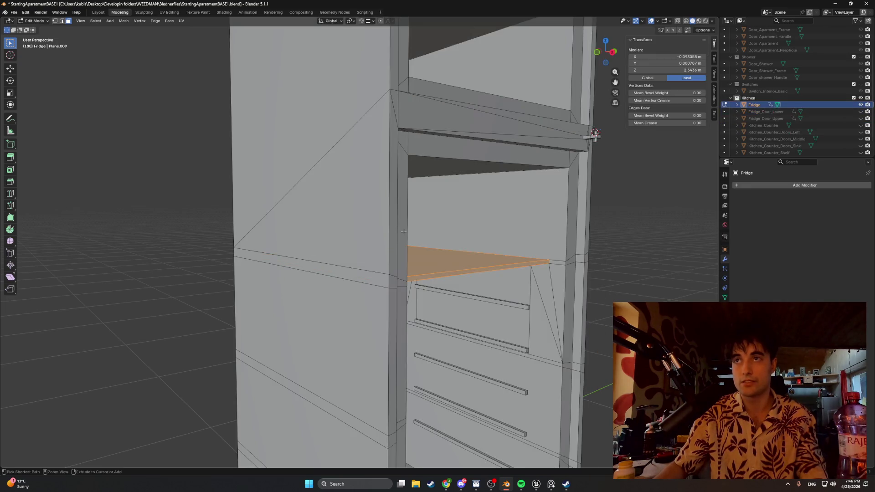
{"action": "key", "text": "KP_Decimal"}
{"action": "key", "text": "z"}
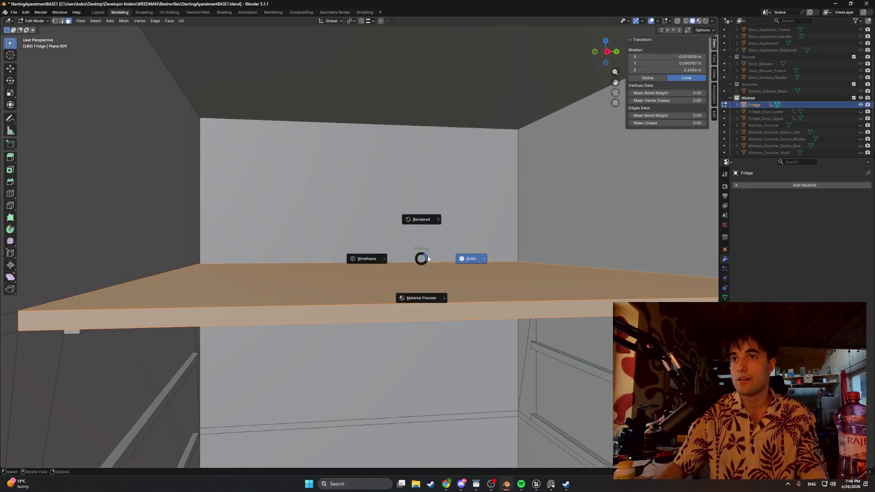
{"action": "left_click", "coordinate": [392, 254]}
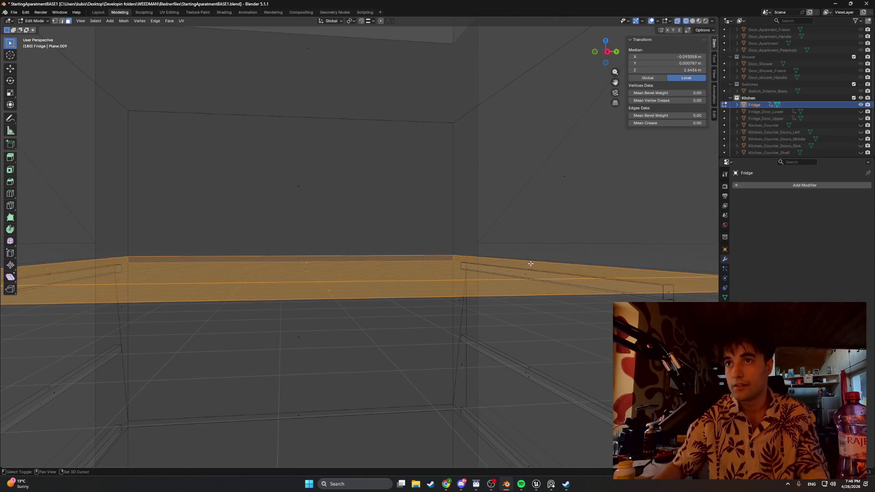
{"action": "mouse_move", "coordinate": [528, 263]}
{"action": "middle_mouse_down"}
{"action": "mouse_move", "coordinate": [491, 263]}
{"action": "mouse_move", "coordinate": [483, 244]}
{"action": "mouse_move", "coordinate": [496, 254]}
{"action": "mouse_move", "coordinate": [408, 284]}
{"action": "middle_mouse_up"}
{"action": "mouse_move", "coordinate": [155, 276]}
{"action": "middle_mouse_down"}
{"action": "mouse_move", "coordinate": [178, 271]}
{"action": "mouse_move", "coordinate": [214, 285]}
{"action": "mouse_move", "coordinate": [146, 275]}
{"action": "mouse_move", "coordinate": [172, 277]}
{"action": "mouse_move", "coordinate": [185, 274]}
{"action": "mouse_move", "coordinate": [160, 271]}
{"action": "mouse_move", "coordinate": [184, 265]}
{"action": "middle_mouse_up"}
Separate the shelf faces into a new object and hide the fridge body to check it
{"action": "key", "text": "p"}
{"action": "left_click", "coordinate": [188, 262]}
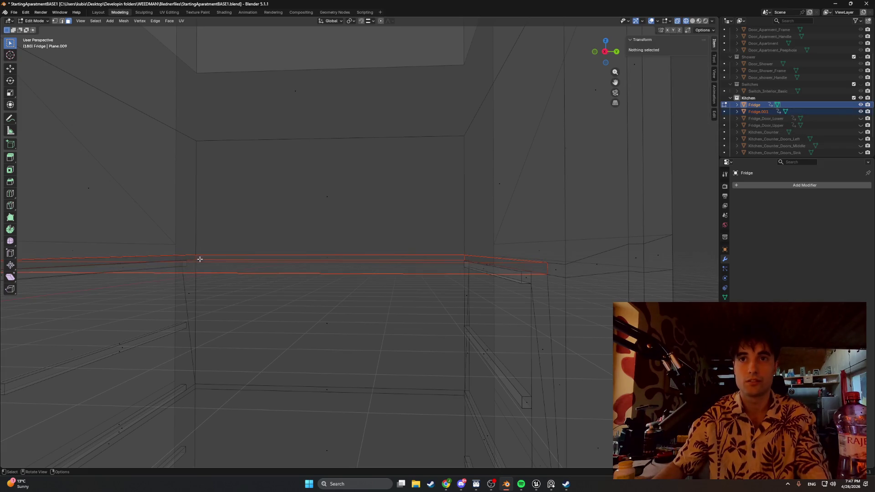
{"action": "left_click", "coordinate": [860, 105]}
{"action": "key", "text": "z"}
{"action": "left_click", "coordinate": [678, 198]}
{"action": "middle_click_drag", "start_coordinate": [678, 197], "coordinate": [524, 232]}
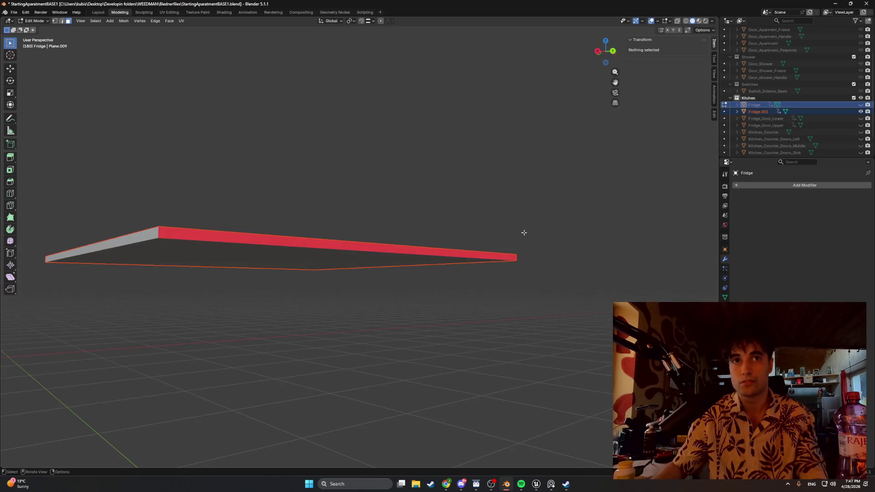
{"action": "mouse_move", "coordinate": [426, 253]}
{"action": "middle_mouse_down"}
{"action": "mouse_move", "coordinate": [398, 240]}
{"action": "mouse_move", "coordinate": [383, 253]}
{"action": "mouse_move", "coordinate": [418, 260]}
{"action": "middle_mouse_up"}
{"action": "left_click", "coordinate": [861, 112]}
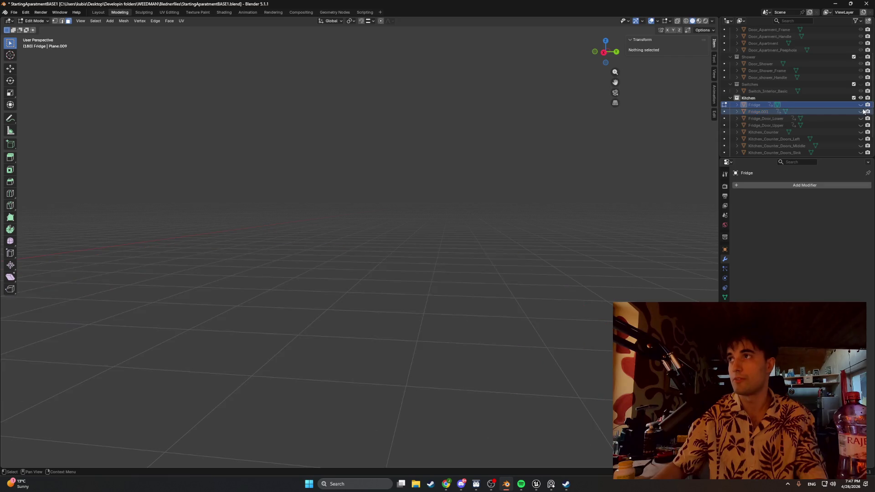
{"action": "left_click", "coordinate": [860, 105]}
{"action": "middle_click_drag", "start_coordinate": [606, 191], "coordinate": [522, 232]}
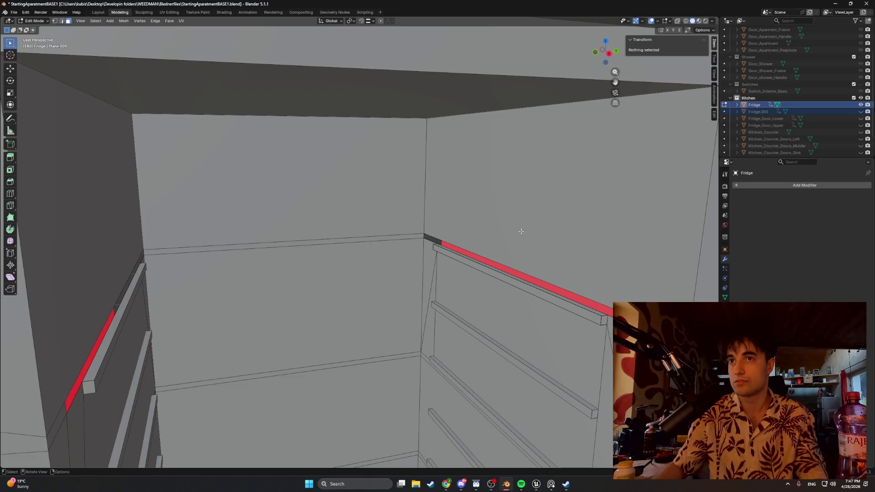
Redo the separation in X-ray view, then show Fridge.001 alone with Fridge hidden
{"action": "key", "text": "ctrl+z"}
{"action": "key", "text": "ctrl+z"}
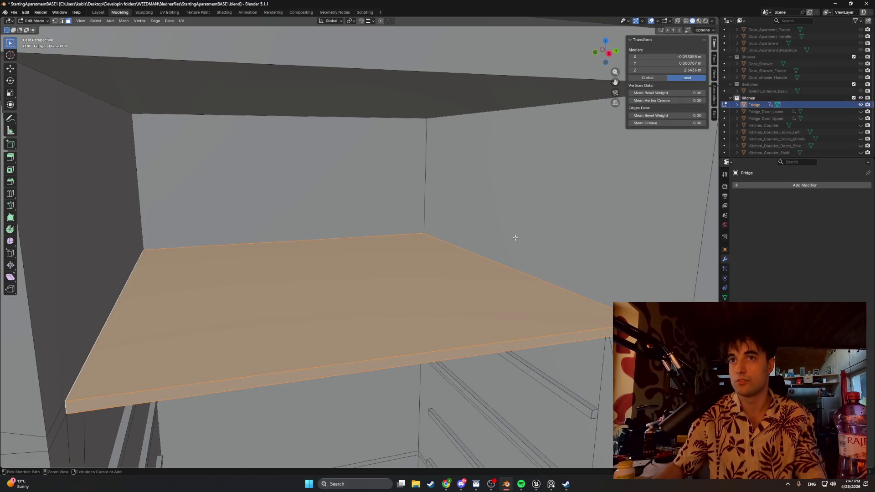
{"action": "key", "text": "z"}
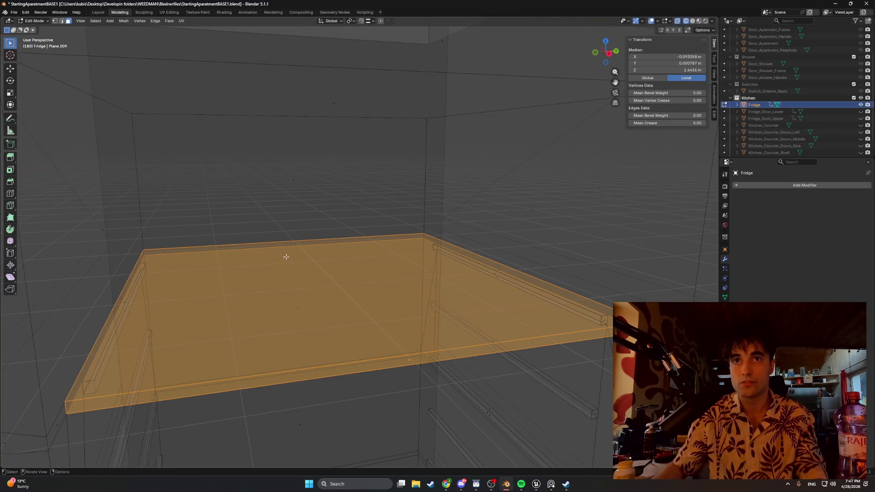
{"action": "key", "text": "p"}
{"action": "left_click", "coordinate": [412, 235]}
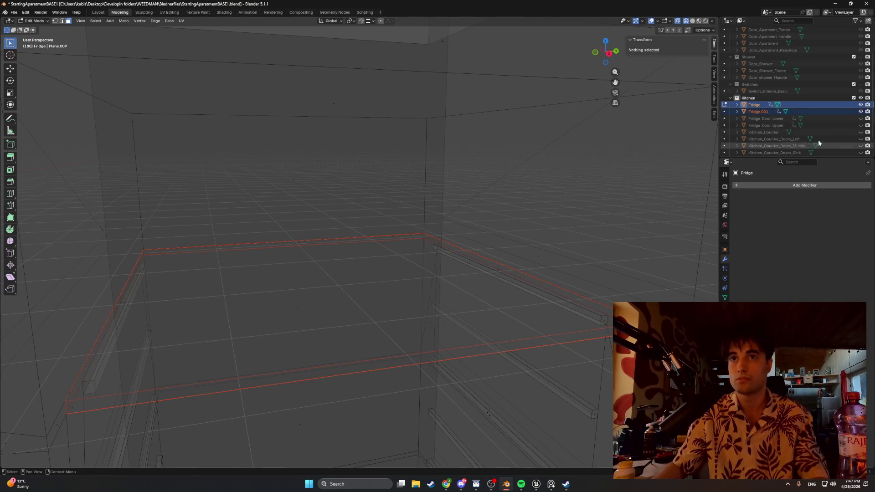
{"action": "key", "text": "z"}
{"action": "left_click", "coordinate": [482, 189]}
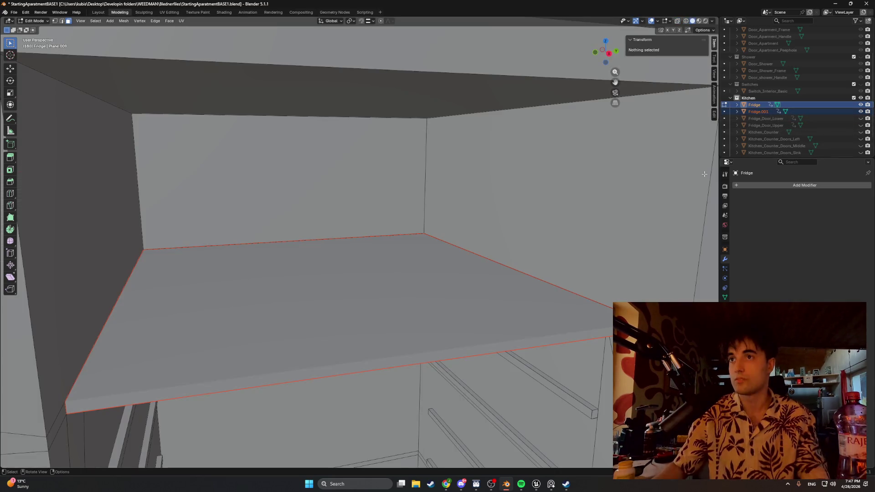
{"action": "left_click", "coordinate": [861, 112]}
{"action": "left_click", "coordinate": [861, 112]}
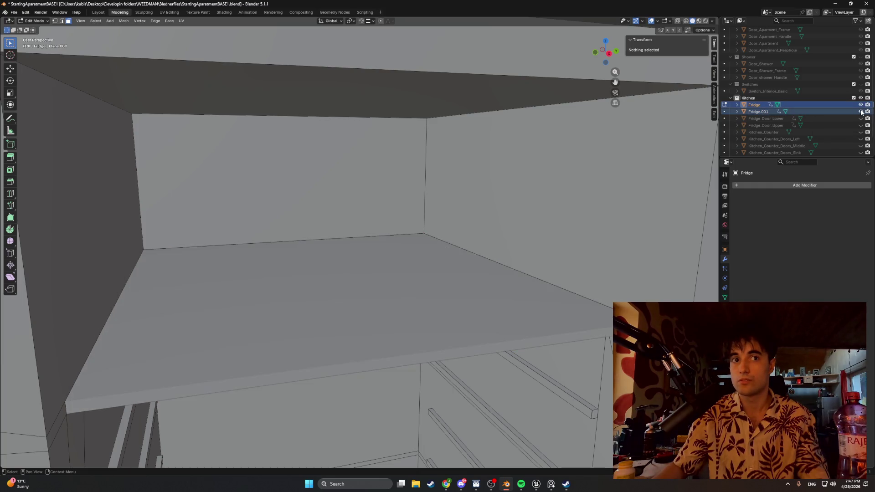
{"action": "left_click", "coordinate": [861, 111]}
{"action": "left_click", "coordinate": [861, 105]}
{"action": "left_click", "coordinate": [861, 112]}
{"action": "mouse_move", "coordinate": [537, 219]}
{"action": "middle_mouse_down"}
{"action": "mouse_move", "coordinate": [450, 206]}
{"action": "mouse_move", "coordinate": [346, 209]}
{"action": "mouse_move", "coordinate": [472, 233]}
{"action": "middle_mouse_up"}
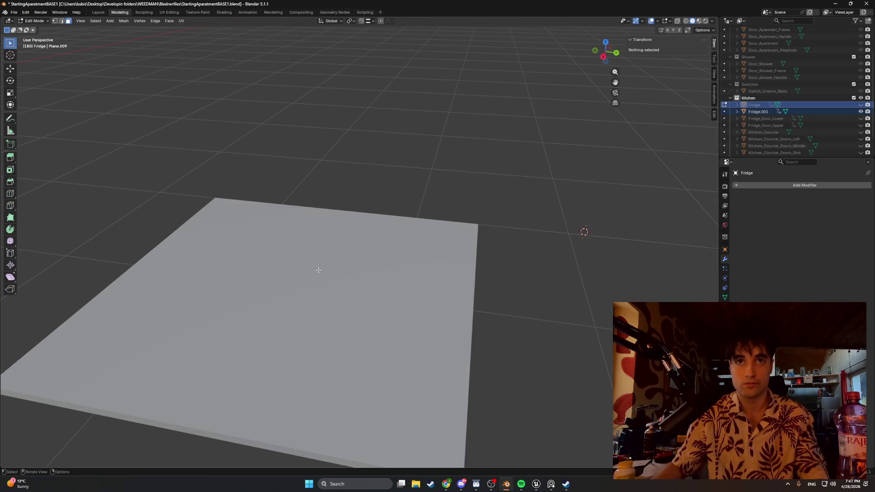
Inset the top face of Fridge.001 by 0.037 m to form a thin frame border
{"action": "key", "text": "Tab"}
{"action": "left_click", "coordinate": [344, 267]}
{"action": "key", "text": "KP_Decimal"}
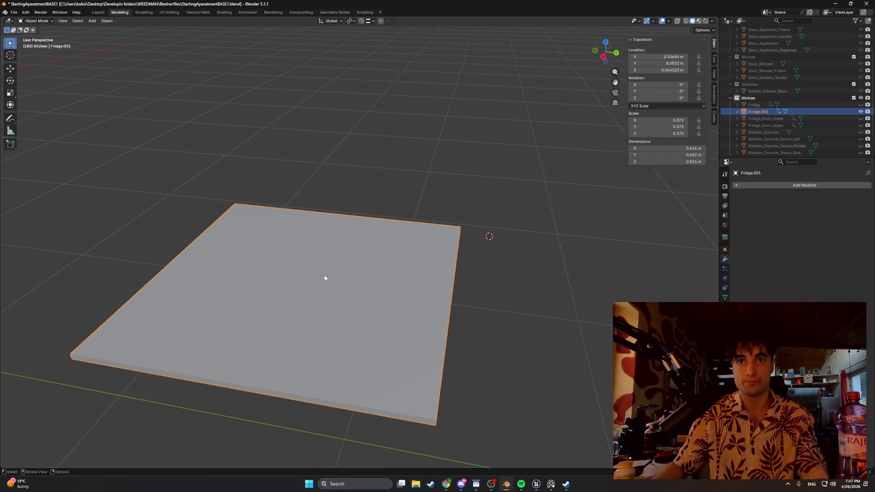
{"action": "key", "text": "Tab"}
{"action": "key", "text": "a"}
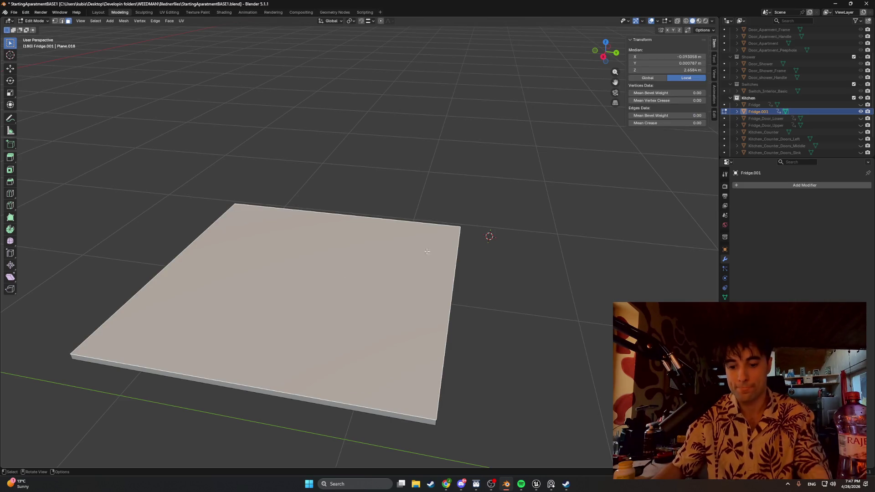
{"action": "key", "text": "i"}
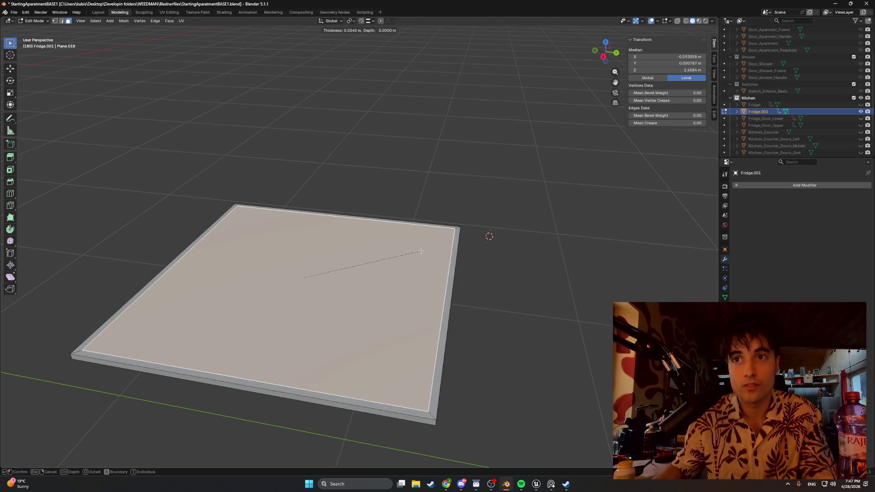
{"action": "left_click", "coordinate": [420, 251]}
{"action": "mouse_move", "coordinate": [410, 253]}
{"action": "middle_mouse_down"}
{"action": "mouse_move", "coordinate": [361, 269]}
{"action": "mouse_move", "coordinate": [363, 229]}
{"action": "mouse_move", "coordinate": [368, 254]}
{"action": "middle_mouse_up"}
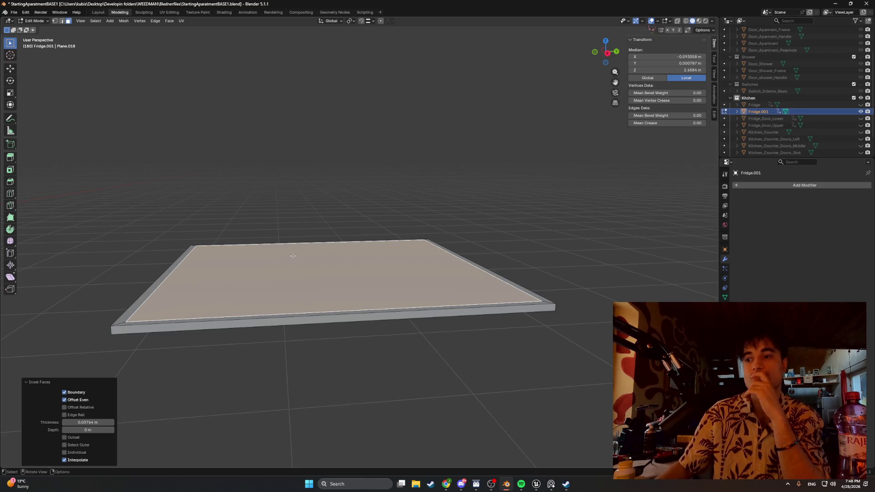
{"action": "mouse_move", "coordinate": [291, 258]}
{"action": "middle_mouse_down"}
{"action": "mouse_move", "coordinate": [287, 230]}
{"action": "mouse_move", "coordinate": [274, 263]}
{"action": "mouse_move", "coordinate": [280, 277]}
{"action": "middle_mouse_up"}
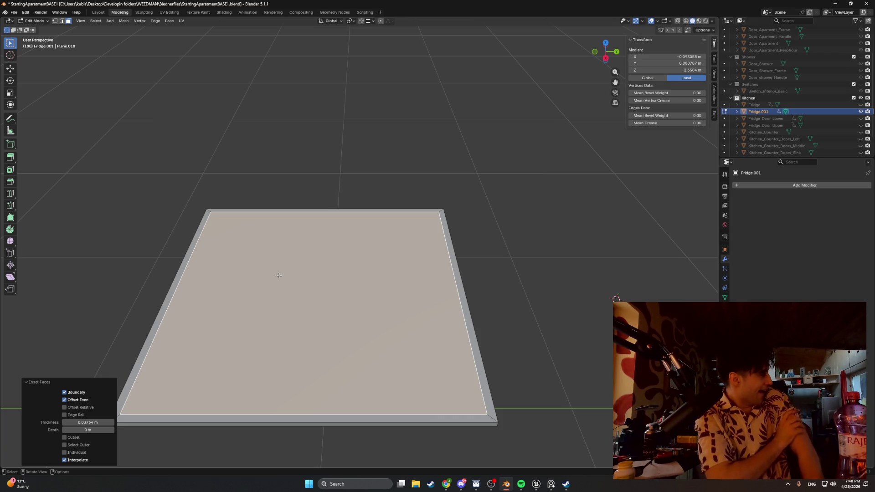
{"action": "mouse_move", "coordinate": [154, 243]}
{"action": "middle_mouse_down"}
{"action": "mouse_move", "coordinate": [247, 207]}
{"action": "mouse_move", "coordinate": [246, 184]}
{"action": "mouse_move", "coordinate": [234, 215]}
{"action": "mouse_move", "coordinate": [233, 203]}
{"action": "mouse_move", "coordinate": [225, 214]}
{"action": "mouse_move", "coordinate": [246, 226]}
{"action": "middle_mouse_up"}
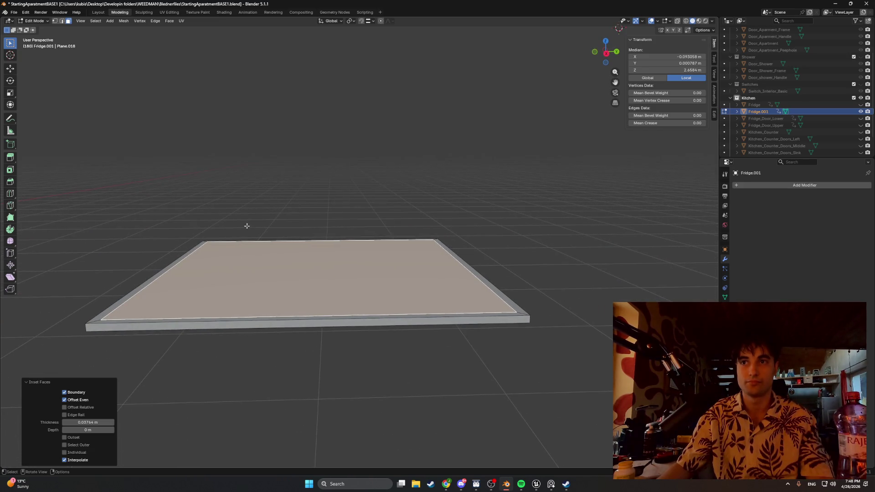
Sink the inner panel about 0.0023 m, then select the underside face in top view
{"action": "key", "text": "e"}
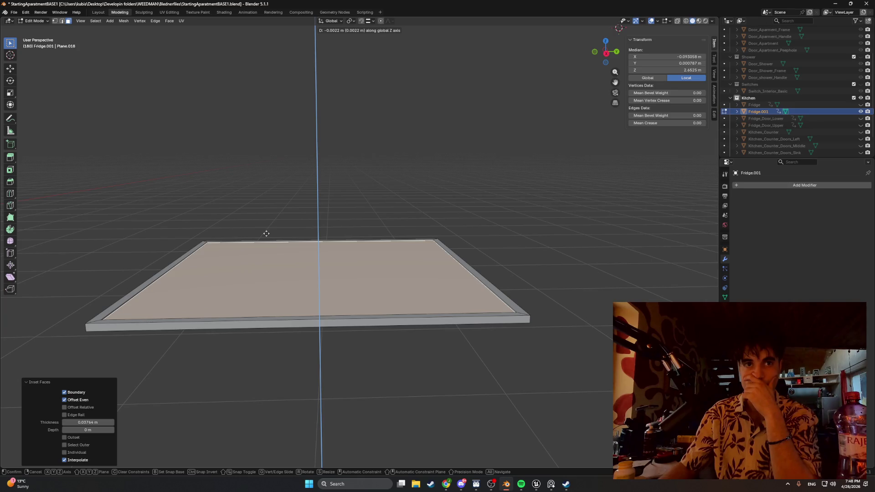
{"action": "left_click", "coordinate": [266, 234]}
{"action": "mouse_move", "coordinate": [266, 233]}
{"action": "middle_mouse_down"}
{"action": "mouse_move", "coordinate": [293, 234]}
{"action": "mouse_move", "coordinate": [287, 229]}
{"action": "middle_mouse_up"}
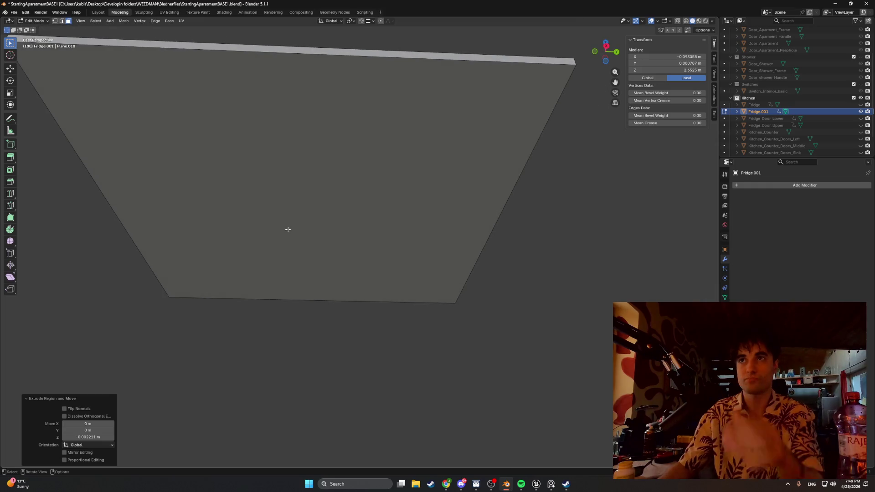
{"action": "key", "text": "i"}
{"action": "left_click", "coordinate": [337, 195]}
{"action": "mouse_move", "coordinate": [361, 194]}
{"action": "middle_mouse_down"}
{"action": "mouse_move", "coordinate": [379, 237]}
{"action": "mouse_move", "coordinate": [368, 216]}
{"action": "middle_mouse_up"}
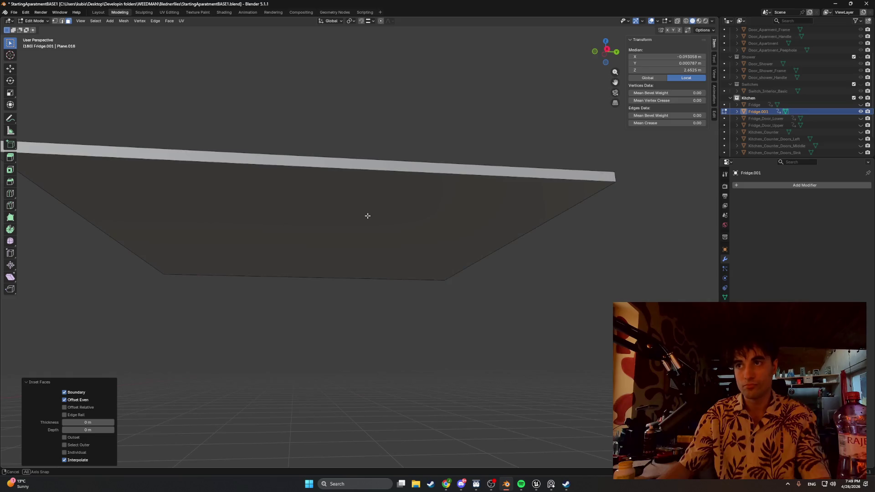
{"action": "left_click", "coordinate": [365, 220]}
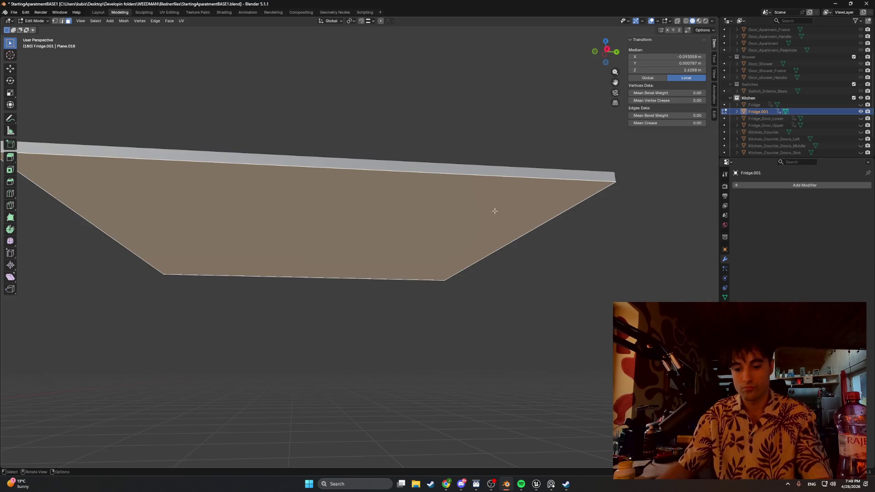
{"action": "key", "text": "i"}
{"action": "key", "text": "Escape"}
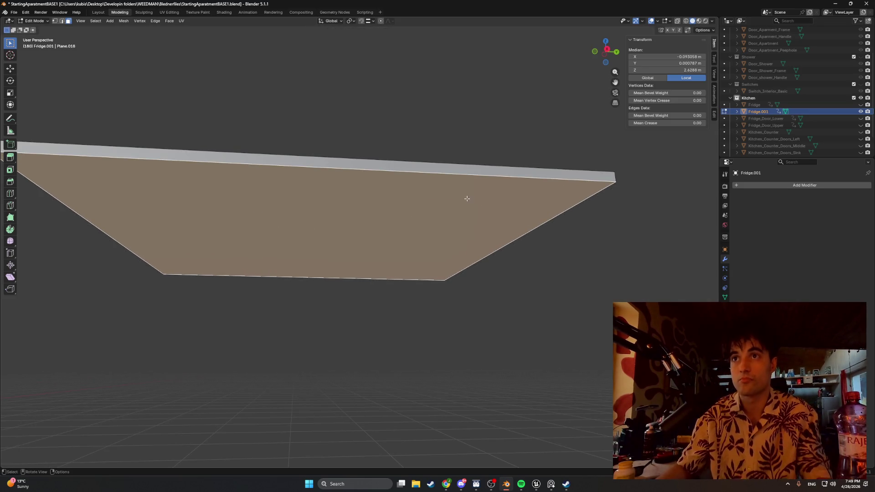
{"action": "key", "text": "KP_7"}
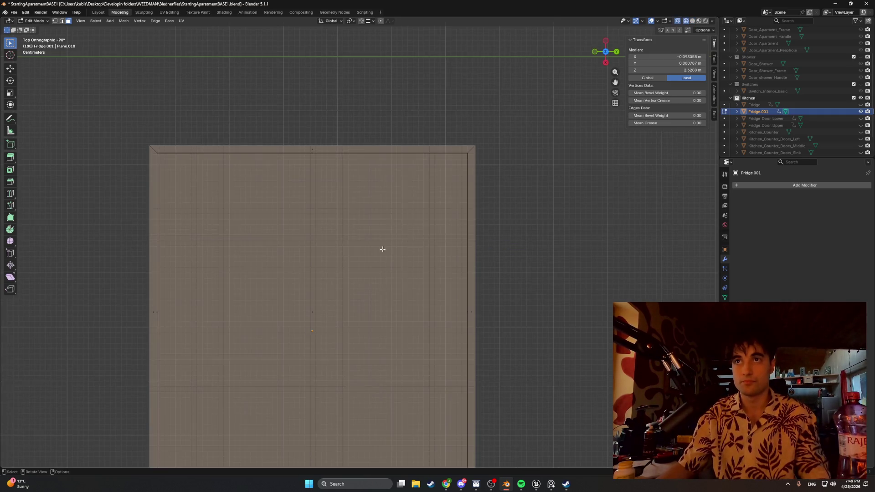
Inset the underside face by 0.0812 m and shift its top inner edge along X
{"action": "key", "text": "i"}
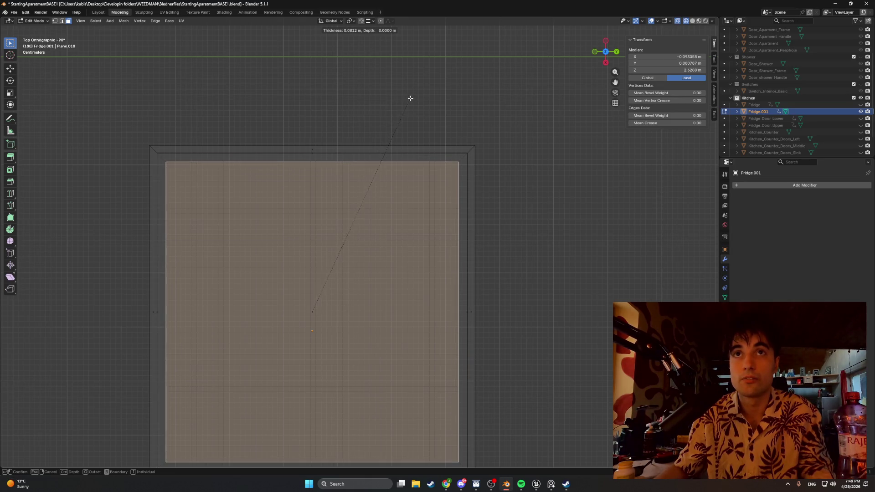
{"action": "left_click", "coordinate": [410, 98]}
{"action": "key", "text": "2"}
{"action": "left_click", "coordinate": [301, 162]}
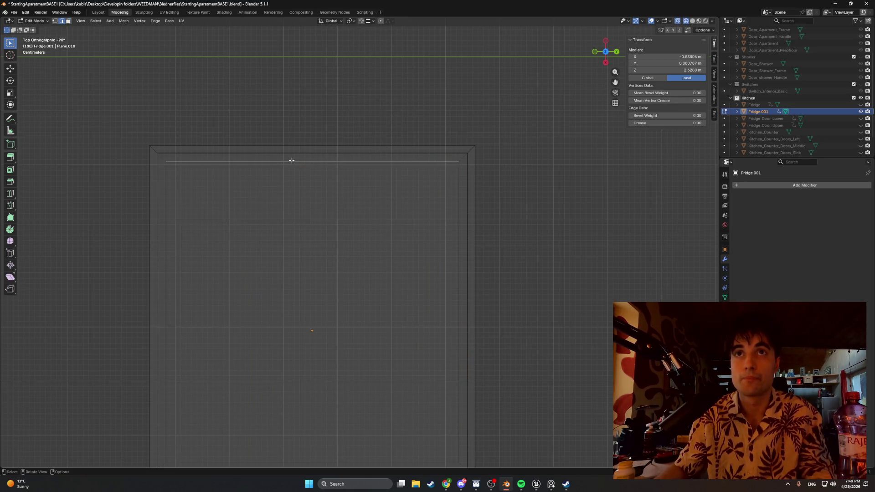
{"action": "key", "text": "g"}
{"action": "key", "text": "x"}
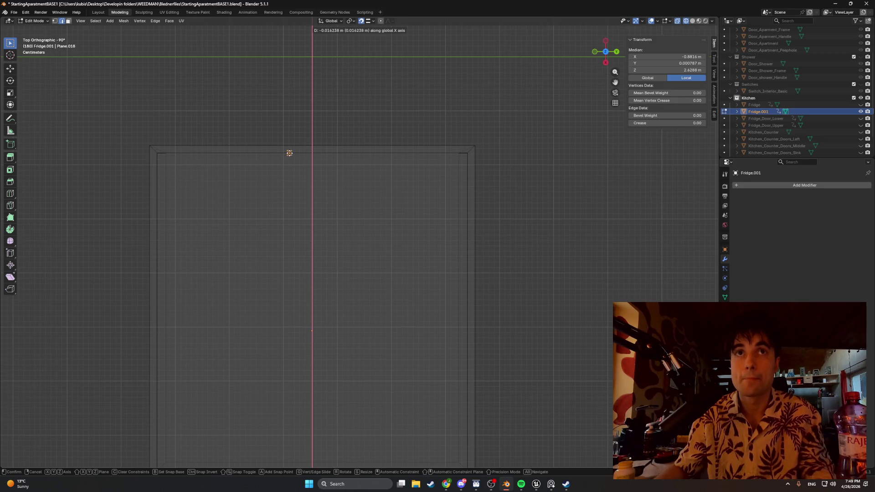
{"action": "left_click", "coordinate": [270, 152]}
Shift the left inner edge along Y and try moving another inner edge along X
{"action": "left_click", "coordinate": [157, 212]}
{"action": "key", "text": "g"}
{"action": "key", "text": "y"}
{"action": "left_click", "coordinate": [156, 213]}
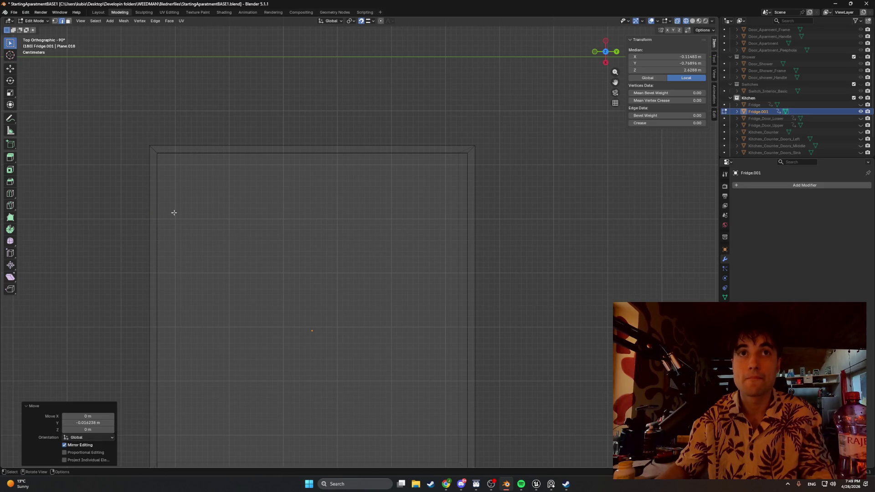
{"action": "left_click", "coordinate": [456, 213]}
{"action": "key", "text": "g"}
{"action": "key", "text": "x"}
Shift the bottom inner edge about 0.016 m along X and clear the selection
{"action": "key", "text": "x"}
{"action": "key", "text": "Escape"}
{"action": "middle_click_drag", "start_coordinate": [372, 333], "coordinate": [386, 147], "text": "shift"}
{"action": "left_click", "coordinate": [288, 277]}
{"action": "key", "text": "g"}
{"action": "key", "text": "x"}
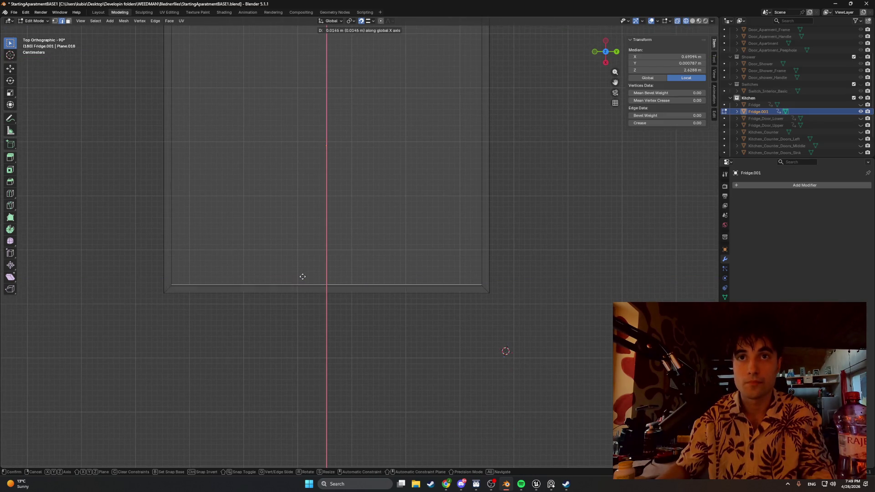
{"action": "left_click", "coordinate": [302, 272]}
{"action": "scroll", "coordinate": [312, 235], "scroll_direction": "down", "scroll_amount": 1}
{"action": "mouse_move", "coordinate": [312, 236]}
{"action": "middle_mouse_down"}
{"action": "mouse_move", "coordinate": [238, 123]}
{"action": "mouse_move", "coordinate": [185, 131]}
{"action": "mouse_move", "coordinate": [171, 143]}
{"action": "mouse_move", "coordinate": [218, 160]}
{"action": "mouse_move", "coordinate": [199, 172]}
{"action": "mouse_move", "coordinate": [177, 250]}
{"action": "middle_mouse_up"}
{"action": "left_click", "coordinate": [171, 142]}
{"action": "mouse_move", "coordinate": [338, 252]}
{"action": "middle_mouse_down"}
{"action": "mouse_move", "coordinate": [332, 274]}
{"action": "mouse_move", "coordinate": [349, 281]}
{"action": "mouse_move", "coordinate": [334, 286]}
{"action": "middle_mouse_up"}
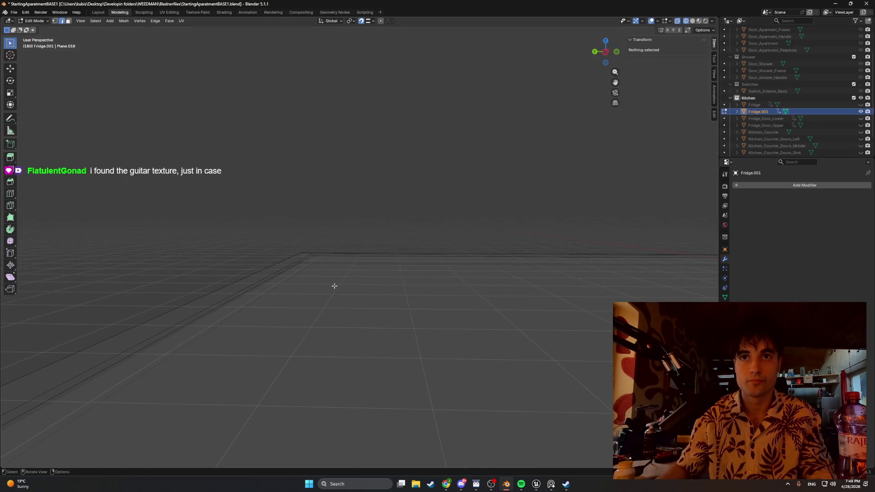
Select two corner vertices of the shelf frame and orbit to inspect them
{"action": "mouse_move", "coordinate": [298, 256]}
{"action": "middle_mouse_down"}
{"action": "mouse_move", "coordinate": [260, 229]}
{"action": "mouse_move", "coordinate": [299, 224]}
{"action": "middle_mouse_up"}
{"action": "key", "text": "Tab"}
{"action": "key", "text": "Tab"}
{"action": "key", "text": "Tab"}
{"action": "key", "text": "Tab"}
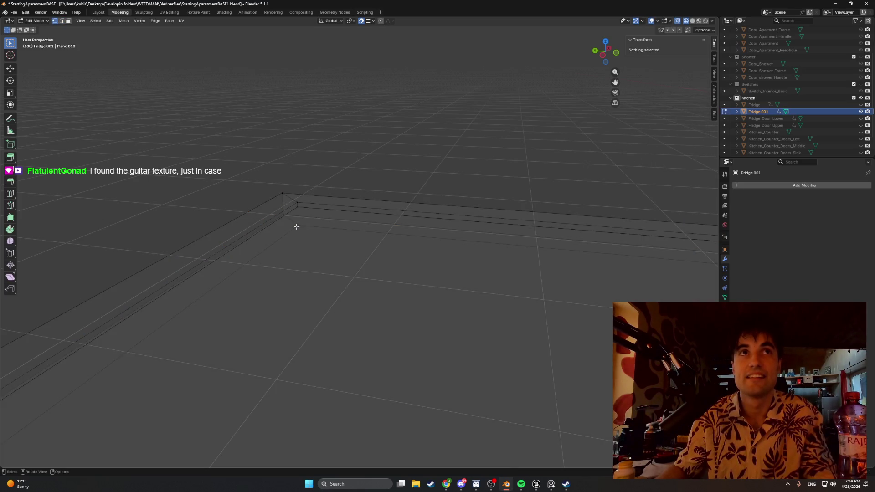
{"action": "left_click", "coordinate": [297, 221]}
{"action": "left_click", "coordinate": [297, 205], "text": "shift"}
{"action": "mouse_move", "coordinate": [296, 216]}
{"action": "middle_mouse_down"}
{"action": "mouse_move", "coordinate": [268, 219]}
{"action": "mouse_move", "coordinate": [336, 309]}
{"action": "mouse_move", "coordinate": [335, 253]}
{"action": "mouse_move", "coordinate": [313, 279]}
{"action": "mouse_move", "coordinate": [323, 272]}
{"action": "middle_mouse_up"}
{"action": "scroll", "coordinate": [335, 252], "scroll_direction": "down", "scroll_amount": 5}
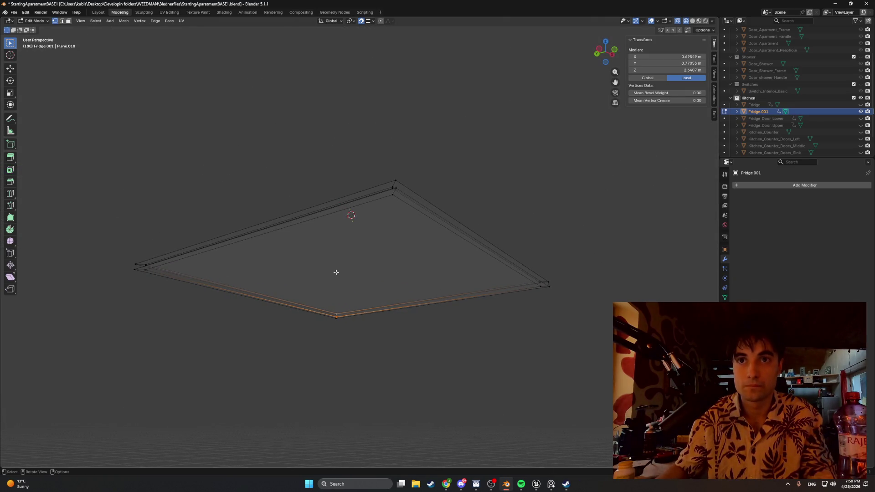
Select the inner underside panel face and extrude it about 3 mm
{"action": "key", "text": "3"}
{"action": "left_click", "coordinate": [352, 279]}
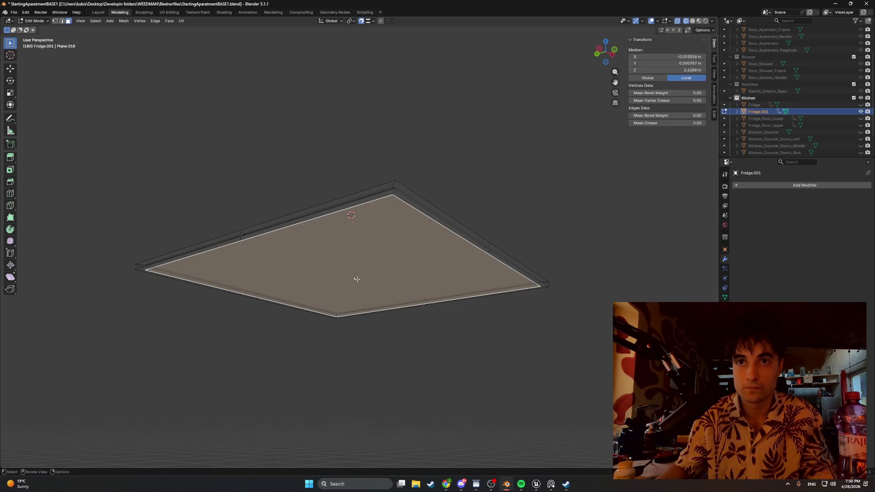
{"action": "key", "text": "KP_Decimal"}
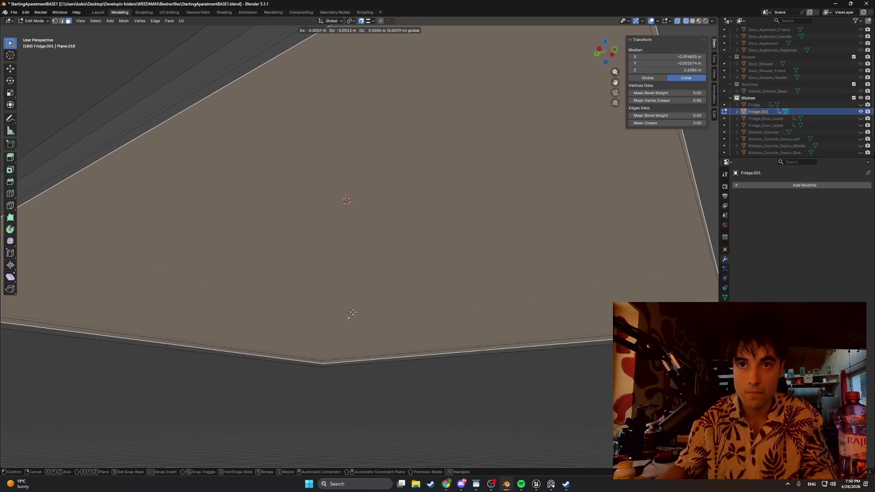
{"action": "key", "text": "e"}
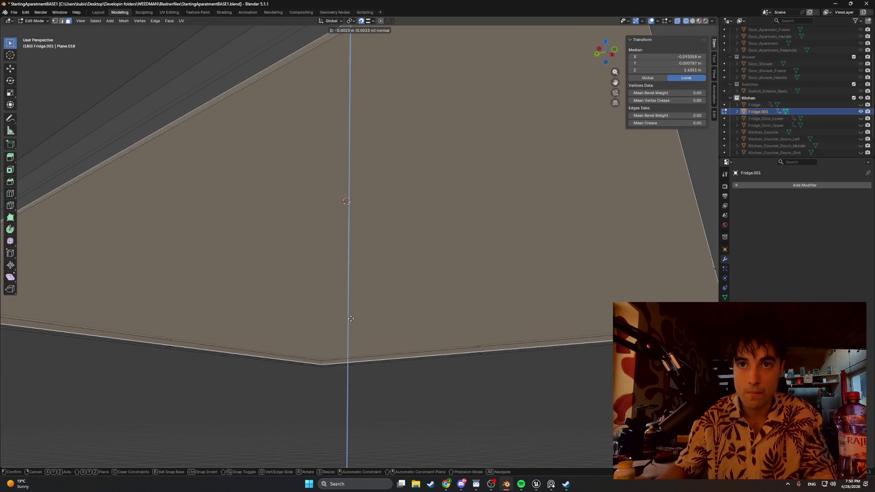
{"action": "left_click", "coordinate": [351, 318]}
{"action": "key", "text": "e"}
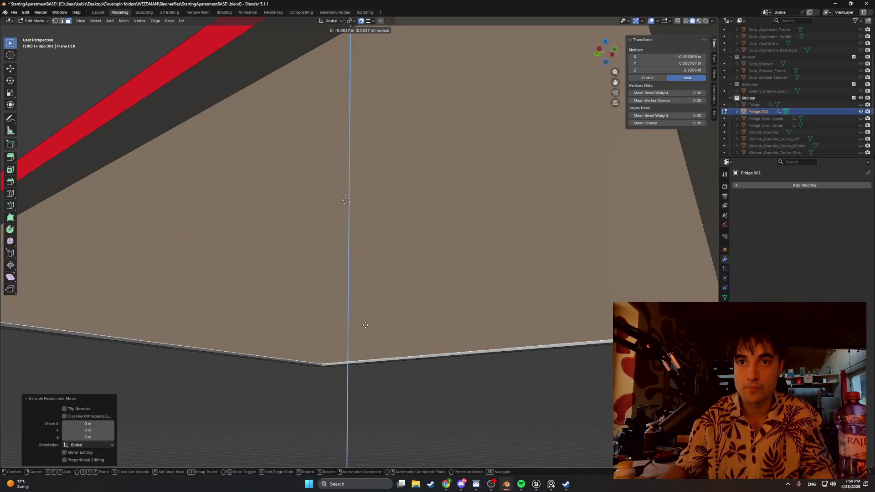
{"action": "left_click", "coordinate": [365, 325]}
{"action": "mouse_move", "coordinate": [349, 332]}
{"action": "middle_mouse_down"}
{"action": "mouse_move", "coordinate": [373, 349]}
{"action": "mouse_move", "coordinate": [344, 361]}
{"action": "mouse_move", "coordinate": [326, 346]}
{"action": "mouse_move", "coordinate": [235, 335]}
{"action": "mouse_move", "coordinate": [164, 360]}
{"action": "mouse_move", "coordinate": [353, 316]}
{"action": "mouse_move", "coordinate": [346, 307]}
{"action": "mouse_move", "coordinate": [383, 279]}
{"action": "mouse_move", "coordinate": [324, 267]}
{"action": "mouse_move", "coordinate": [285, 266]}
{"action": "mouse_move", "coordinate": [339, 274]}
{"action": "mouse_move", "coordinate": [191, 268]}
{"action": "mouse_move", "coordinate": [279, 286]}
{"action": "mouse_move", "coordinate": [272, 288]}
{"action": "mouse_move", "coordinate": [293, 302]}
{"action": "mouse_move", "coordinate": [333, 298]}
{"action": "middle_mouse_up"}
In vertex mode, select the slab's corner vertex and the loop along its top edge
{"action": "key", "text": "1"}
{"action": "left_click", "coordinate": [343, 286]}
{"action": "left_click", "coordinate": [343, 286], "text": "alt"}
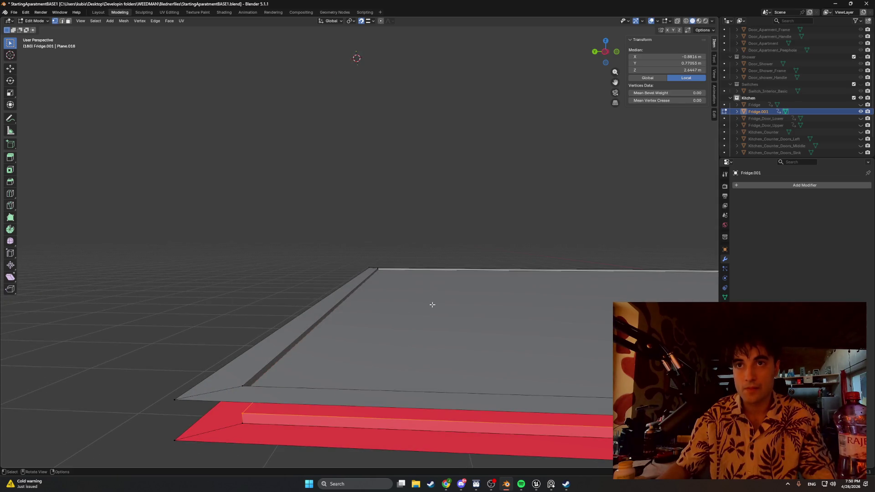
{"action": "middle_click_drag", "start_coordinate": [384, 316], "coordinate": [369, 312]}
{"action": "middle_click_drag", "start_coordinate": [224, 270], "coordinate": [240, 273]}
{"action": "mouse_move", "coordinate": [328, 283]}
{"action": "middle_mouse_down"}
{"action": "mouse_move", "coordinate": [428, 285]}
{"action": "mouse_move", "coordinate": [153, 287]}
{"action": "middle_mouse_up"}
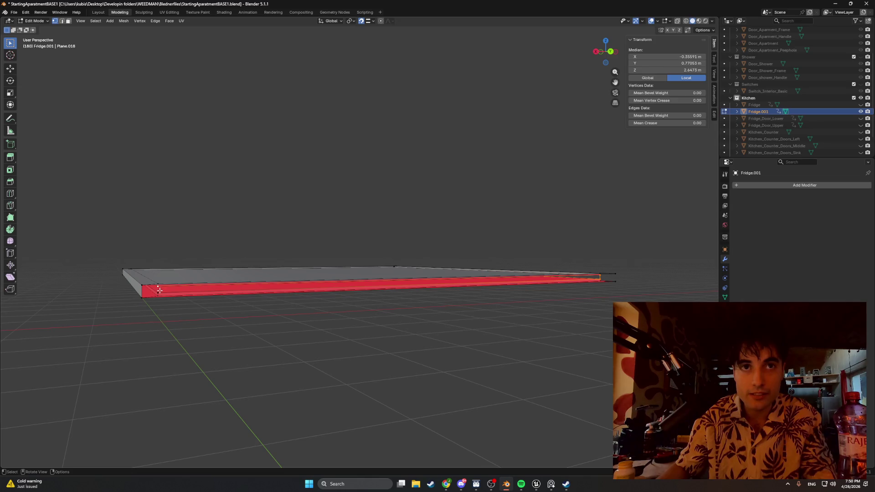
{"action": "left_click", "coordinate": [158, 291]}
{"action": "mouse_move", "coordinate": [209, 293]}
{"action": "middle_mouse_down"}
{"action": "mouse_move", "coordinate": [189, 284]}
{"action": "mouse_move", "coordinate": [134, 289]}
{"action": "mouse_move", "coordinate": [148, 288]}
{"action": "middle_mouse_up"}
{"action": "mouse_move", "coordinate": [130, 324]}
{"action": "middle_mouse_down"}
{"action": "mouse_move", "coordinate": [152, 308]}
{"action": "mouse_move", "coordinate": [263, 318]}
{"action": "mouse_move", "coordinate": [185, 316]}
{"action": "mouse_move", "coordinate": [340, 305]}
{"action": "mouse_move", "coordinate": [181, 298]}
{"action": "mouse_move", "coordinate": [327, 299]}
{"action": "mouse_move", "coordinate": [516, 272]}
{"action": "mouse_move", "coordinate": [470, 310]}
{"action": "mouse_move", "coordinate": [356, 278]}
{"action": "mouse_move", "coordinate": [445, 312]}
{"action": "mouse_move", "coordinate": [433, 300]}
{"action": "middle_mouse_up"}
Select vertex pairs, then add edges along the slab's top edge in edge mode
{"action": "left_click", "coordinate": [456, 275]}
{"action": "left_click", "coordinate": [470, 282], "text": "shift"}
{"action": "left_click", "coordinate": [563, 316]}
{"action": "left_click", "coordinate": [563, 309], "text": "shift"}
{"action": "mouse_move", "coordinate": [533, 312]}
{"action": "middle_mouse_down"}
{"action": "mouse_move", "coordinate": [465, 316]}
{"action": "mouse_move", "coordinate": [478, 322]}
{"action": "middle_mouse_up"}
{"action": "key", "text": "2"}
{"action": "mouse_move", "coordinate": [458, 287]}
{"action": "middle_mouse_down"}
{"action": "mouse_move", "coordinate": [412, 302]}
{"action": "mouse_move", "coordinate": [334, 270]}
{"action": "mouse_move", "coordinate": [445, 270]}
{"action": "mouse_move", "coordinate": [362, 275]}
{"action": "mouse_move", "coordinate": [412, 258]}
{"action": "mouse_move", "coordinate": [324, 288]}
{"action": "middle_mouse_up"}
{"action": "left_click", "coordinate": [459, 288], "text": "shift"}
{"action": "left_click", "coordinate": [322, 228], "text": "alt"}
{"action": "mouse_move", "coordinate": [321, 234]}
{"action": "middle_mouse_down"}
{"action": "mouse_move", "coordinate": [287, 246]}
{"action": "mouse_move", "coordinate": [405, 273]}
{"action": "mouse_move", "coordinate": [425, 266]}
{"action": "mouse_move", "coordinate": [417, 257]}
{"action": "mouse_move", "coordinate": [429, 250]}
{"action": "middle_mouse_up"}
Select the top and underside glass faces and unhide the Fridge body
{"action": "key", "text": "3"}
{"action": "left_click", "coordinate": [434, 245]}
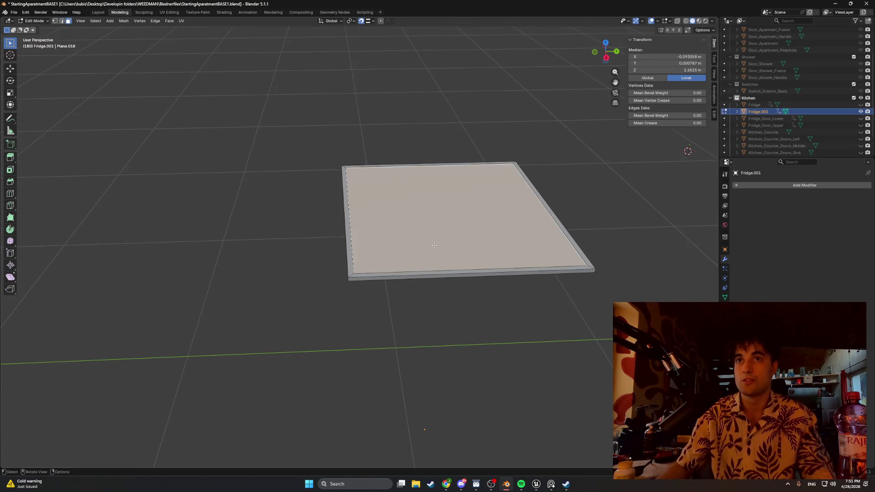
{"action": "left_click", "coordinate": [860, 105]}
{"action": "mouse_move", "coordinate": [565, 214]}
{"action": "middle_mouse_down"}
{"action": "mouse_move", "coordinate": [582, 221]}
{"action": "mouse_move", "coordinate": [508, 178]}
{"action": "middle_mouse_up"}
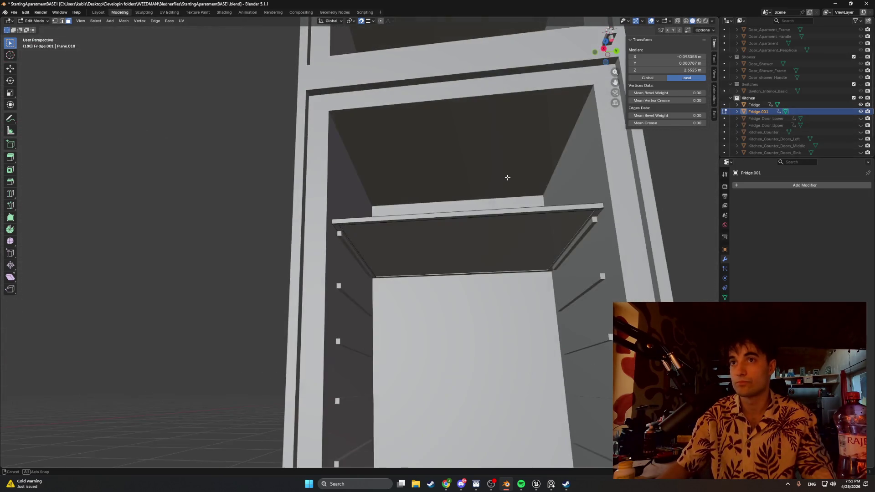
{"action": "left_click", "coordinate": [477, 238], "text": "shift"}
{"action": "middle_click_drag", "start_coordinate": [478, 238], "coordinate": [491, 256]}
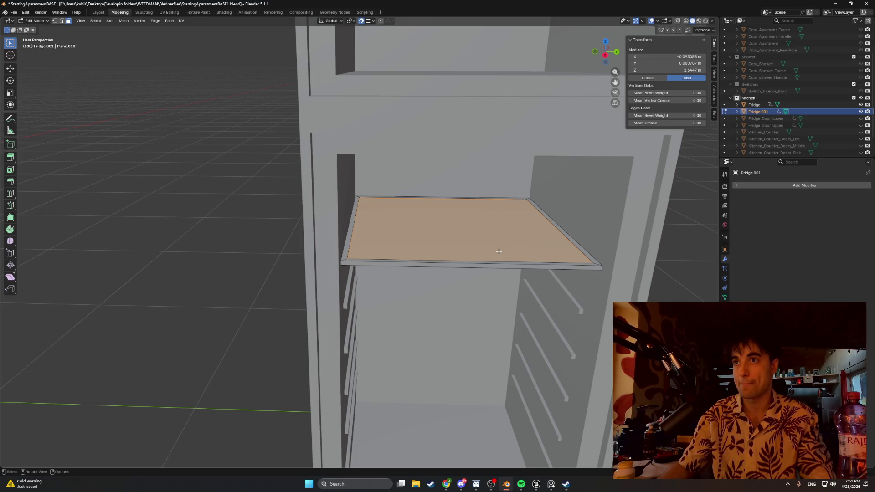
Separate the selected glass faces and rename the new object Fridge_Glass
{"action": "key", "text": "p"}
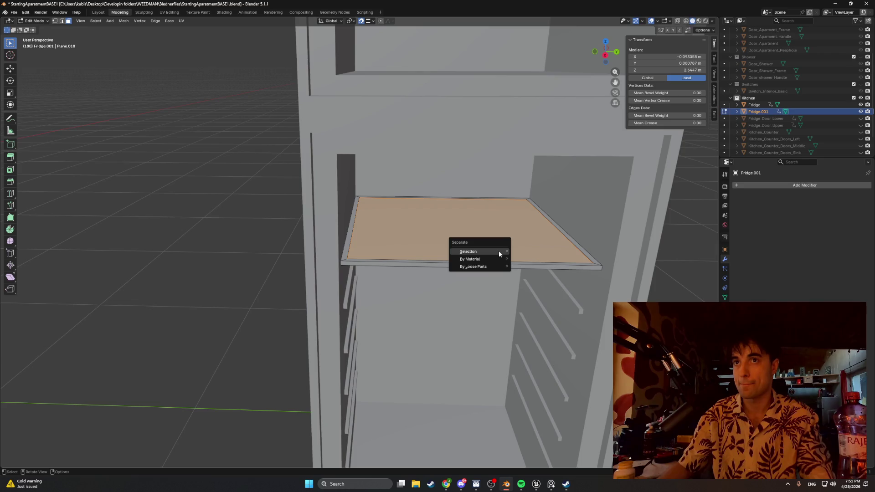
{"action": "left_click", "coordinate": [498, 250]}
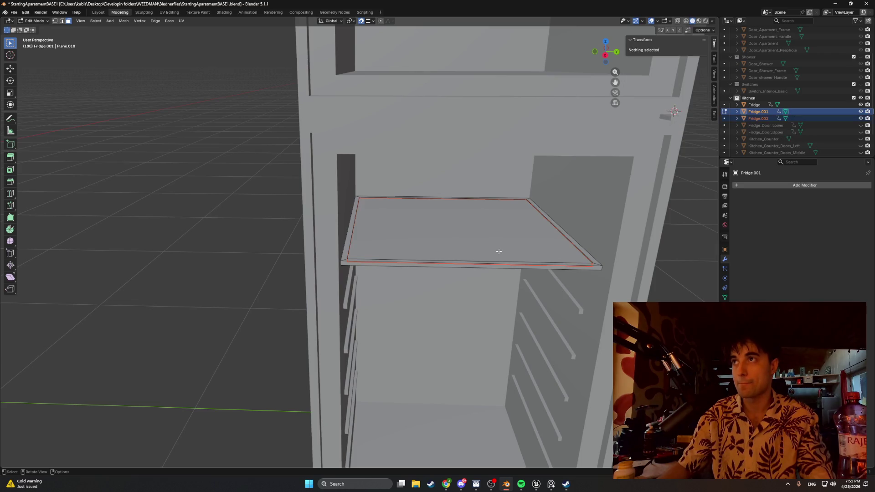
{"action": "double_click", "coordinate": [764, 117]}
{"action": "key", "text": "BackSpace"}
{"action": "key", "text": "BackSpace"}
{"action": "key", "text": "BackSpace"}
{"action": "key", "text": "BackSpace"}
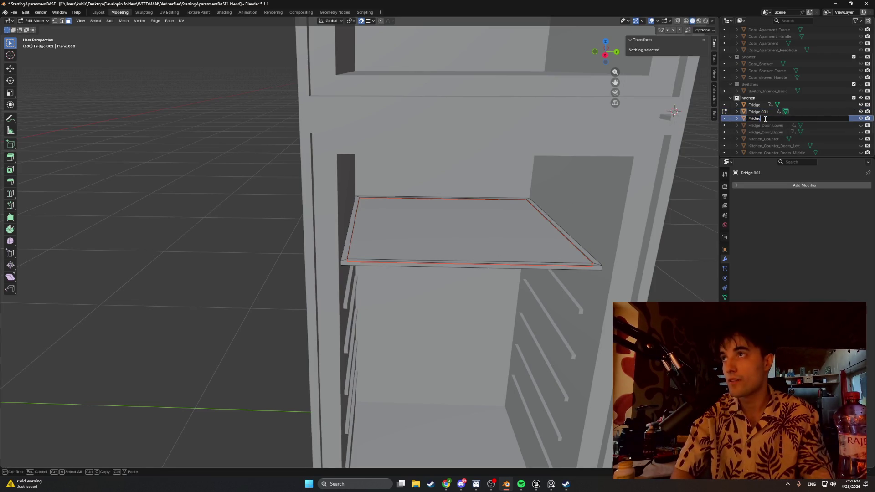
{"action": "type", "text": "_Glass"}
{"action": "key", "text": "Return"}
Return to Object Mode and check the Fridge.001 shelf frame inside the fridge
{"action": "left_click", "coordinate": [763, 113]}
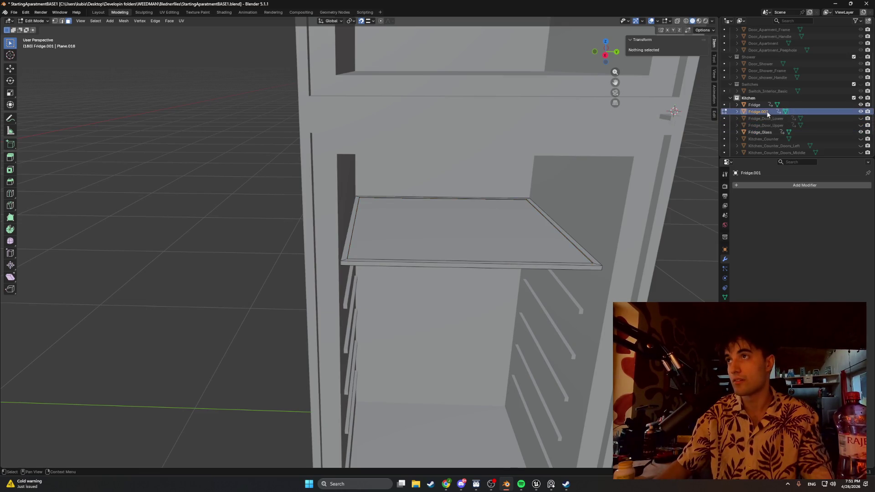
{"action": "key", "text": "Tab"}
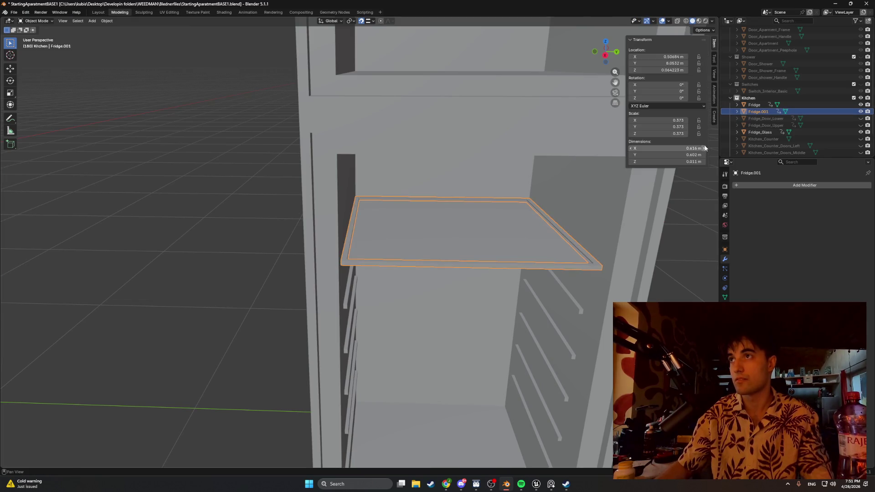
{"action": "left_click", "coordinate": [753, 105], "text": "shift"}
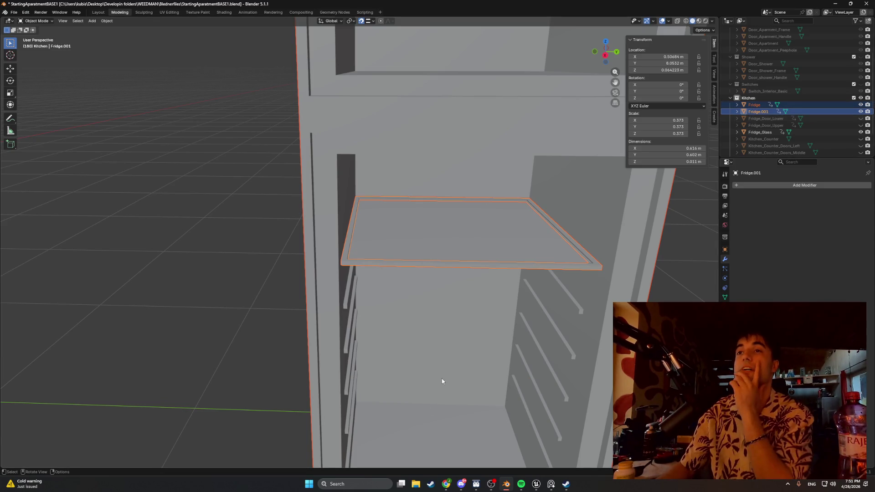
{"action": "mouse_move", "coordinate": [482, 342]}
{"action": "middle_mouse_down"}
{"action": "mouse_move", "coordinate": [496, 339]}
{"action": "mouse_move", "coordinate": [478, 331]}
{"action": "middle_mouse_up"}
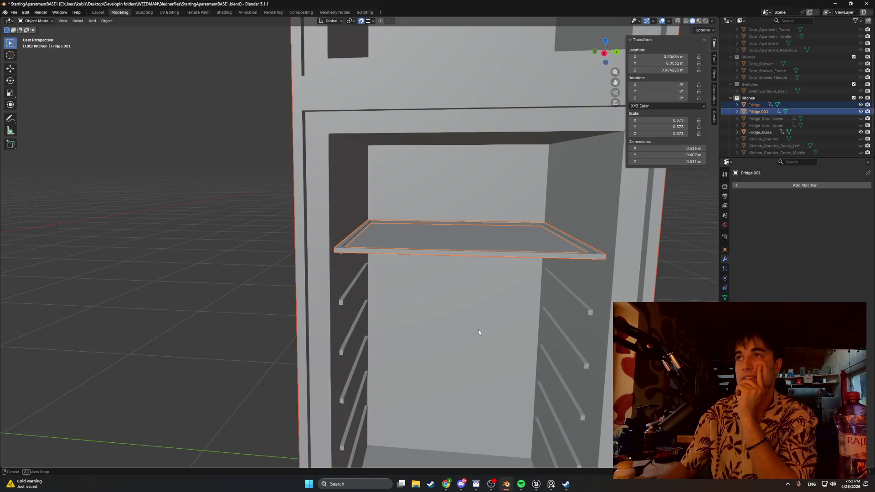
{"action": "mouse_move", "coordinate": [478, 332]}
{"action": "middle_mouse_down"}
{"action": "mouse_move", "coordinate": [492, 318]}
{"action": "mouse_move", "coordinate": [483, 323]}
{"action": "middle_mouse_up"}
{"action": "left_click", "coordinate": [758, 112]}
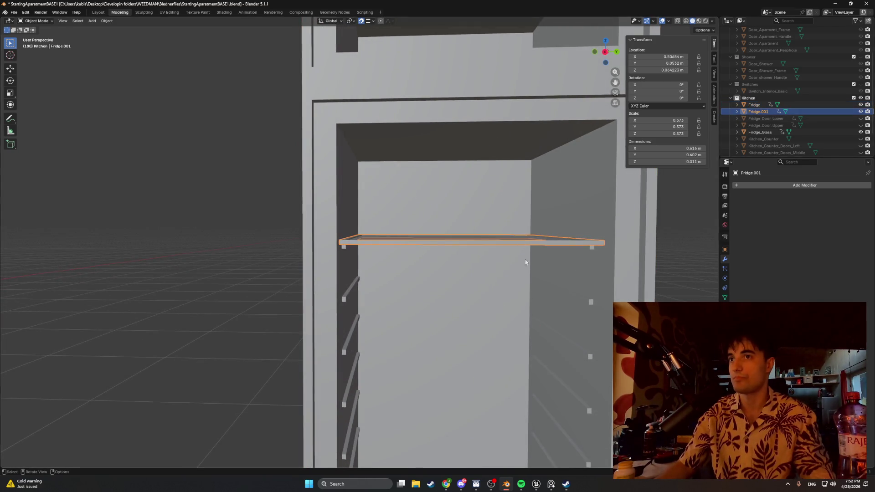
{"action": "middle_click_drag", "start_coordinate": [523, 264], "coordinate": [525, 298]}
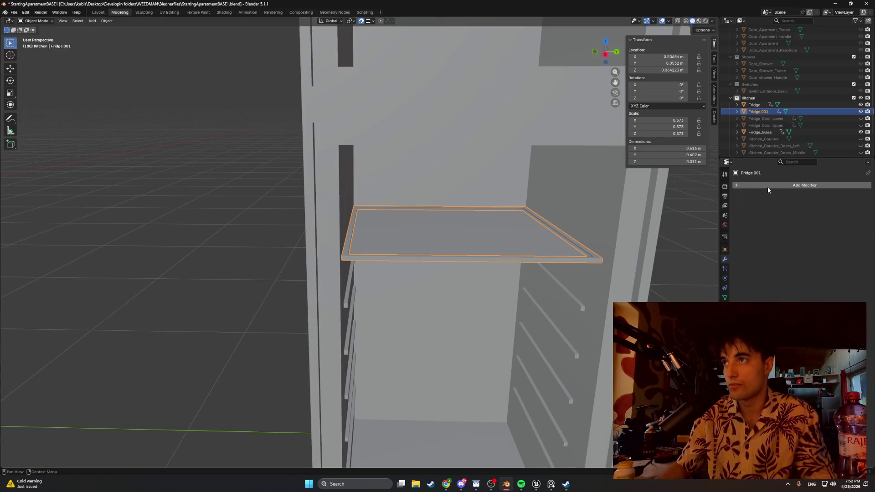
{"action": "mouse_move", "coordinate": [535, 362]}
{"action": "middle_mouse_down"}
{"action": "mouse_move", "coordinate": [517, 255]}
{"action": "mouse_move", "coordinate": [500, 225]}
{"action": "mouse_move", "coordinate": [488, 225]}
{"action": "mouse_move", "coordinate": [527, 229]}
{"action": "mouse_move", "coordinate": [494, 228]}
{"action": "mouse_move", "coordinate": [509, 235]}
{"action": "mouse_move", "coordinate": [506, 227]}
{"action": "middle_mouse_up"}
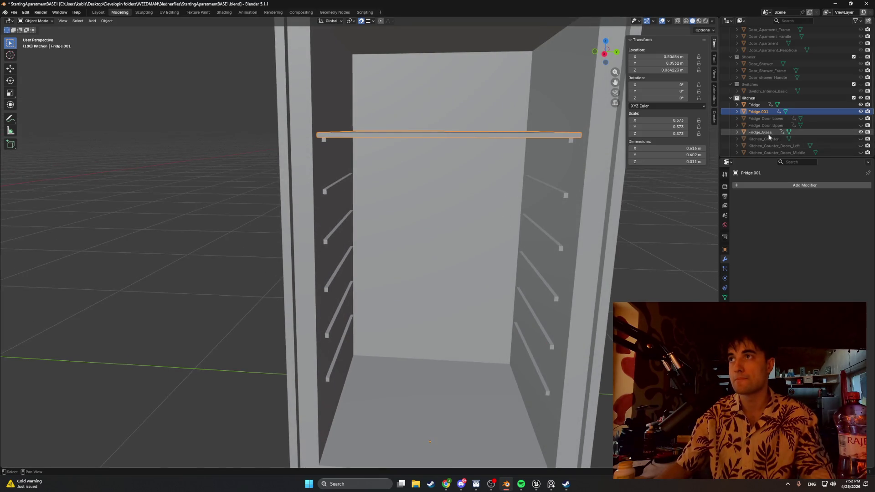
{"action": "middle_click_drag", "start_coordinate": [421, 221], "coordinate": [411, 213]}
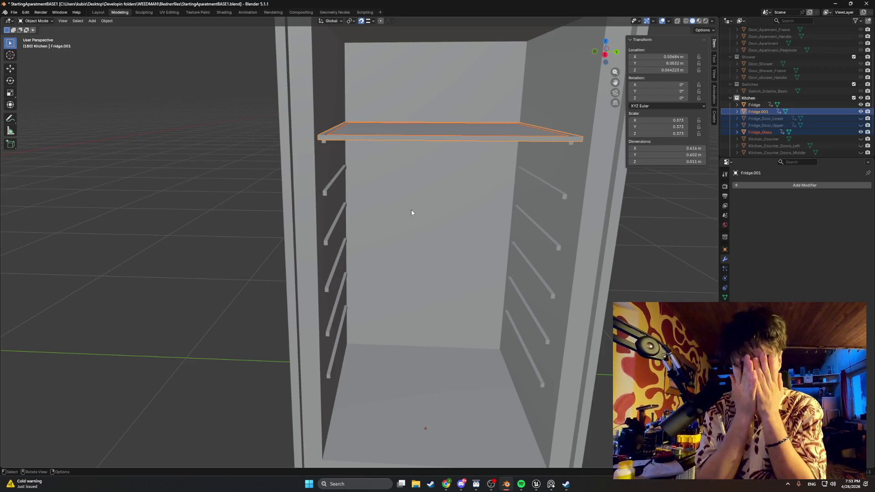
{"action": "mouse_move", "coordinate": [411, 210]}
{"action": "middle_mouse_down"}
{"action": "mouse_move", "coordinate": [447, 122]}
{"action": "mouse_move", "coordinate": [502, 111]}
{"action": "middle_mouse_up"}
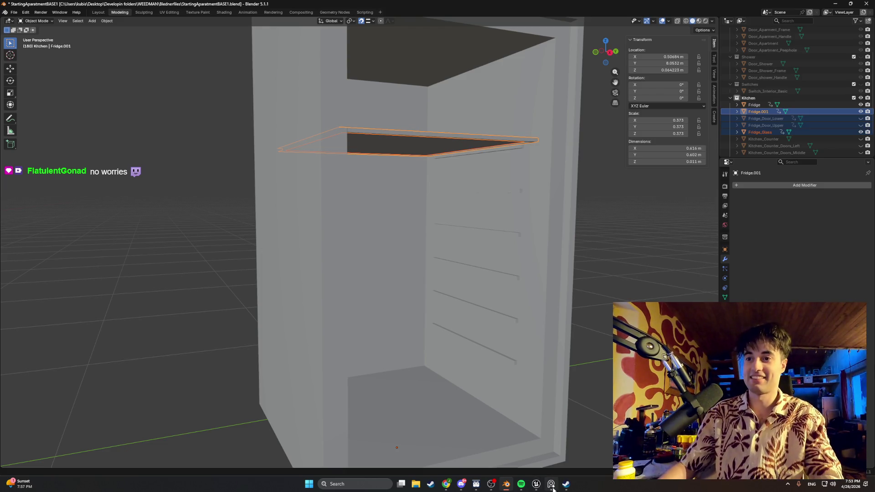
{"action": "left_click", "coordinate": [538, 486]}
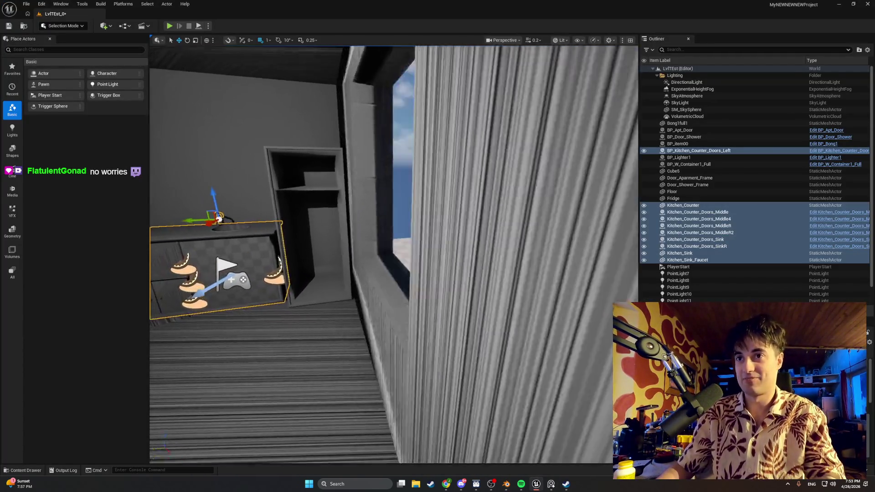
Fly the Unreal camera to the room's window, then switch to the parapeta image results
{"action": "right_click_drag", "start_coordinate": [392, 256], "coordinate": [414, 273]}
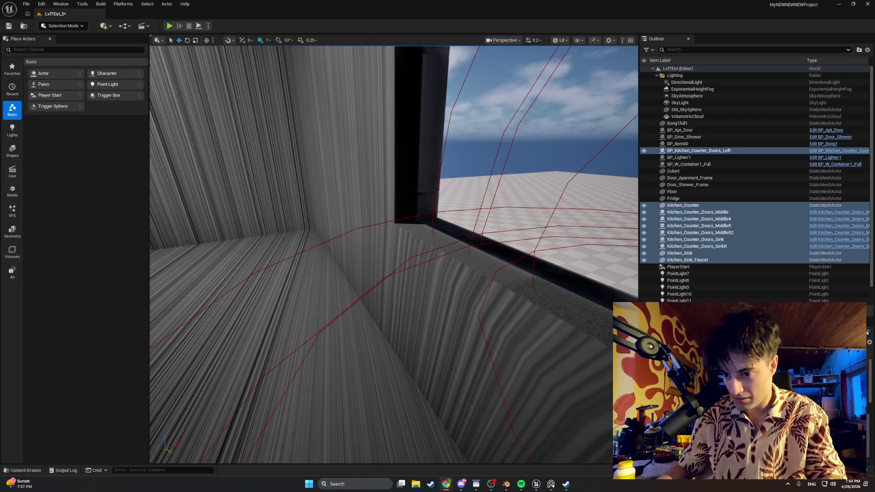
{"action": "key", "text": "alt+Tab"}
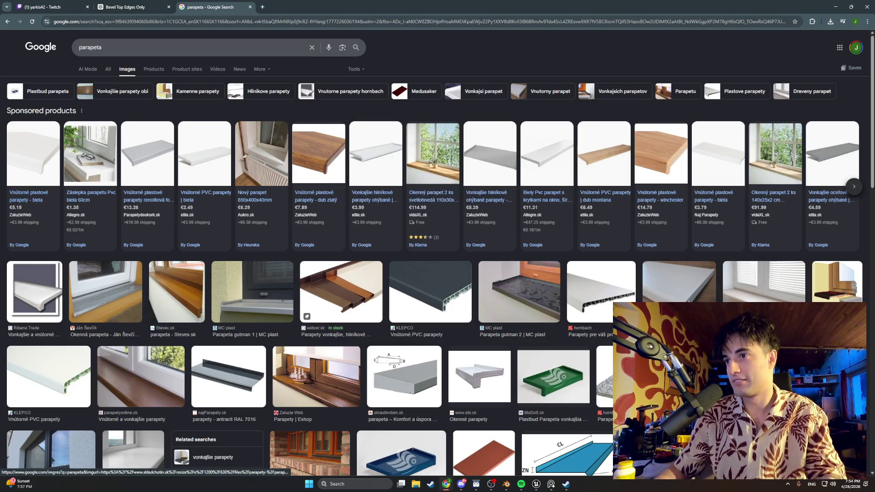
Preview the Zaluzie Web wooden windowsill photo, then go back to Unreal Engine
{"action": "scroll", "coordinate": [323, 290], "scroll_direction": "down", "scroll_amount": 3}
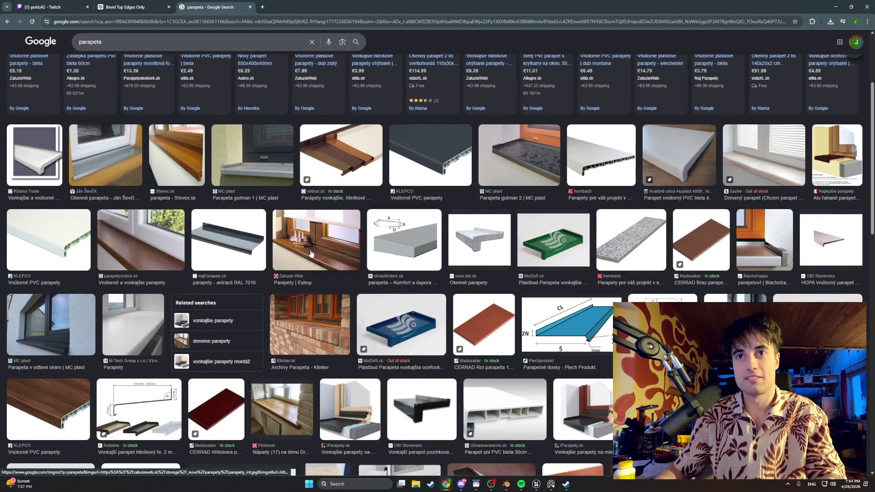
{"action": "left_click", "coordinate": [311, 253]}
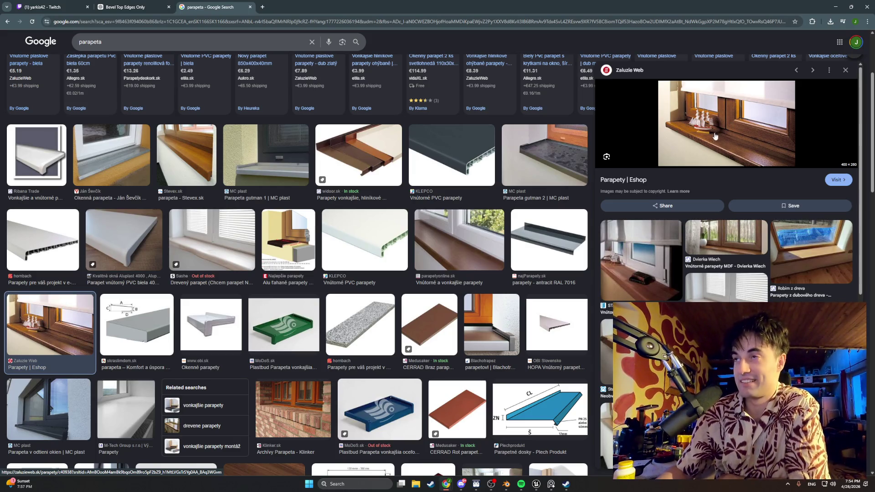
{"action": "key", "text": "alt+Tab"}
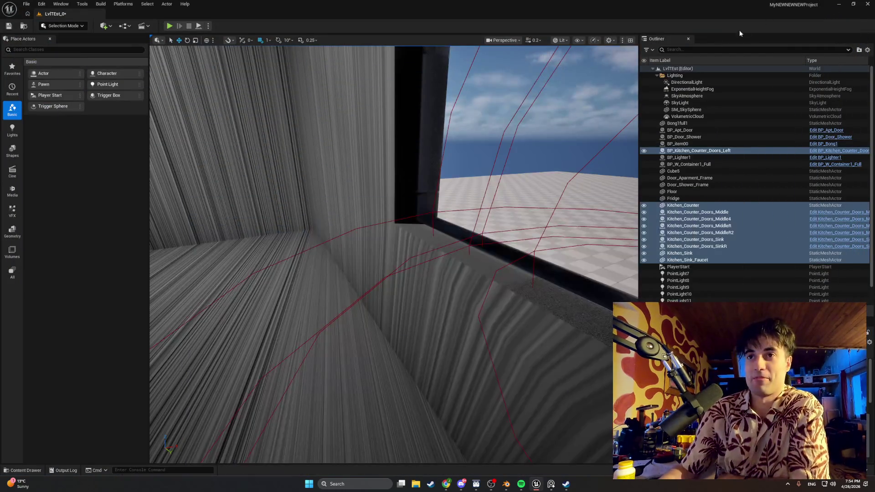
Look around the kitchen counter and fridge alcove, then return to Blender
{"action": "mouse_move", "coordinate": [368, 244]}
{"action": "right_mouse_down"}
{"action": "mouse_move", "coordinate": [319, 248]}
{"action": "mouse_move", "coordinate": [369, 243]}
{"action": "right_mouse_up"}
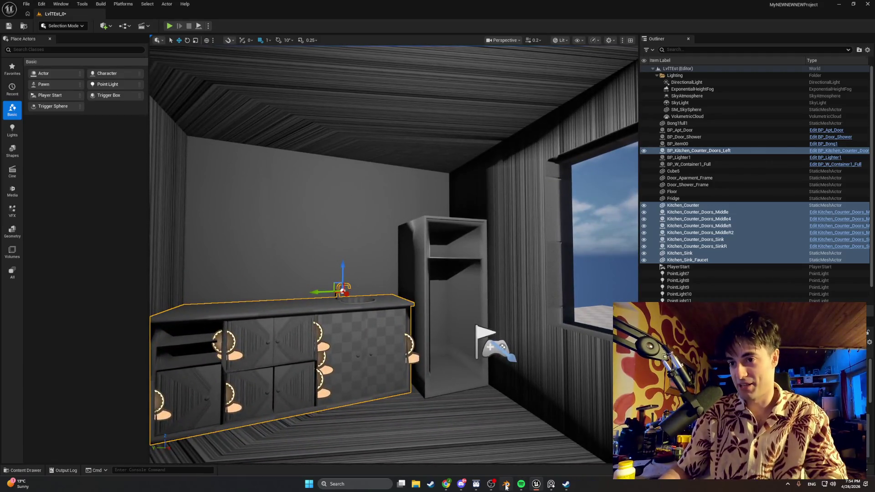
{"action": "left_click", "coordinate": [506, 484]}
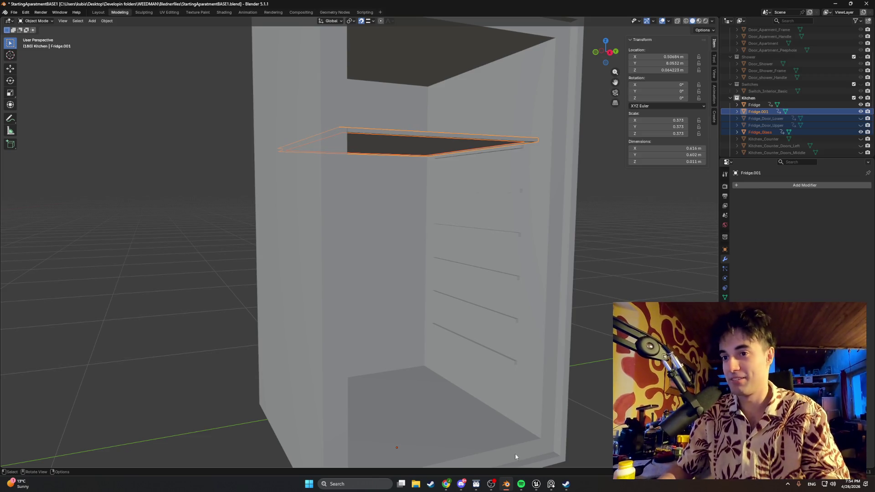
{"action": "left_click", "coordinate": [535, 484]}
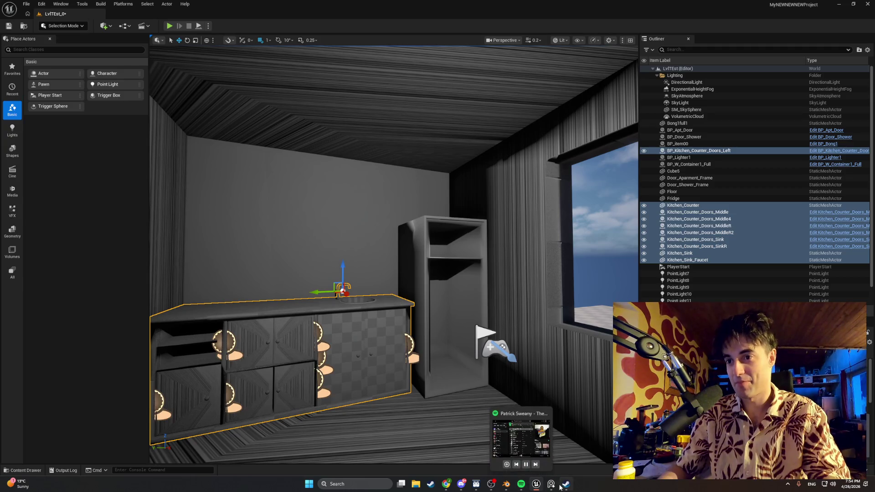
{"action": "left_click", "coordinate": [505, 484]}
{"action": "mouse_move", "coordinate": [478, 312]}
{"action": "middle_mouse_down"}
{"action": "mouse_move", "coordinate": [459, 332]}
{"action": "mouse_move", "coordinate": [450, 309]}
{"action": "mouse_move", "coordinate": [437, 326]}
{"action": "mouse_move", "coordinate": [423, 286]}
{"action": "mouse_move", "coordinate": [416, 288]}
{"action": "mouse_move", "coordinate": [434, 279]}
{"action": "middle_mouse_up"}
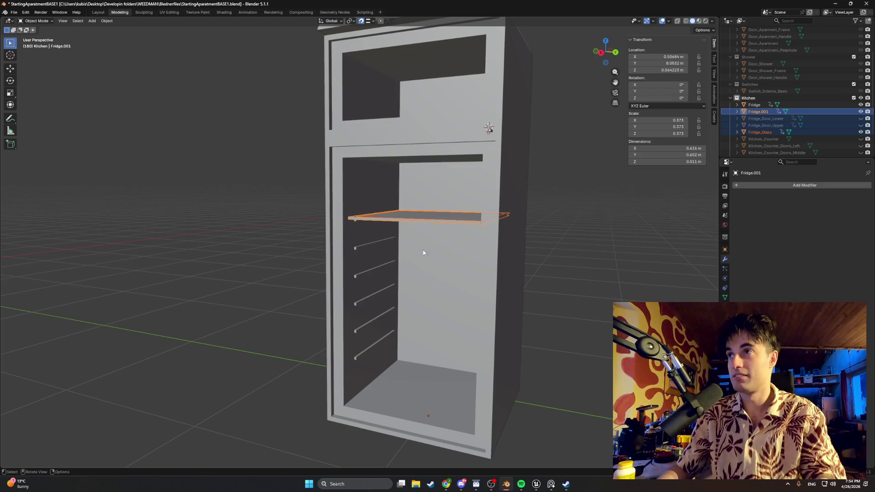
{"action": "mouse_move", "coordinate": [429, 253]}
{"action": "middle_mouse_down"}
{"action": "mouse_move", "coordinate": [455, 259]}
{"action": "mouse_move", "coordinate": [464, 226]}
{"action": "middle_mouse_up"}
Duplicate the framed glass shelf and lower the copy to Z -0.206 m as a second shelf
{"action": "key", "text": "shift+d"}
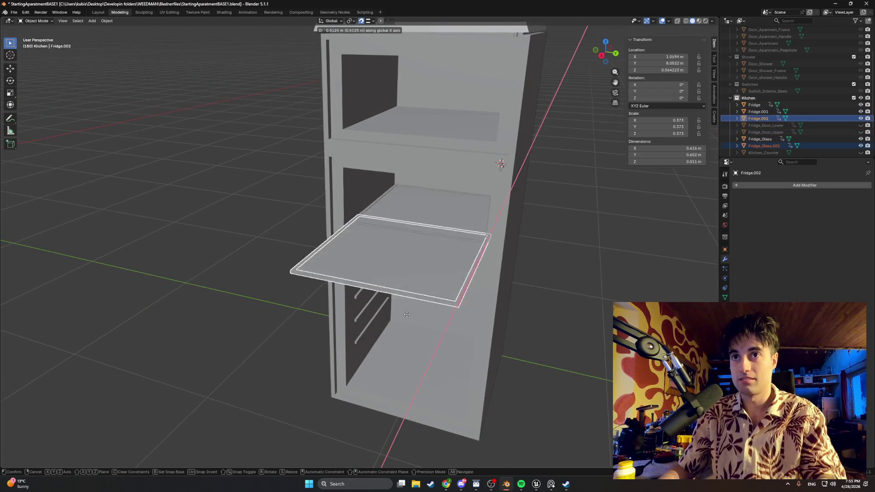
{"action": "key", "text": "z"}
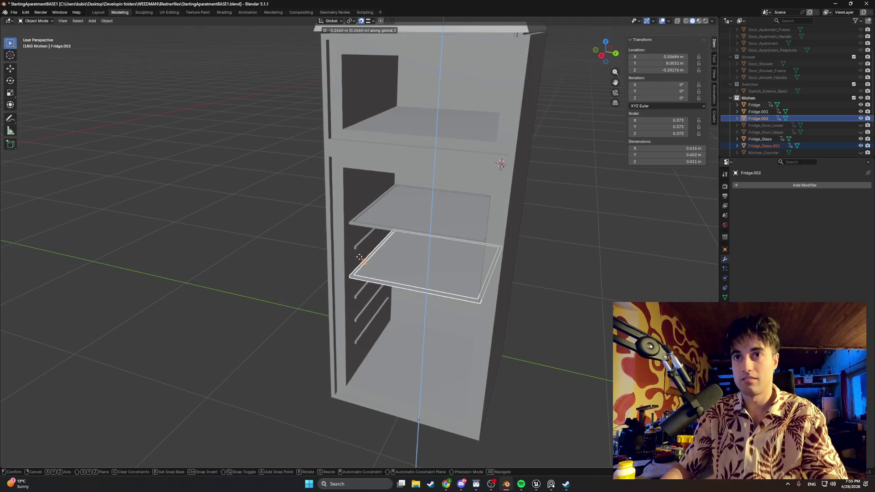
{"action": "left_click", "coordinate": [359, 257]}
{"action": "middle_click_drag", "start_coordinate": [367, 260], "coordinate": [365, 248]}
{"action": "scroll", "coordinate": [365, 266], "scroll_direction": "up", "scroll_amount": 6}
{"action": "mouse_move", "coordinate": [363, 334]}
{"action": "middle_mouse_down"}
{"action": "mouse_move", "coordinate": [387, 309]}
{"action": "mouse_move", "coordinate": [400, 310]}
{"action": "mouse_move", "coordinate": [404, 323]}
{"action": "mouse_move", "coordinate": [392, 314]}
{"action": "mouse_move", "coordinate": [443, 322]}
{"action": "mouse_move", "coordinate": [373, 312]}
{"action": "mouse_move", "coordinate": [396, 301]}
{"action": "mouse_move", "coordinate": [384, 297]}
{"action": "middle_mouse_up"}
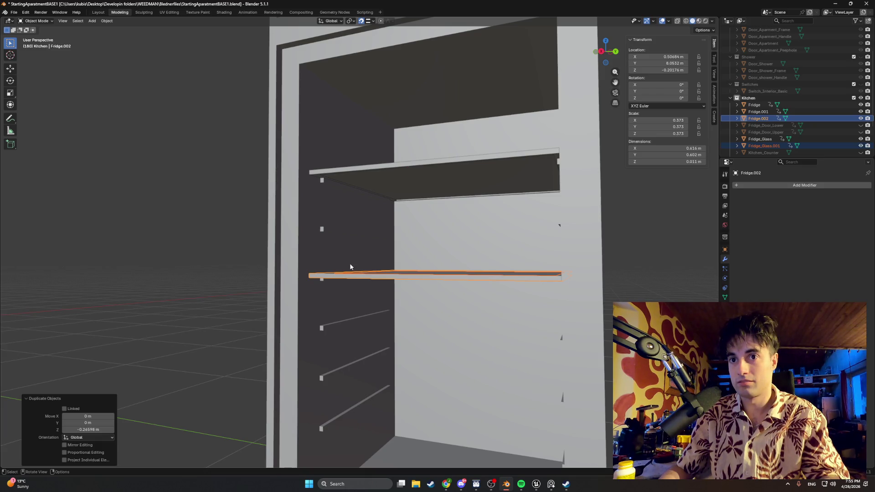
Unhide the lower fridge door and switch the viewport to wireframe shading
{"action": "middle_click_drag", "start_coordinate": [371, 274], "coordinate": [458, 275]}
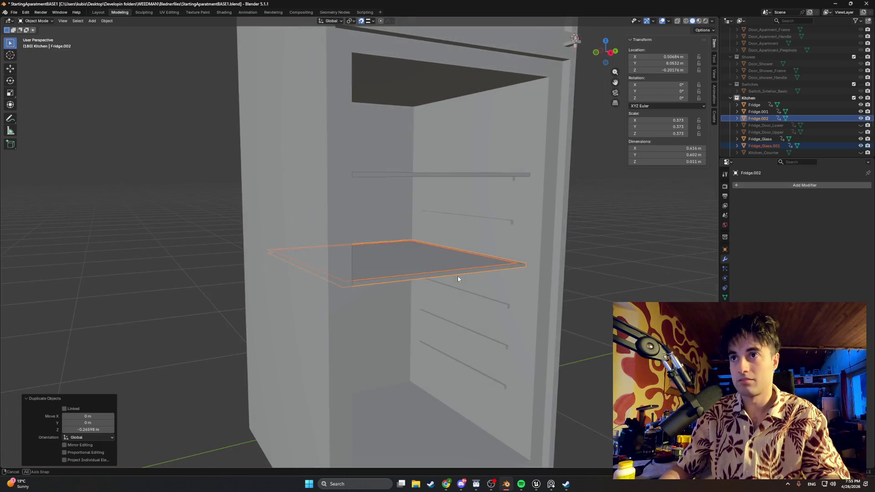
{"action": "left_click", "coordinate": [861, 125]}
{"action": "key", "text": "z"}
{"action": "left_click", "coordinate": [430, 242]}
{"action": "mouse_move", "coordinate": [506, 246]}
{"action": "middle_mouse_down"}
{"action": "mouse_move", "coordinate": [496, 248]}
{"action": "mouse_move", "coordinate": [512, 254]}
{"action": "mouse_move", "coordinate": [487, 254]}
{"action": "middle_mouse_up"}
{"action": "mouse_move", "coordinate": [382, 208]}
{"action": "middle_mouse_down"}
{"action": "mouse_move", "coordinate": [430, 205]}
{"action": "mouse_move", "coordinate": [403, 201]}
{"action": "mouse_move", "coordinate": [408, 209]}
{"action": "mouse_move", "coordinate": [392, 233]}
{"action": "mouse_move", "coordinate": [369, 239]}
{"action": "mouse_move", "coordinate": [371, 186]}
{"action": "mouse_move", "coordinate": [381, 217]}
{"action": "mouse_move", "coordinate": [399, 224]}
{"action": "mouse_move", "coordinate": [373, 214]}
{"action": "mouse_move", "coordinate": [378, 199]}
{"action": "mouse_move", "coordinate": [356, 199]}
{"action": "middle_mouse_up"}
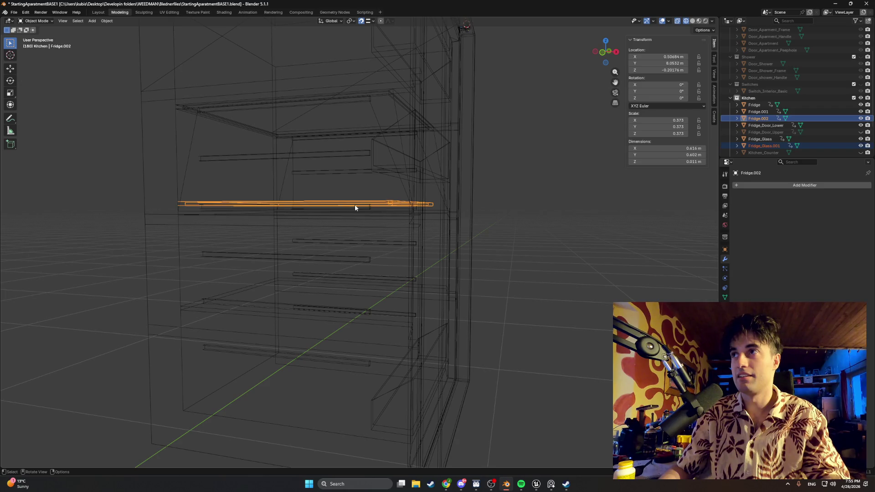
Duplicate the lower shelf and drop the copy to Z -0.445 m as a third shelf
{"action": "key", "text": "shift+d"}
{"action": "key", "text": "y"}
{"action": "key", "text": "z"}
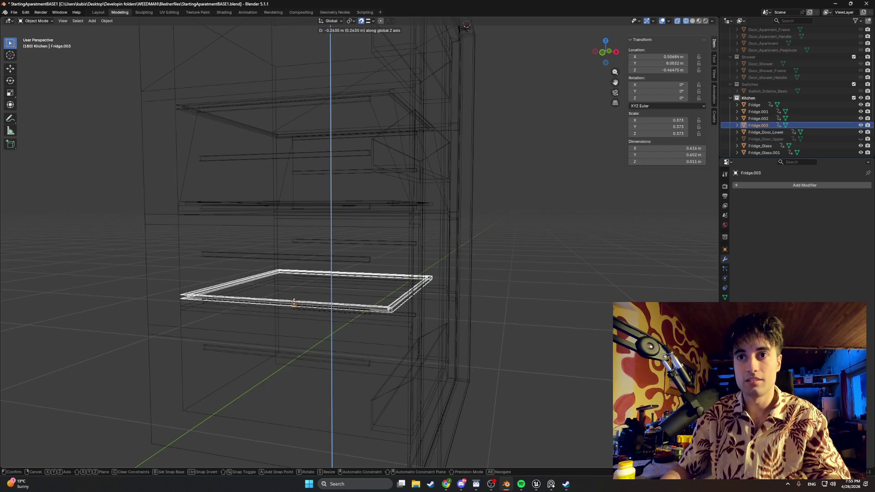
{"action": "left_click", "coordinate": [297, 303]}
{"action": "mouse_move", "coordinate": [296, 302]}
{"action": "middle_mouse_down"}
{"action": "mouse_move", "coordinate": [347, 321]}
{"action": "mouse_move", "coordinate": [289, 313]}
{"action": "mouse_move", "coordinate": [359, 316]}
{"action": "middle_mouse_up"}
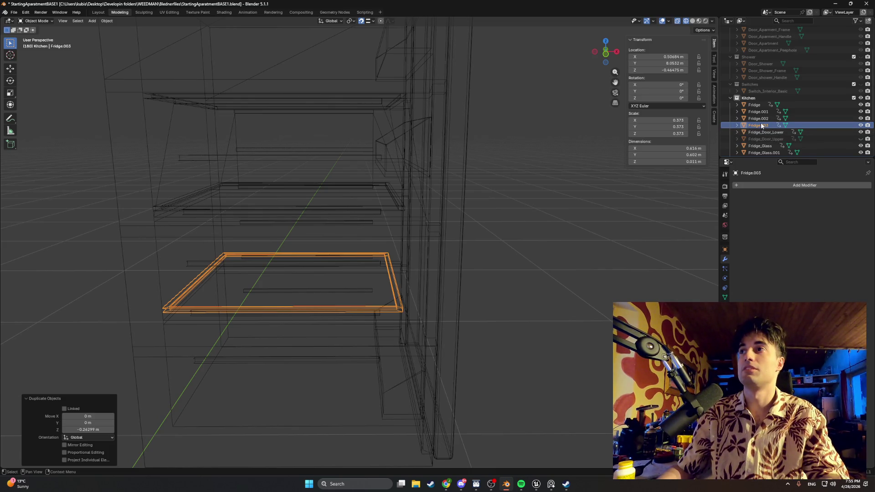
{"action": "scroll", "coordinate": [764, 138], "scroll_direction": "down", "scroll_amount": 2}
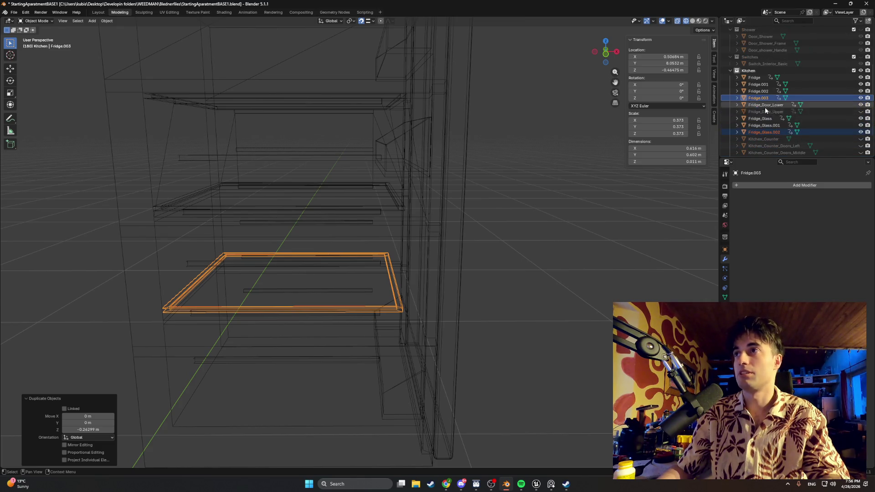
{"action": "scroll", "coordinate": [764, 107], "scroll_direction": "up", "scroll_amount": 1}
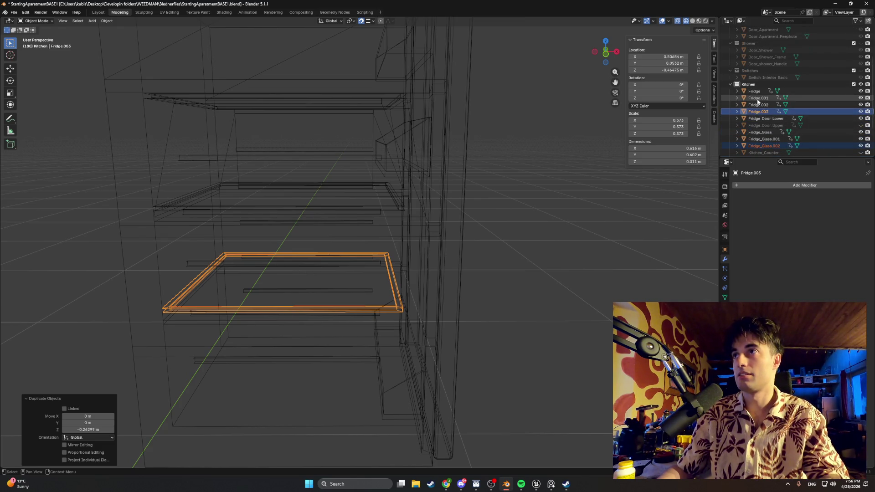
Hide Fridge_Door_Lower and enter edit mode on the Fridge.002 shelf frame
{"action": "left_click", "coordinate": [861, 118]}
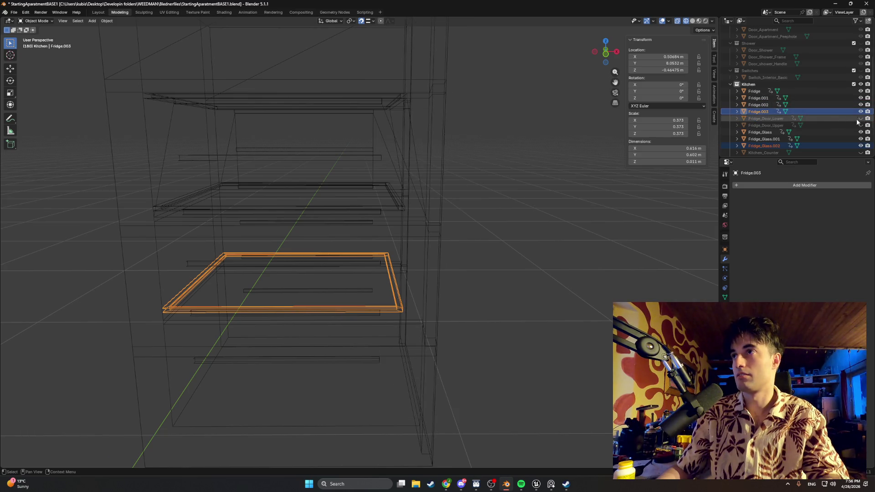
{"action": "left_click", "coordinate": [758, 105]}
{"action": "key", "text": "Tab"}
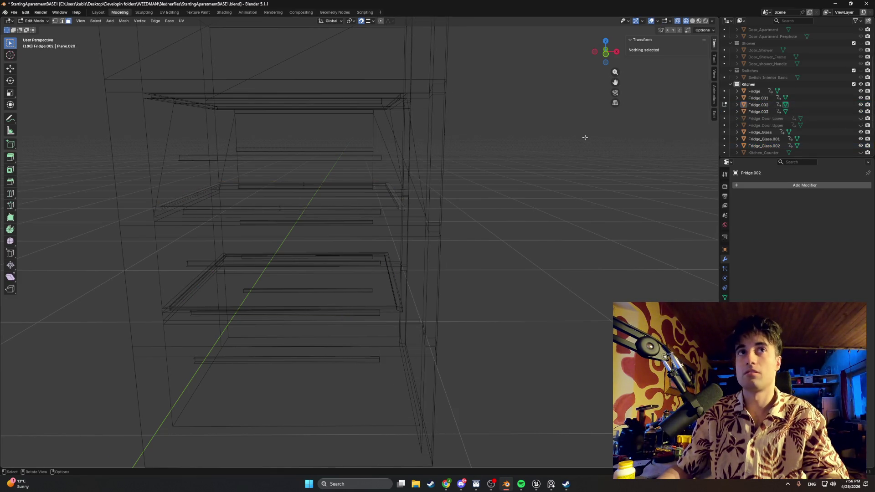
Join the Fridge.001–.003 shelf frames into the Fridge body and return to solid shading
{"action": "key", "text": "Tab"}
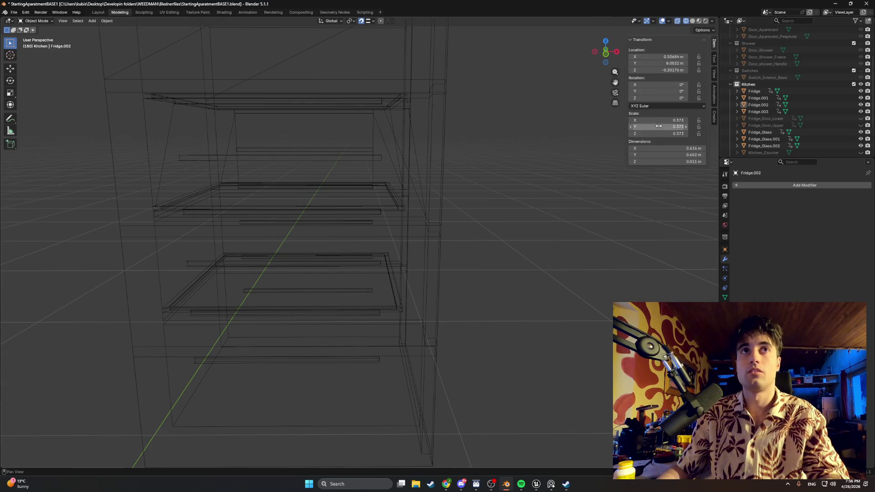
{"action": "left_click", "coordinate": [759, 105]}
{"action": "left_click", "coordinate": [758, 98], "text": "ctrl"}
{"action": "left_click", "coordinate": [756, 111], "text": "ctrl"}
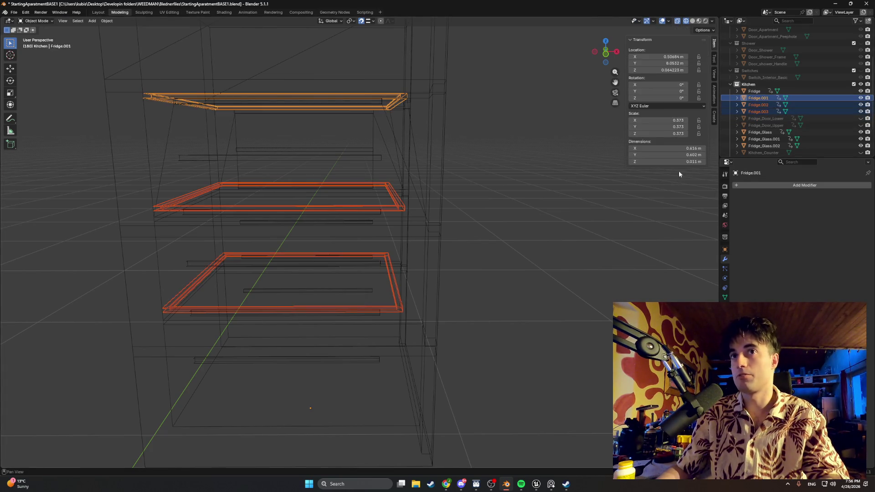
{"action": "key", "text": "ctrl+j"}
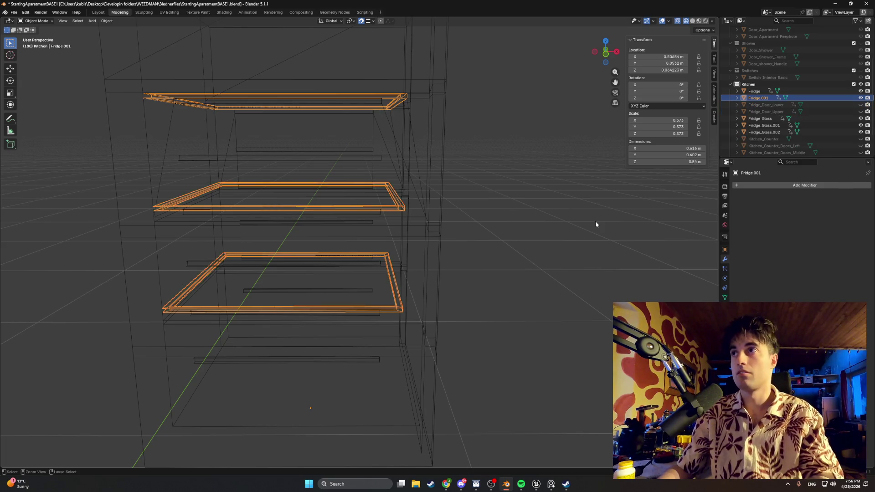
{"action": "left_click", "coordinate": [754, 91], "text": "ctrl"}
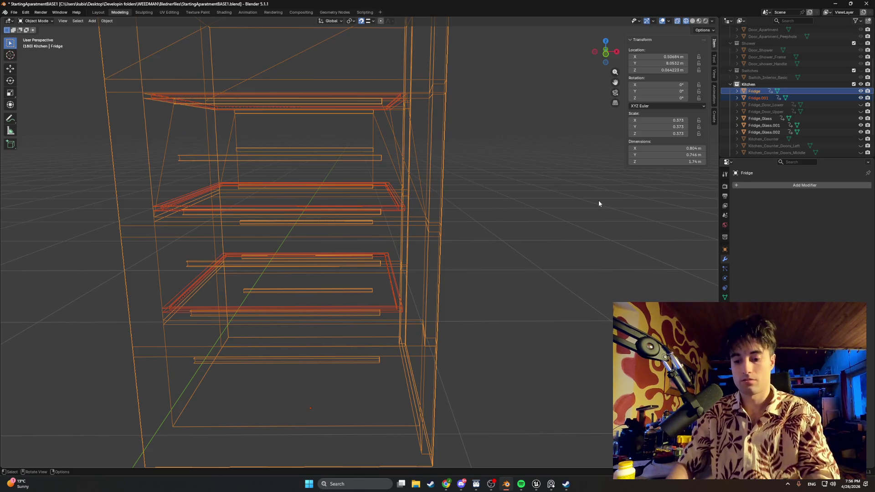
{"action": "key", "text": "ctrl+j"}
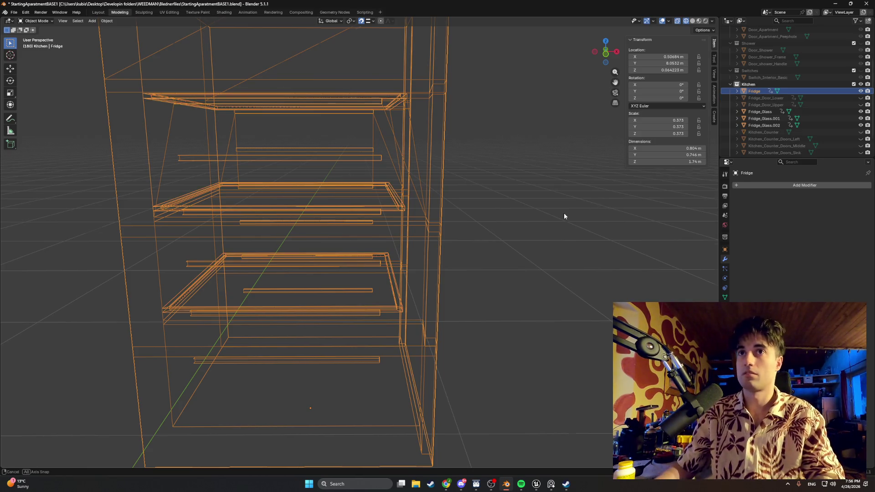
{"action": "middle_click_drag", "start_coordinate": [566, 215], "coordinate": [508, 225]}
{"action": "key", "text": "shift+z"}
{"action": "mouse_move", "coordinate": [510, 222]}
{"action": "middle_mouse_down"}
{"action": "mouse_move", "coordinate": [518, 219]}
{"action": "mouse_move", "coordinate": [507, 220]}
{"action": "mouse_move", "coordinate": [511, 228]}
{"action": "middle_mouse_up"}
{"action": "middle_click_drag", "start_coordinate": [684, 174], "coordinate": [656, 183]}
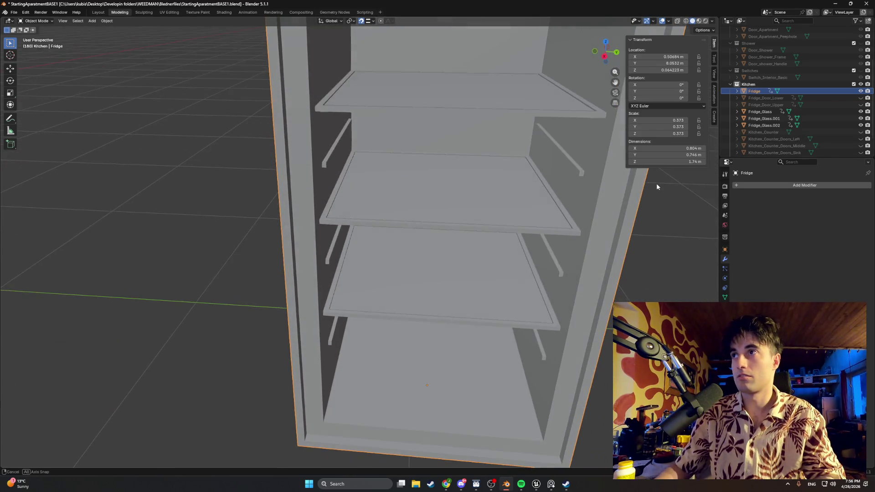
Join the three glass panes into one object and rename it Fridge_Glass
{"action": "left_click", "coordinate": [760, 111]}
{"action": "left_click", "coordinate": [763, 125], "text": "shift"}
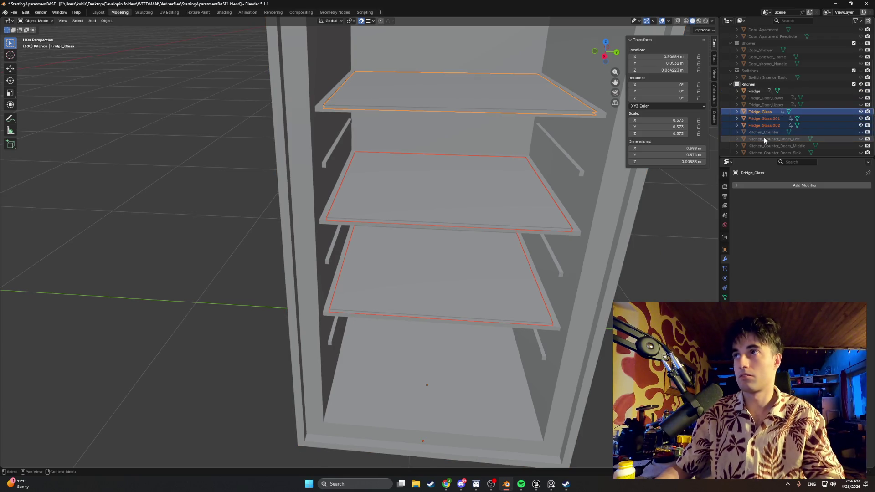
{"action": "left_click", "coordinate": [768, 131]}
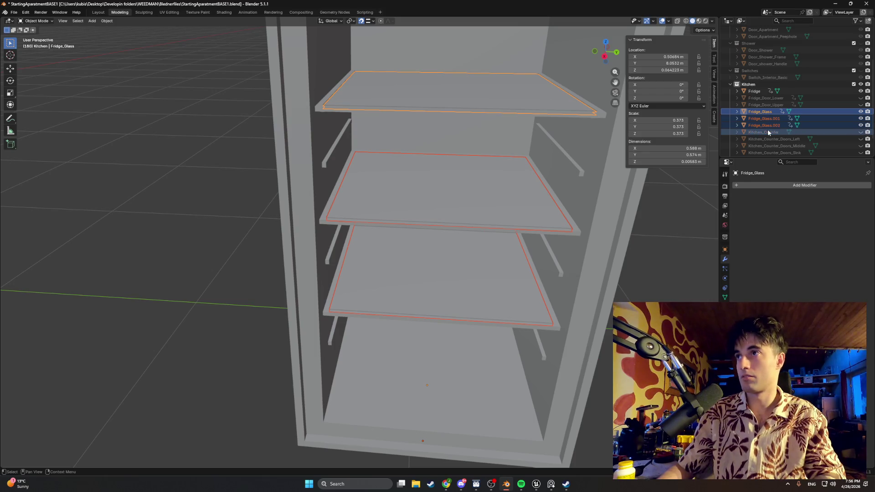
{"action": "left_click", "coordinate": [767, 113]}
{"action": "left_click", "coordinate": [767, 123], "text": "shift"}
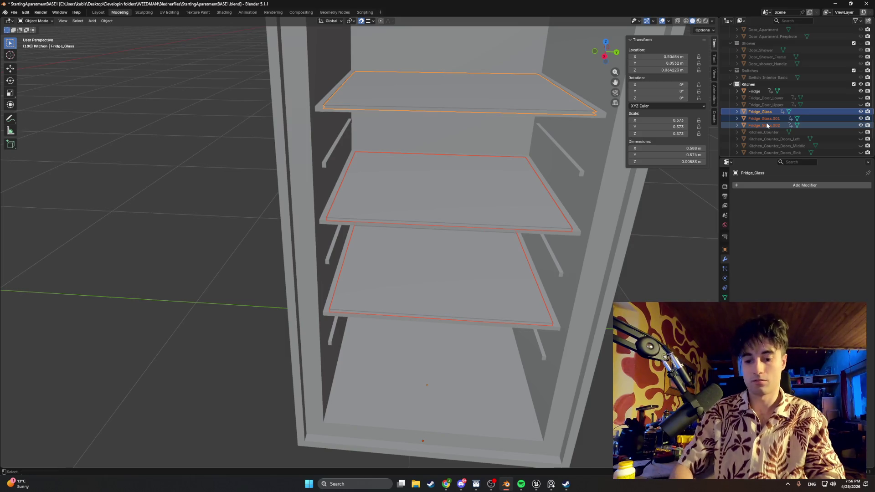
{"action": "left_click", "coordinate": [248, 167]}
{"action": "left_click", "coordinate": [396, 94]}
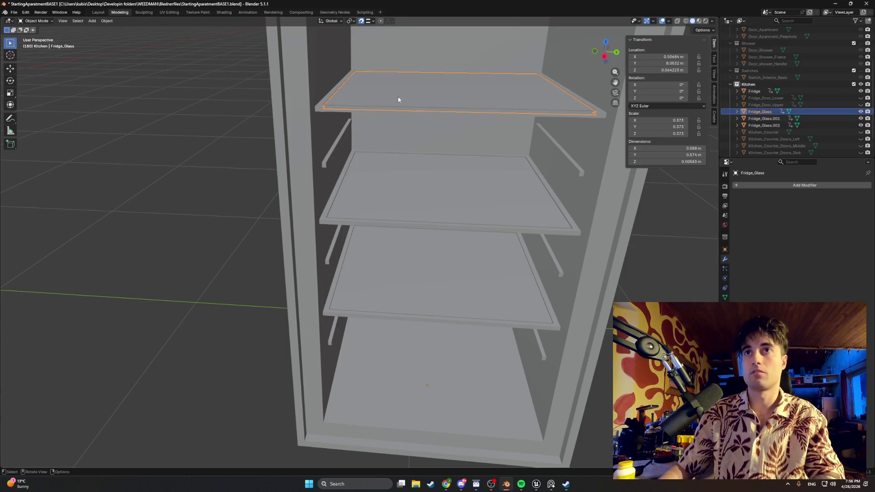
{"action": "left_click", "coordinate": [415, 166], "text": "shift"}
{"action": "left_click", "coordinate": [416, 267], "text": "shift"}
{"action": "key", "text": "ctrl+j"}
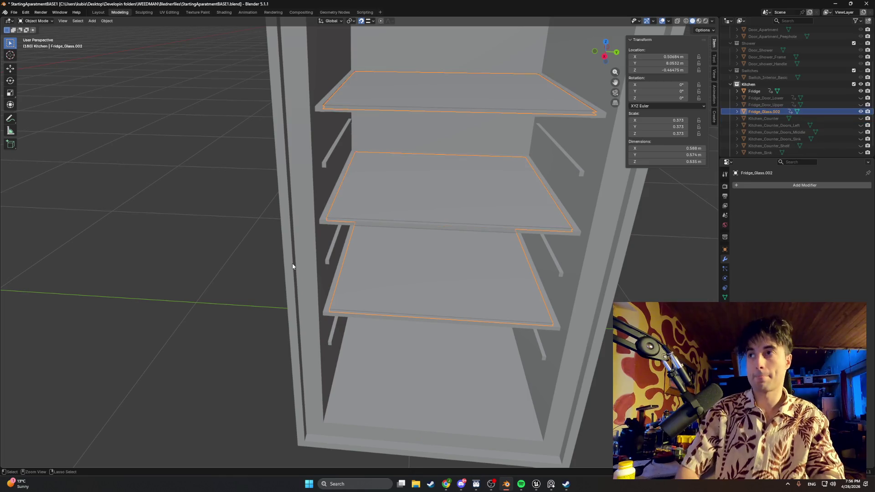
{"action": "double_click", "coordinate": [774, 113]}
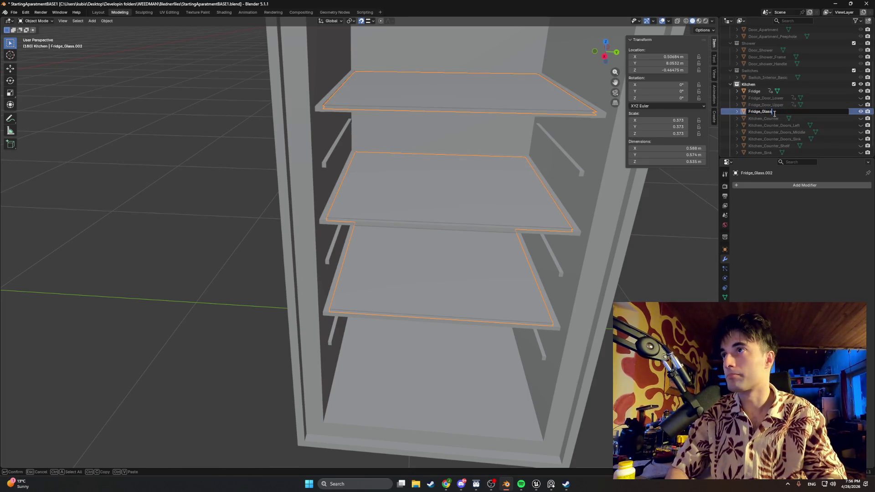
{"action": "key", "text": "Return"}
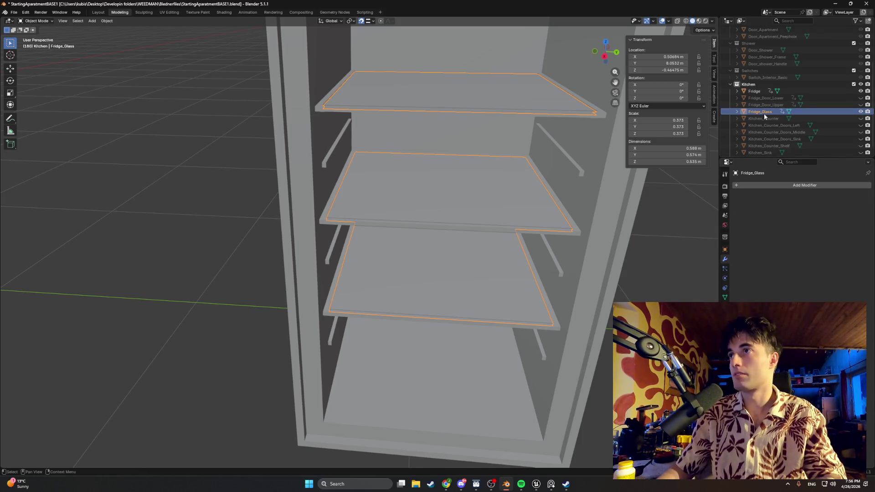
{"action": "scroll", "coordinate": [640, 209], "scroll_direction": "down", "scroll_amount": 5}
{"action": "mouse_move", "coordinate": [586, 214]}
{"action": "middle_mouse_down"}
{"action": "mouse_move", "coordinate": [523, 195]}
{"action": "mouse_move", "coordinate": [568, 195]}
{"action": "mouse_move", "coordinate": [550, 185]}
{"action": "middle_mouse_up"}
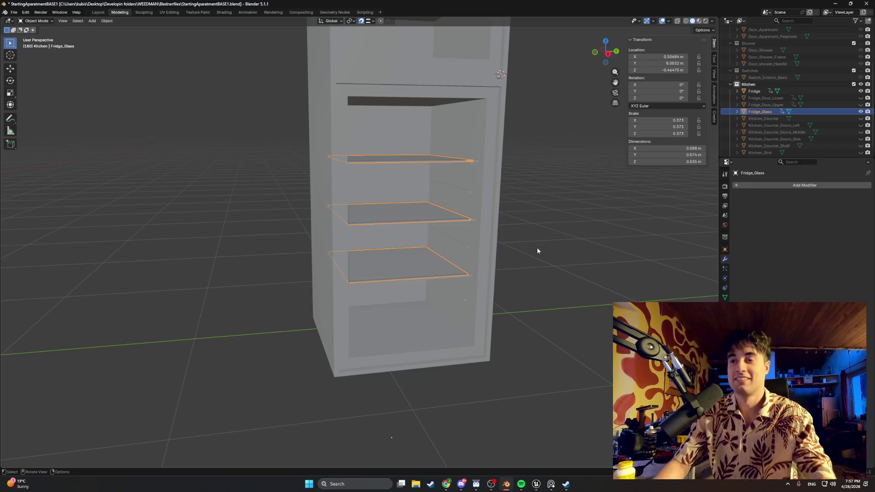
{"action": "key", "text": "Tab"}
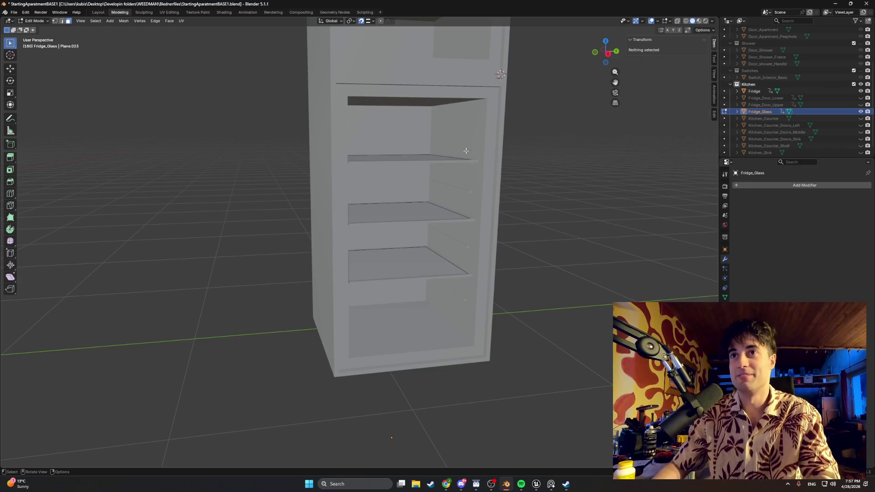
Select the inner back-wall face of the Fridge body in edit mode
{"action": "key", "text": "Tab"}
{"action": "left_click", "coordinate": [770, 92]}
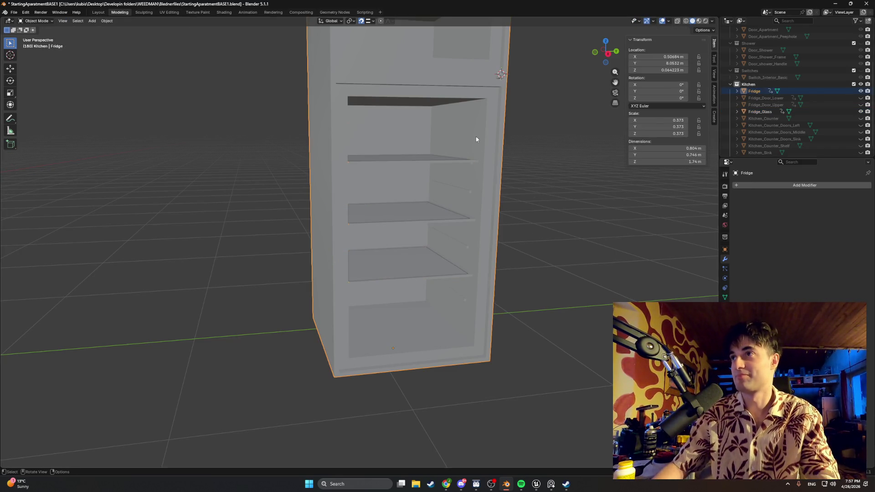
{"action": "key", "text": "Tab"}
{"action": "left_click", "coordinate": [443, 134]}
{"action": "key", "text": "KP_Decimal"}
{"action": "mouse_move", "coordinate": [443, 135]}
{"action": "middle_mouse_down"}
{"action": "mouse_move", "coordinate": [440, 269]}
{"action": "mouse_move", "coordinate": [458, 232]}
{"action": "middle_mouse_up"}
Try insetting the back-wall face several times, cancelling each attempt
{"action": "key", "text": "i"}
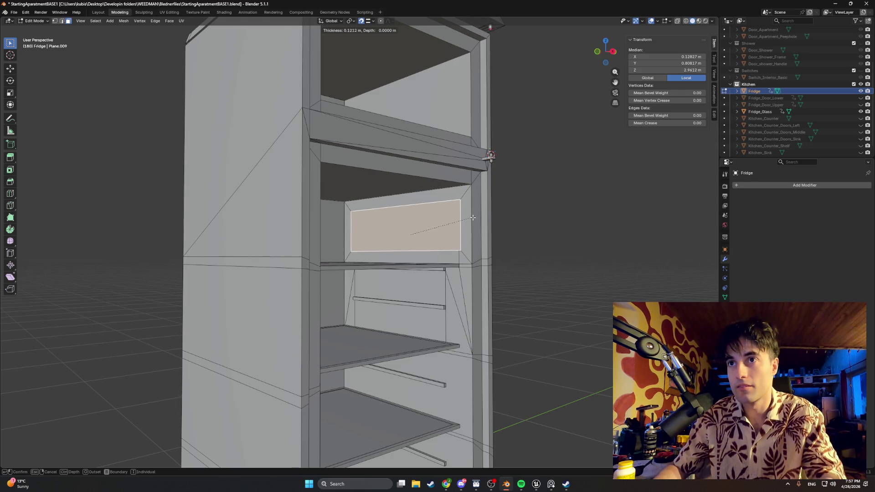
{"action": "right_click", "coordinate": [473, 217]}
{"action": "scroll", "coordinate": [472, 216], "scroll_direction": "up", "scroll_amount": 5}
{"action": "mouse_move", "coordinate": [473, 217]}
{"action": "middle_mouse_down"}
{"action": "mouse_move", "coordinate": [421, 247]}
{"action": "mouse_move", "coordinate": [482, 293]}
{"action": "middle_mouse_up"}
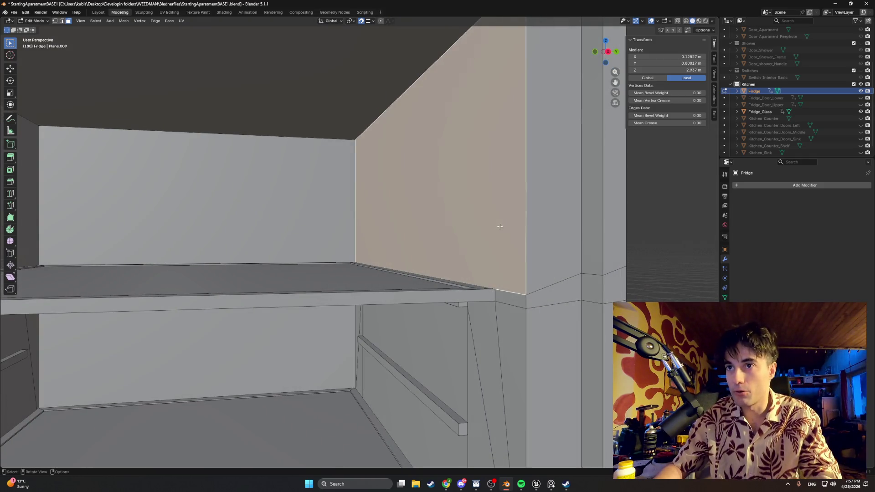
{"action": "middle_click_drag", "start_coordinate": [499, 225], "coordinate": [500, 214]}
{"action": "key", "text": "i"}
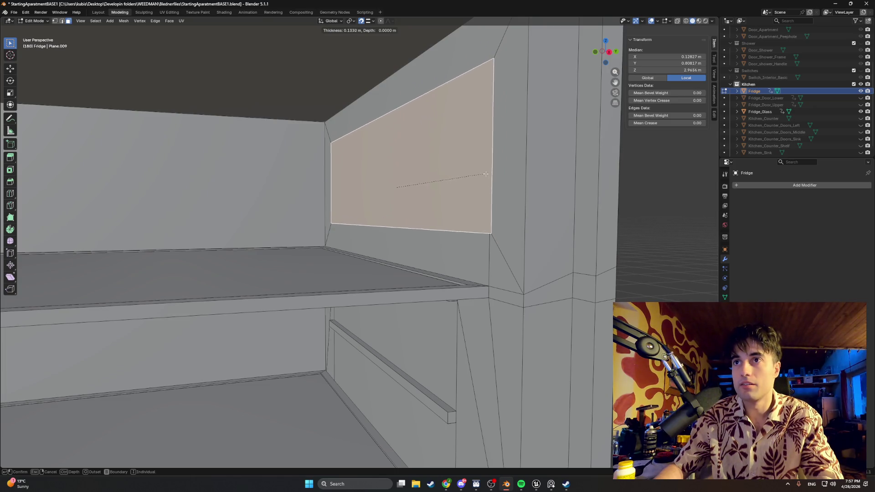
{"action": "key", "text": "Escape"}
{"action": "mouse_move", "coordinate": [513, 295]}
{"action": "middle_mouse_down"}
{"action": "mouse_move", "coordinate": [468, 273]}
{"action": "mouse_move", "coordinate": [484, 237]}
{"action": "middle_mouse_up"}
{"action": "middle_click_drag", "start_coordinate": [436, 206], "coordinate": [416, 173]}
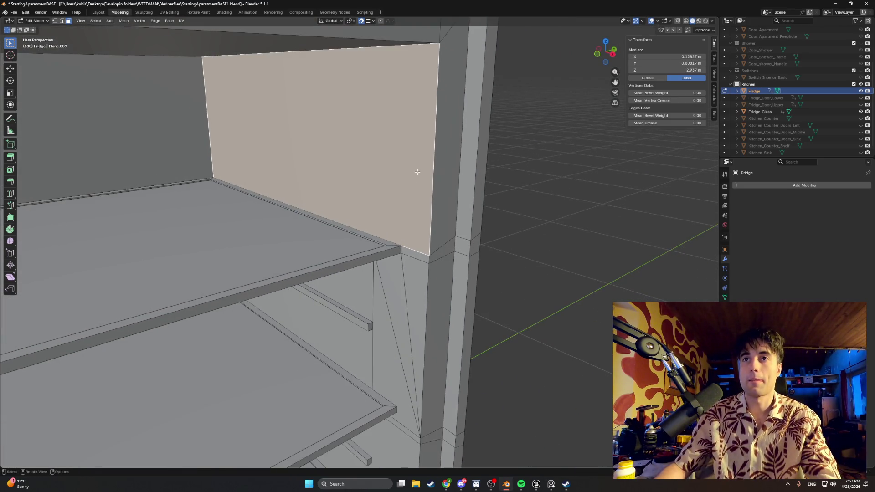
{"action": "key", "text": "i"}
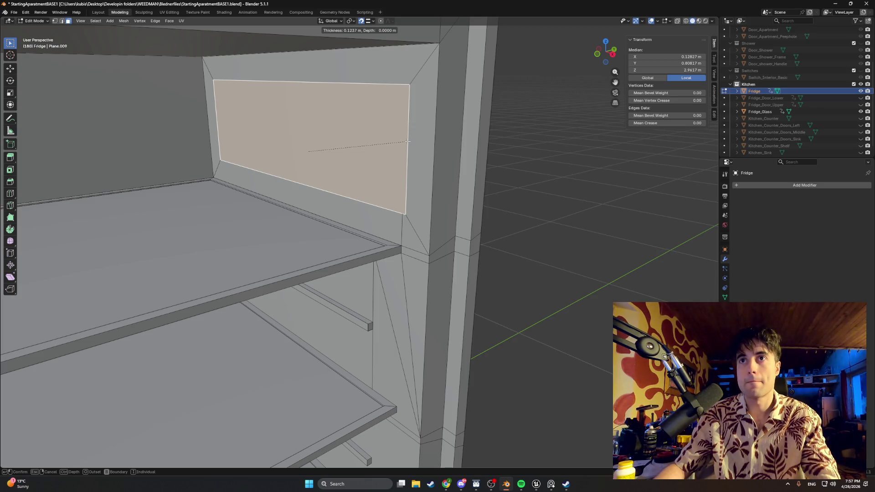
{"action": "key", "text": "Escape"}
{"action": "scroll", "coordinate": [397, 247], "scroll_direction": "up", "scroll_amount": 3}
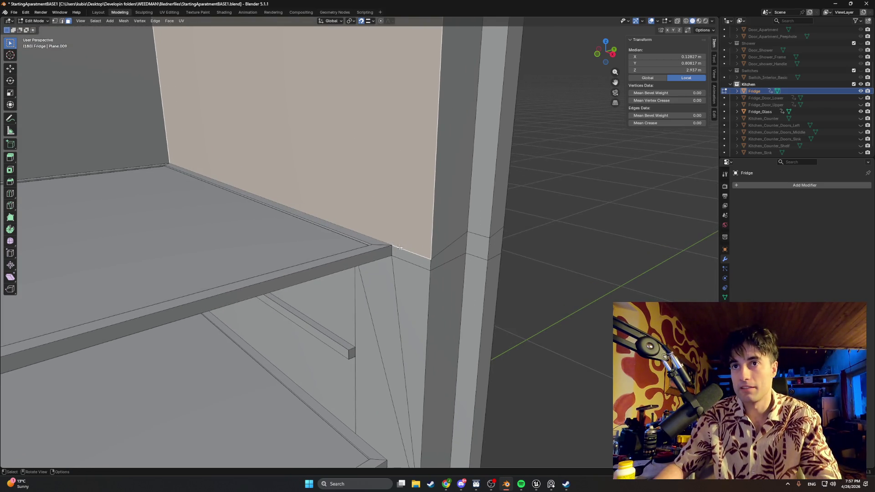
{"action": "scroll", "coordinate": [396, 247], "scroll_direction": "up", "scroll_amount": 3}
Snap the back-wall corner vertex onto the shelf's front corner and save StartingApartmentBASE1.blend
{"action": "key", "text": "1"}
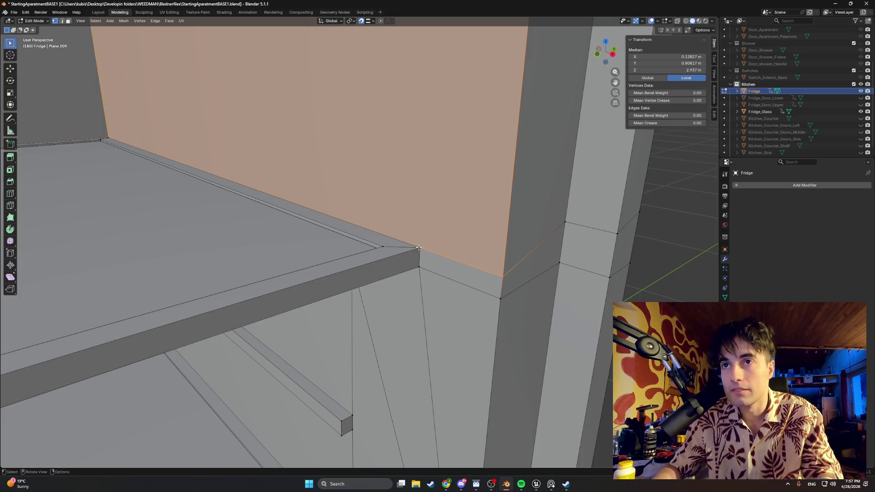
{"action": "left_click", "coordinate": [421, 248]}
{"action": "key", "text": "g"}
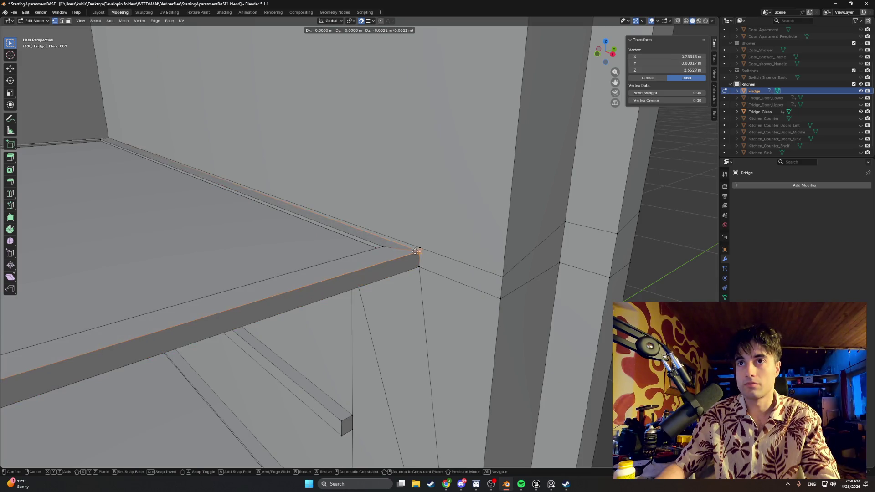
{"action": "left_click", "coordinate": [419, 262]}
{"action": "mouse_move", "coordinate": [424, 263]}
{"action": "middle_mouse_down"}
{"action": "mouse_move", "coordinate": [242, 232]}
{"action": "mouse_move", "coordinate": [253, 245]}
{"action": "mouse_move", "coordinate": [344, 255]}
{"action": "mouse_move", "coordinate": [300, 254]}
{"action": "mouse_move", "coordinate": [348, 265]}
{"action": "mouse_move", "coordinate": [299, 257]}
{"action": "mouse_move", "coordinate": [320, 248]}
{"action": "middle_mouse_up"}
{"action": "scroll", "coordinate": [253, 245], "scroll_direction": "down", "scroll_amount": 4}
{"action": "key", "text": "ctrl+s"}
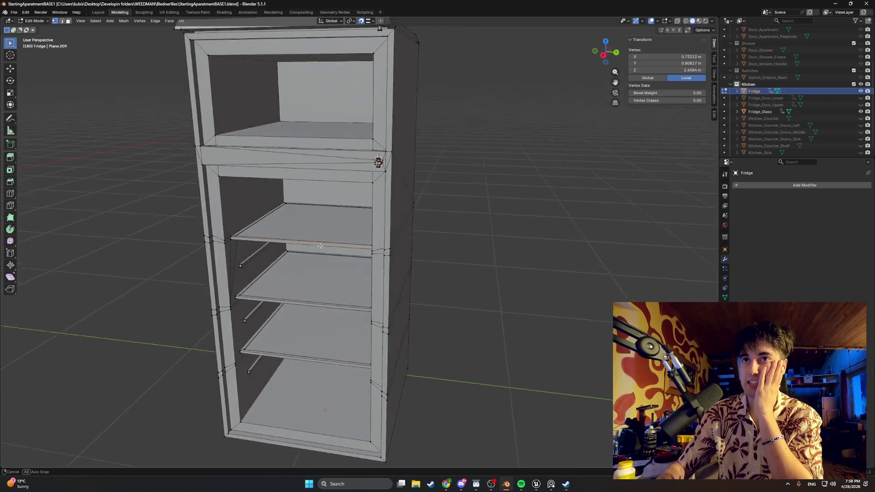
{"action": "scroll", "coordinate": [353, 242], "scroll_direction": "up", "scroll_amount": 2}
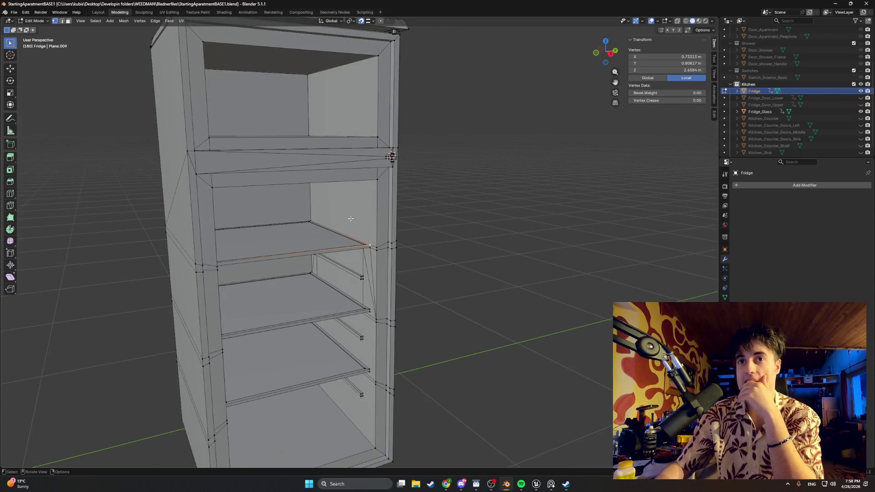
{"action": "scroll", "coordinate": [350, 218], "scroll_direction": "up", "scroll_amount": 4}
{"action": "mouse_move", "coordinate": [353, 221]}
{"action": "middle_mouse_down"}
{"action": "mouse_move", "coordinate": [373, 219]}
{"action": "mouse_move", "coordinate": [312, 214]}
{"action": "mouse_move", "coordinate": [376, 228]}
{"action": "middle_mouse_up"}
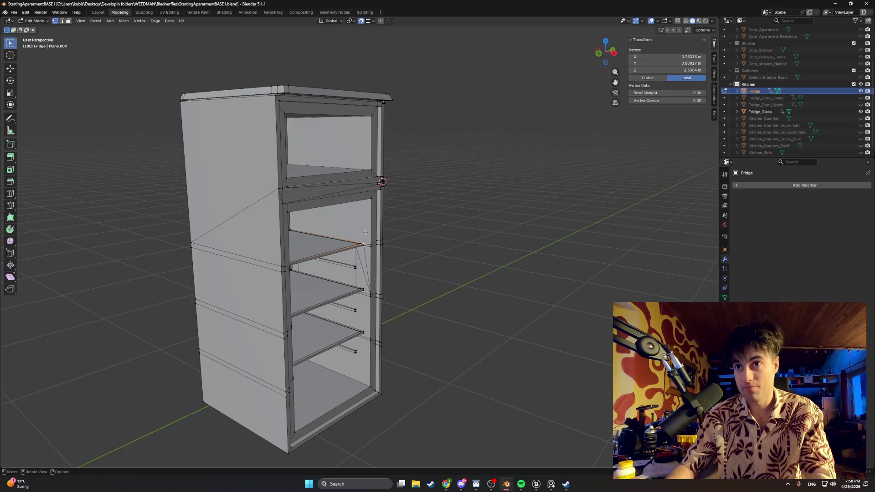
{"action": "middle_click_drag", "start_coordinate": [365, 256], "coordinate": [346, 220]}
{"action": "scroll", "coordinate": [351, 237], "scroll_direction": "up", "scroll_amount": 6}
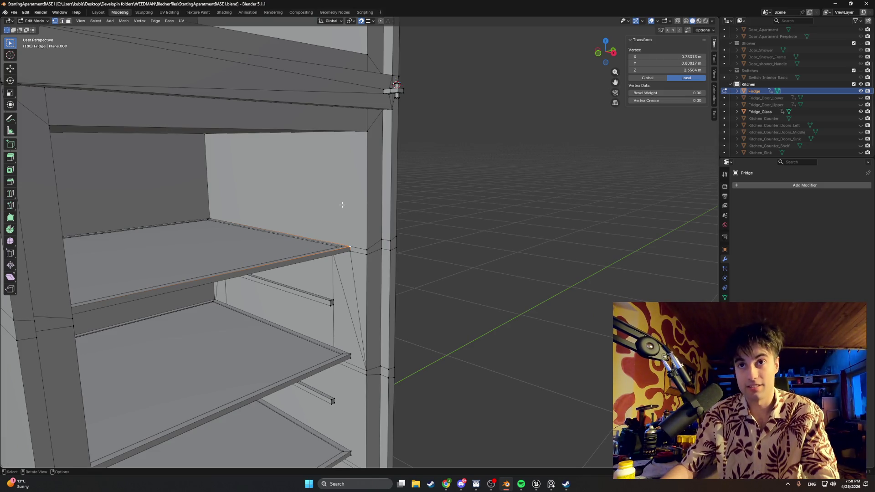
{"action": "key", "text": "alt+a"}
Knife a Z-locked vertical cut up the upper back wall from the shelf corner
{"action": "key", "text": "3"}
{"action": "left_click", "coordinate": [339, 186]}
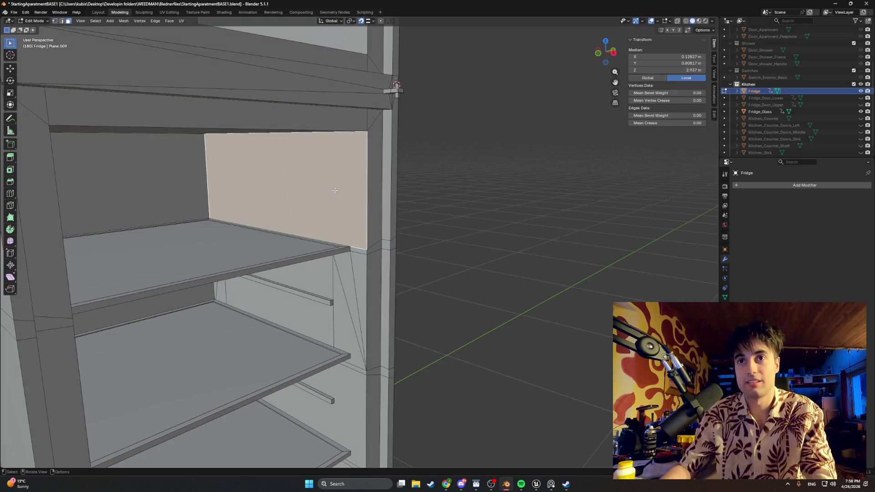
{"action": "scroll", "coordinate": [339, 186], "scroll_direction": "up", "scroll_amount": 3}
{"action": "mouse_move", "coordinate": [339, 187]}
{"action": "middle_mouse_down"}
{"action": "mouse_move", "coordinate": [303, 287]}
{"action": "mouse_move", "coordinate": [336, 195]}
{"action": "mouse_move", "coordinate": [359, 212]}
{"action": "middle_mouse_up"}
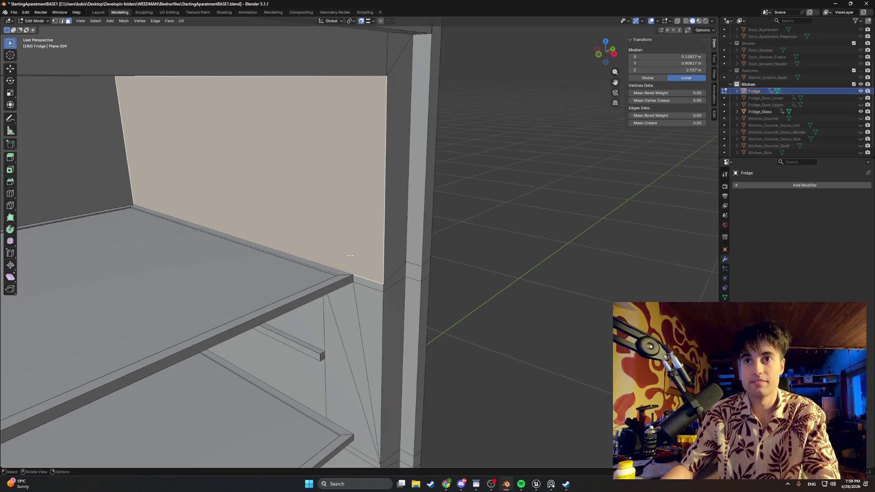
{"action": "key", "text": "k"}
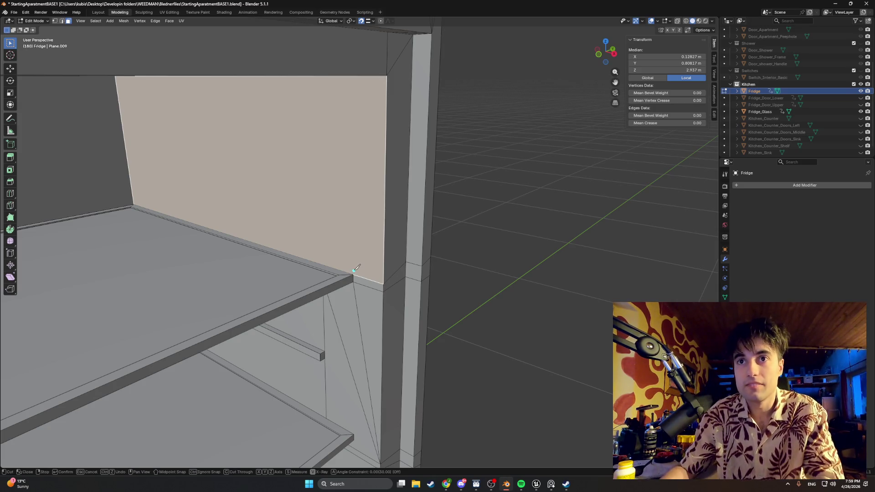
{"action": "left_click", "coordinate": [353, 272]}
{"action": "key", "text": "x"}
{"action": "key", "text": "z"}
{"action": "left_click", "coordinate": [354, 73]}
{"action": "key", "text": "Return"}
{"action": "mouse_move", "coordinate": [354, 74]}
{"action": "middle_mouse_down"}
{"action": "mouse_move", "coordinate": [326, 132]}
{"action": "mouse_move", "coordinate": [339, 138]}
{"action": "mouse_move", "coordinate": [303, 161]}
{"action": "mouse_move", "coordinate": [321, 163]}
{"action": "middle_mouse_up"}
Inset the main back-wall face and slide the panel's left edge 0.209 m along X
{"action": "left_click", "coordinate": [300, 157]}
{"action": "key", "text": "i"}
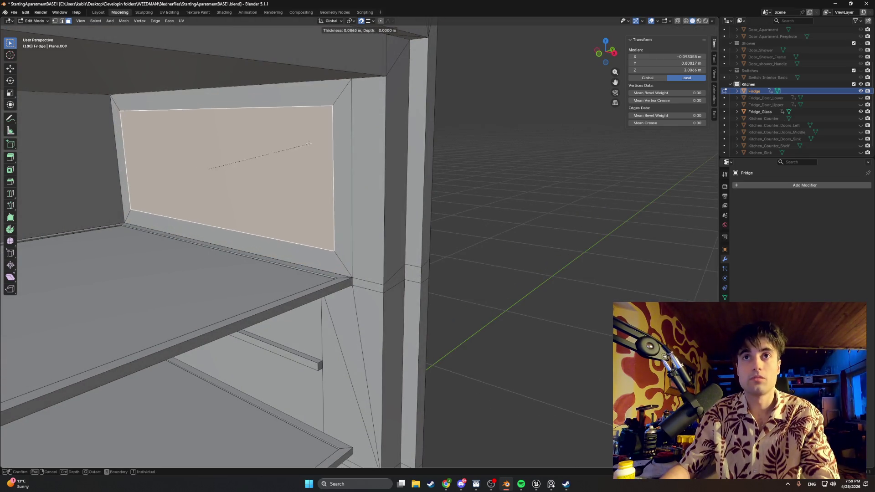
{"action": "left_click", "coordinate": [268, 151]}
{"action": "key", "text": "2"}
{"action": "left_click", "coordinate": [151, 161]}
{"action": "key", "text": "g"}
{"action": "key", "text": "y"}
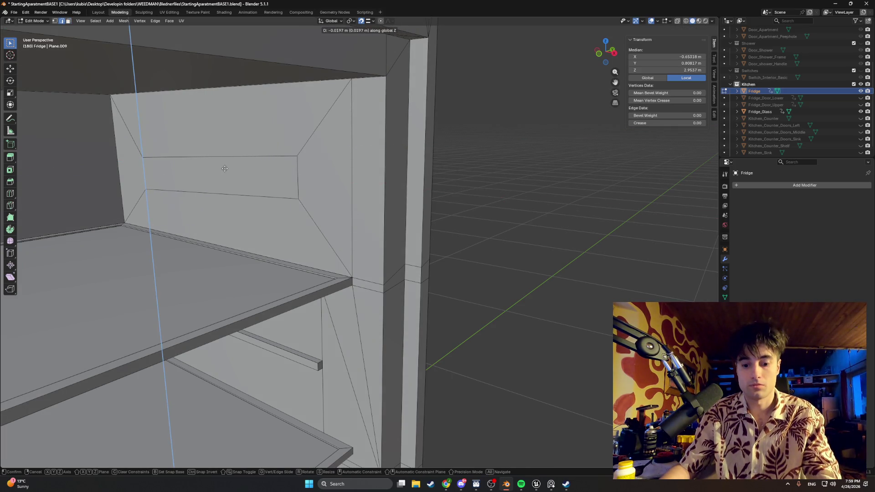
{"action": "key", "text": "x"}
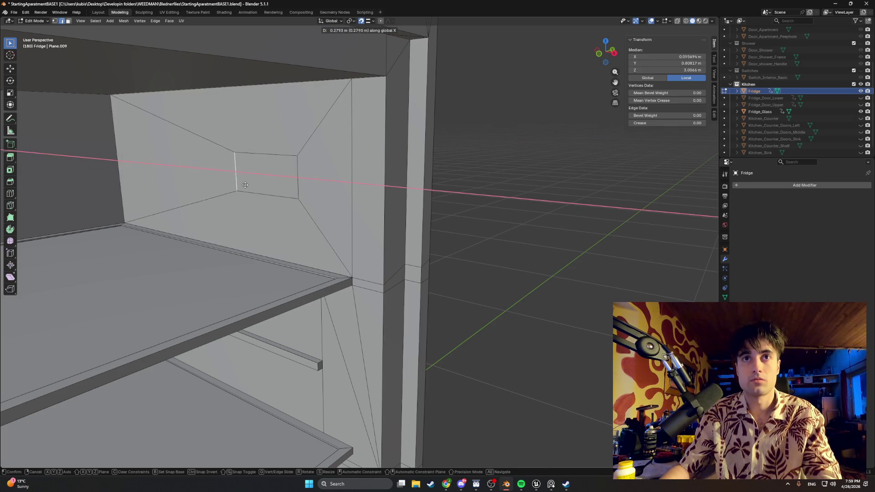
{"action": "left_click", "coordinate": [216, 177]}
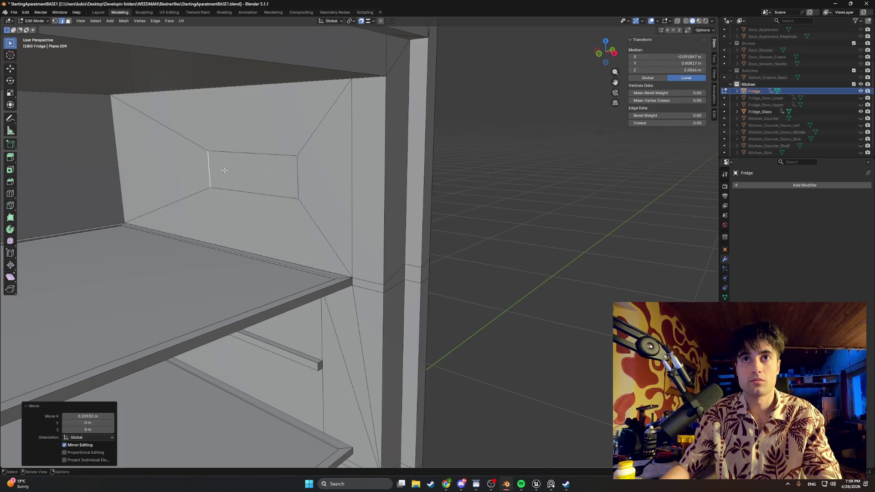
Move the small inner panel face sideways along X, then vertically along Z
{"action": "left_click", "coordinate": [246, 171]}
{"action": "left_click", "coordinate": [254, 171]}
{"action": "key", "text": "g"}
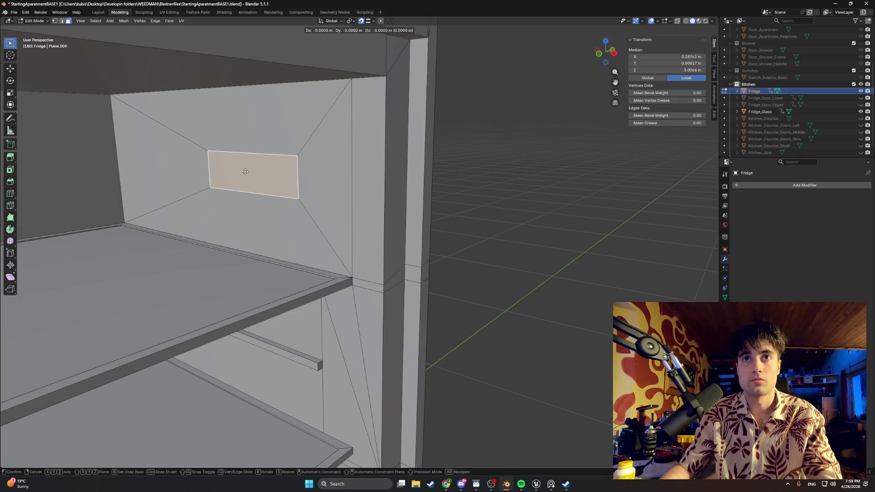
{"action": "key", "text": "y"}
{"action": "key", "text": "x"}
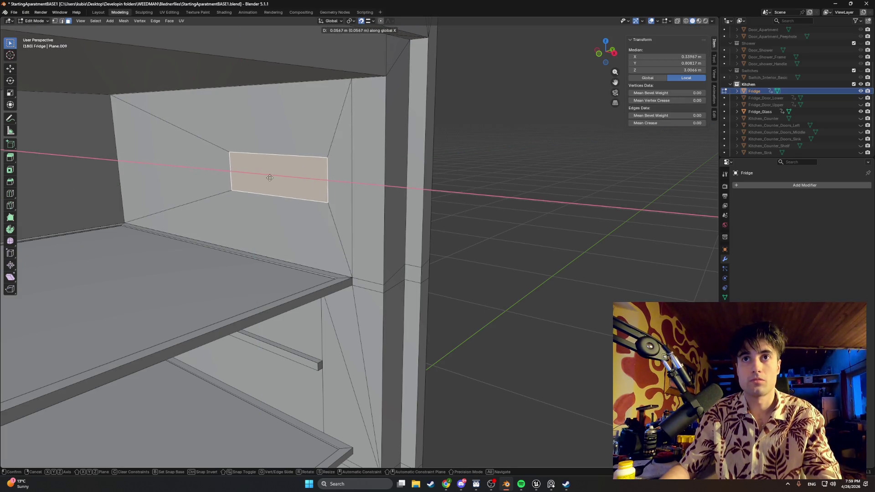
{"action": "left_click", "coordinate": [281, 177]}
{"action": "key", "text": "g"}
{"action": "key", "text": "z"}
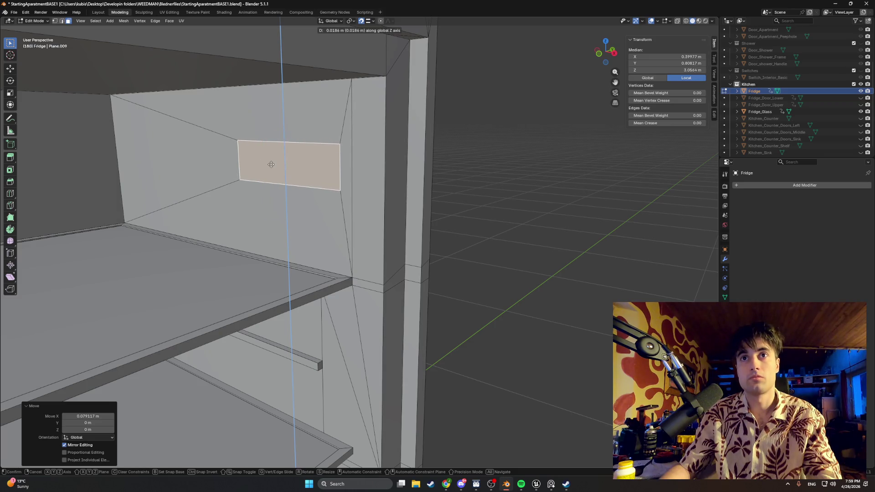
{"action": "left_click", "coordinate": [269, 171]}
Nudge the panel's left edge about -0.027 m along X
{"action": "mouse_move", "coordinate": [269, 170]}
{"action": "middle_mouse_down"}
{"action": "mouse_move", "coordinate": [263, 174]}
{"action": "mouse_move", "coordinate": [310, 179]}
{"action": "middle_mouse_up"}
{"action": "mouse_move", "coordinate": [286, 180]}
{"action": "middle_mouse_down"}
{"action": "mouse_move", "coordinate": [404, 193]}
{"action": "mouse_move", "coordinate": [326, 187]}
{"action": "middle_mouse_up"}
{"action": "left_click", "coordinate": [327, 186]}
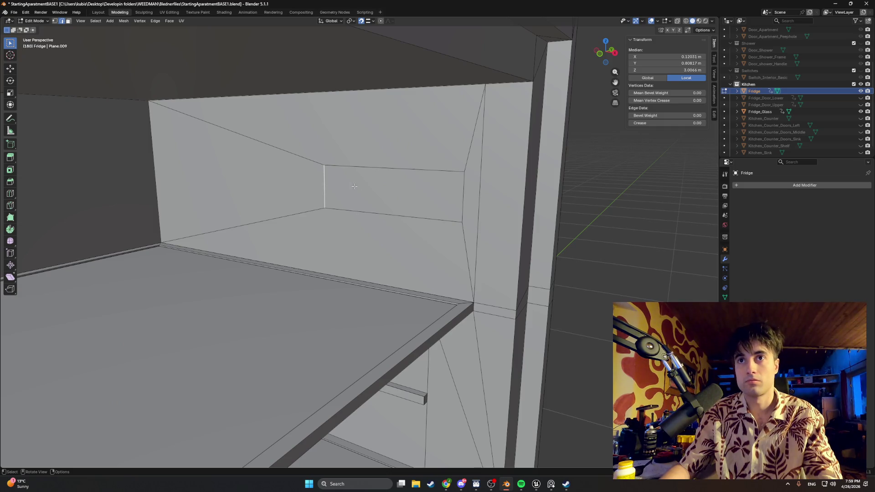
{"action": "key", "text": "g"}
{"action": "key", "text": "x"}
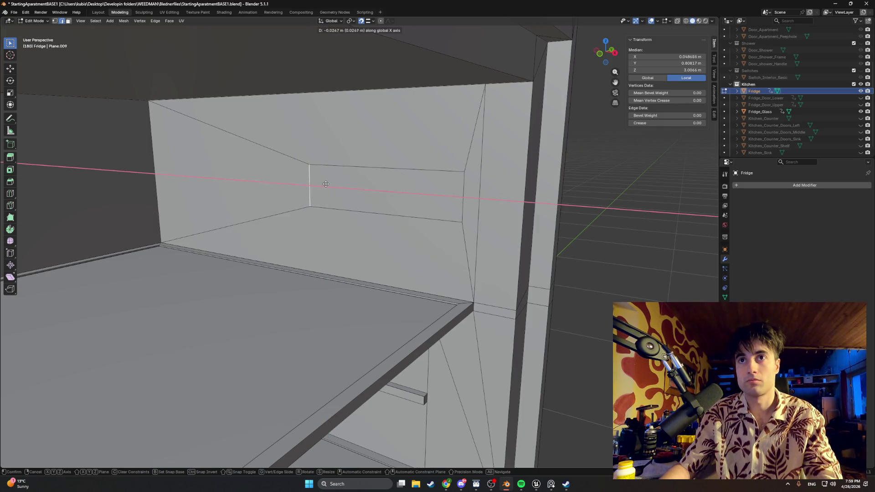
{"action": "left_click", "coordinate": [326, 184]}
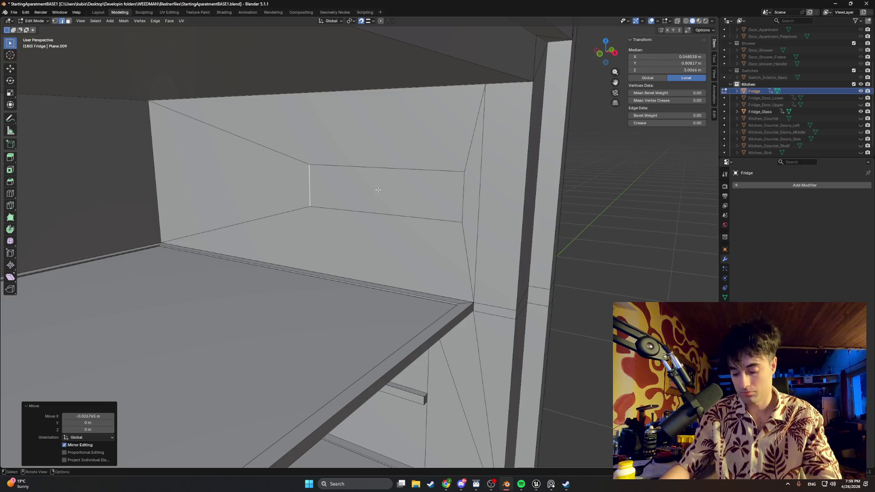
Start extruding the small back-wall panel face outward from the wall
{"action": "middle_click_drag", "start_coordinate": [422, 192], "coordinate": [408, 195]}
{"action": "left_click", "coordinate": [402, 193]}
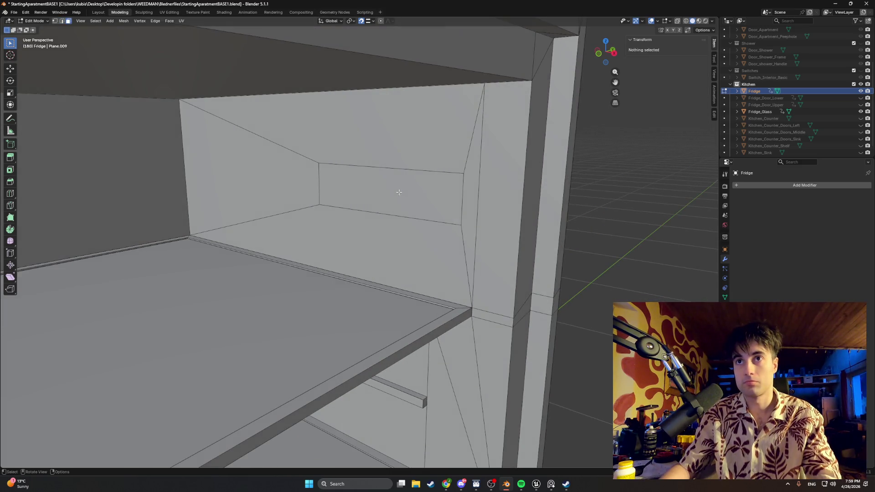
{"action": "key", "text": "e"}
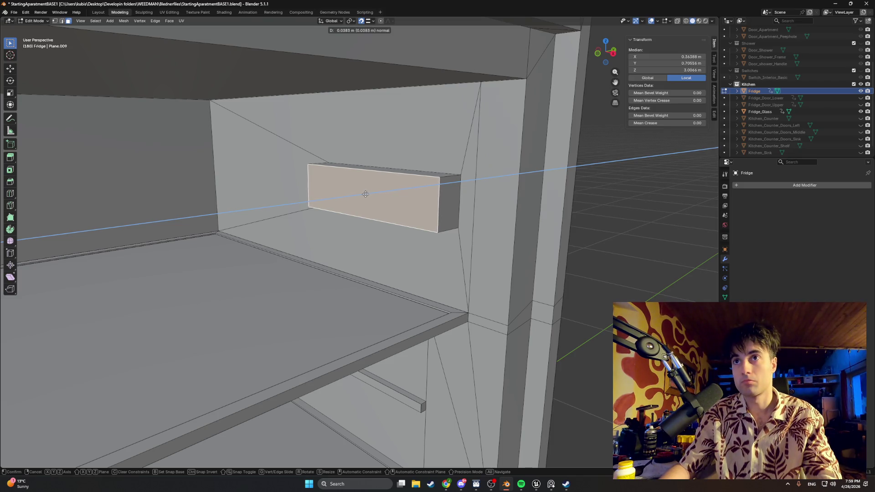
Confirm the extruded block's depth and push its front face along Y
{"action": "left_click", "coordinate": [366, 194]}
{"action": "middle_click_drag", "start_coordinate": [365, 194], "coordinate": [360, 193]}
{"action": "key", "text": "g"}
{"action": "key", "text": "y"}
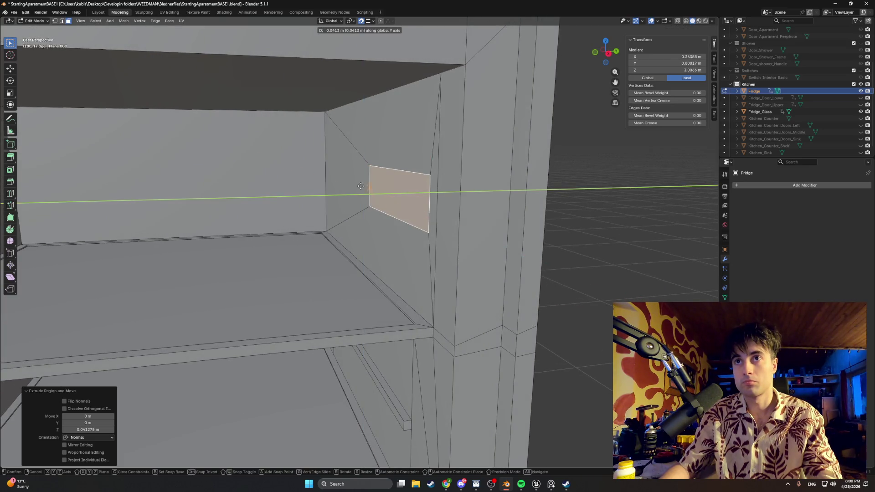
{"action": "right_click", "coordinate": [362, 189]}
{"action": "key", "text": "g"}
{"action": "key", "text": "y"}
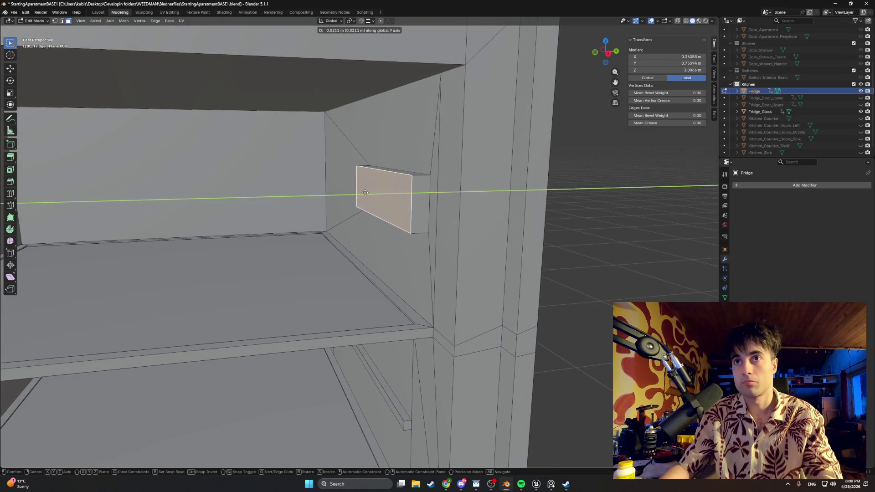
{"action": "left_click", "coordinate": [361, 189]}
{"action": "middle_click_drag", "start_coordinate": [361, 189], "coordinate": [439, 196]}
{"action": "scroll", "coordinate": [401, 198], "scroll_direction": "up", "scroll_amount": 3}
{"action": "scroll", "coordinate": [442, 195], "scroll_direction": "down", "scroll_amount": 3}
{"action": "scroll", "coordinate": [438, 196], "scroll_direction": "up", "scroll_amount": 3}
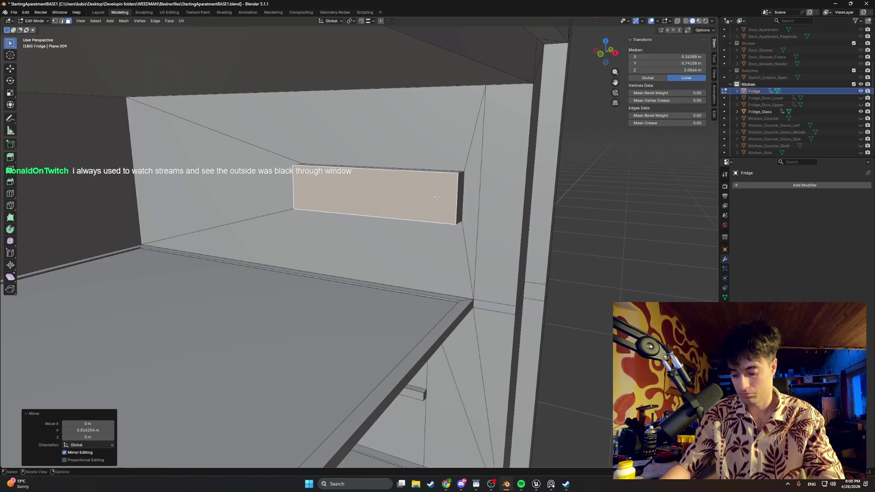
{"action": "left_click", "coordinate": [408, 198]}
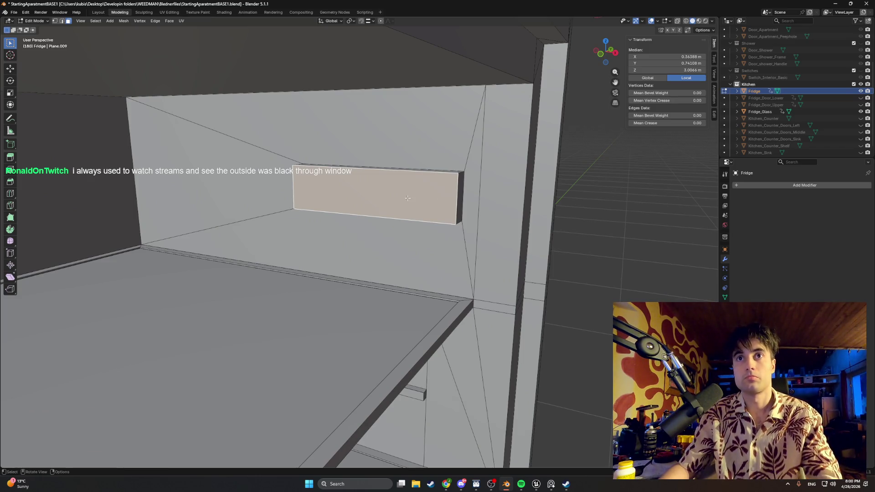
Inset the block's front face and slide one border edge along X
{"action": "key", "text": "i"}
{"action": "left_click", "coordinate": [420, 193]}
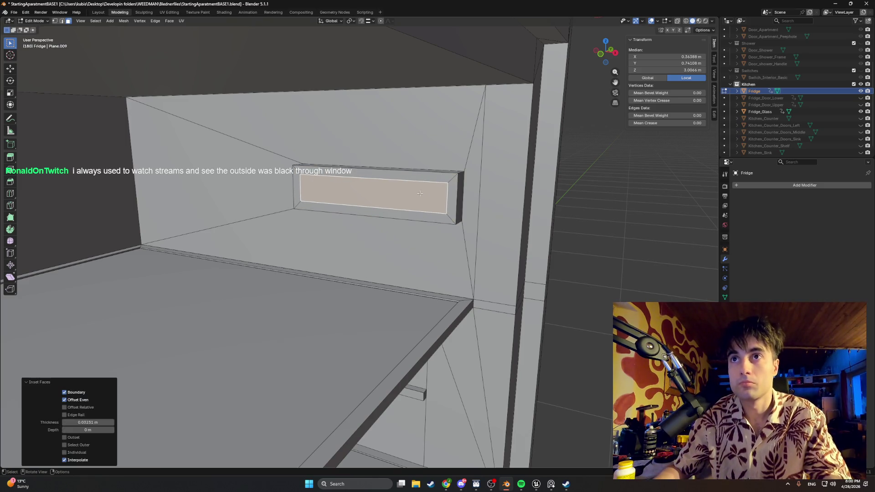
{"action": "left_click", "coordinate": [445, 197]}
{"action": "left_click", "coordinate": [446, 198]}
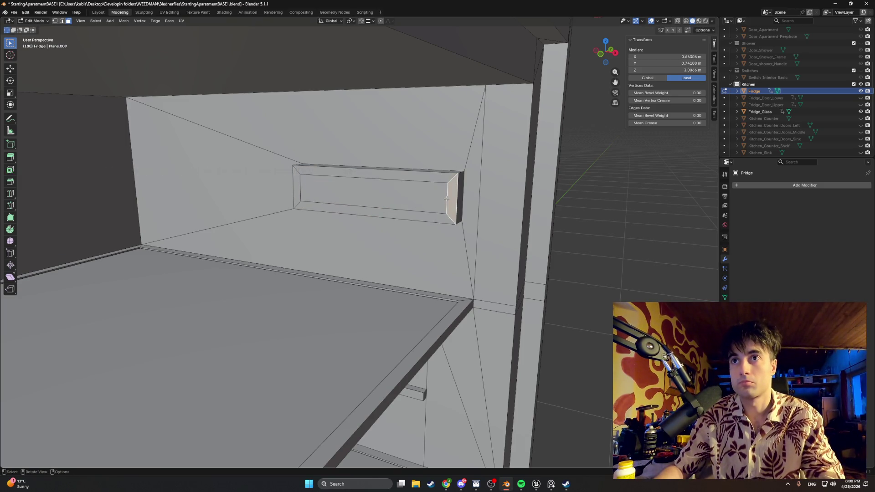
{"action": "key", "text": "g"}
{"action": "key", "text": "x"}
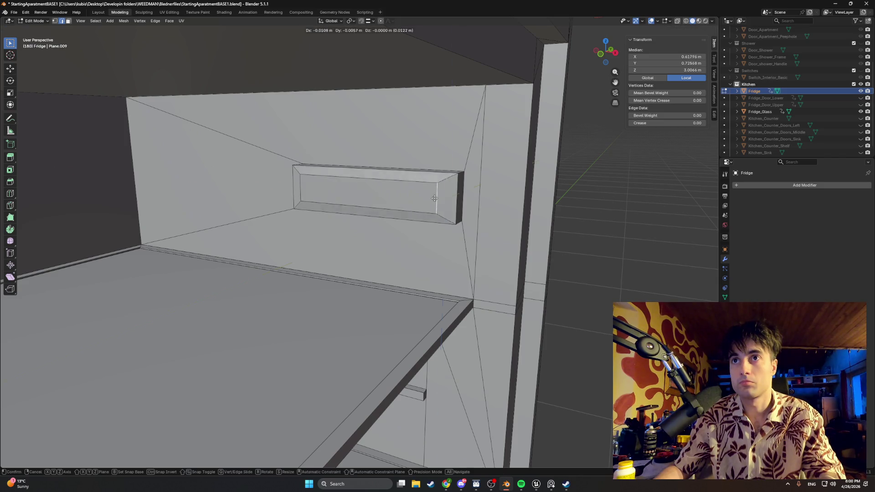
{"action": "left_click", "coordinate": [418, 194]}
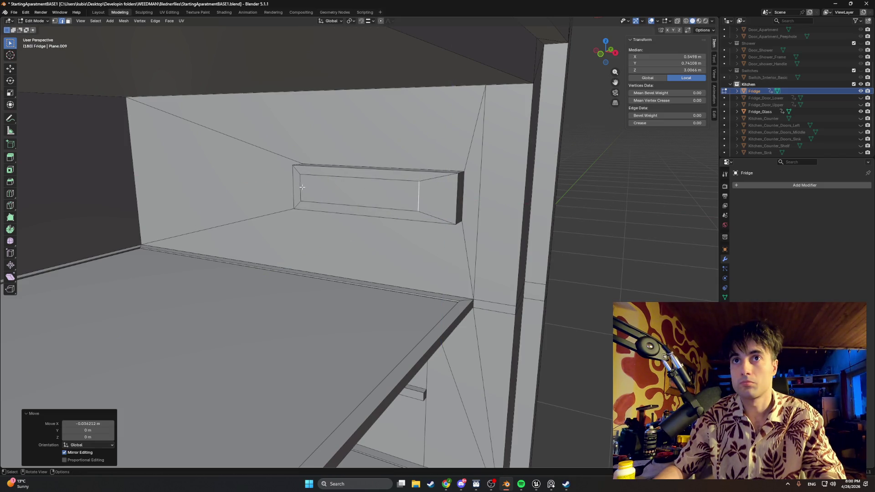
Slide the inset's inner left edge along X, then cancel a loop cut and undo that move
{"action": "left_click", "coordinate": [302, 187]}
{"action": "key", "text": "g"}
{"action": "key", "text": "x"}
{"action": "left_click", "coordinate": [401, 191]}
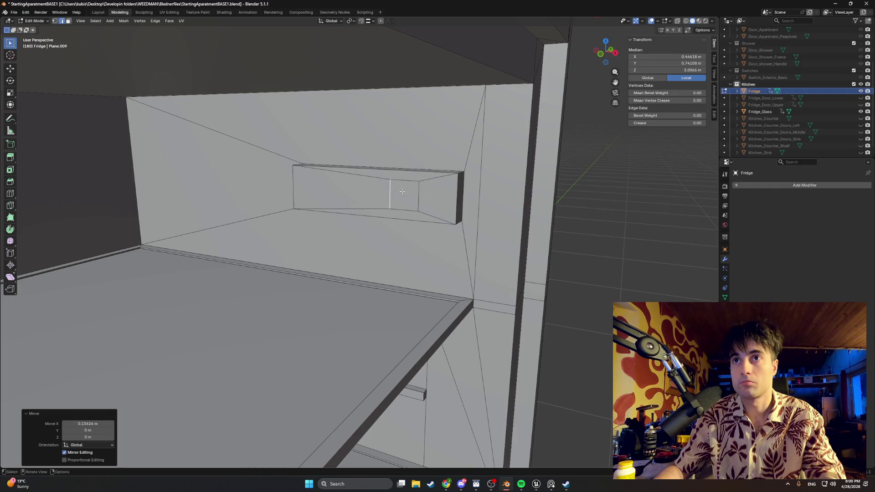
{"action": "key", "text": "ctrl+r"}
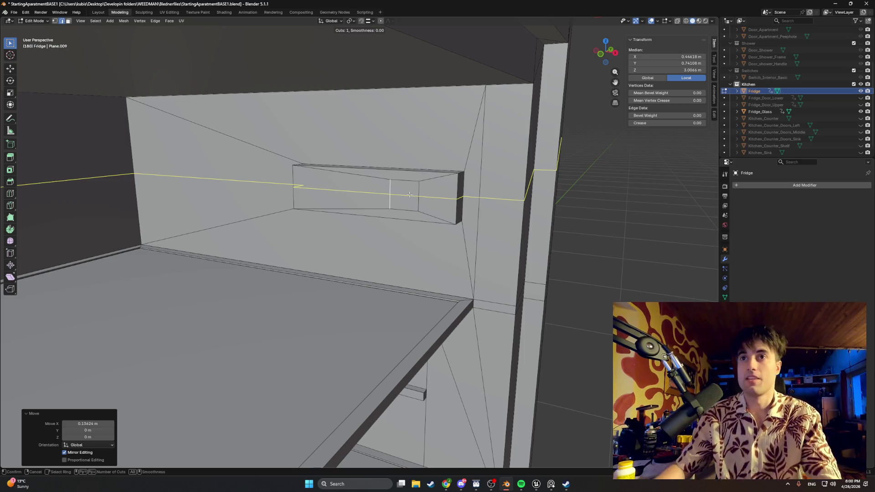
{"action": "key", "text": "Escape"}
{"action": "key", "text": "ctrl+z"}
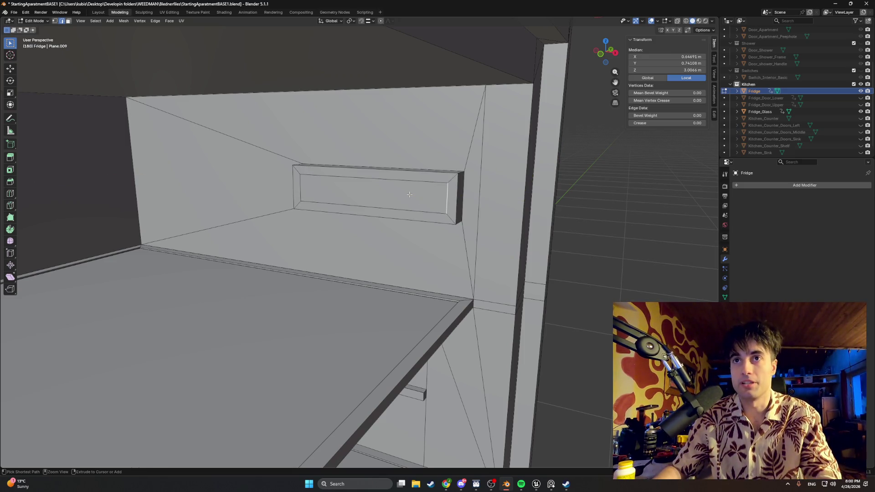
In face mode, pull the back wall's inset face out along Y into a protruding block
{"action": "key", "text": "3"}
{"action": "left_click", "coordinate": [410, 195]}
{"action": "middle_click_drag", "start_coordinate": [409, 194], "coordinate": [392, 195]}
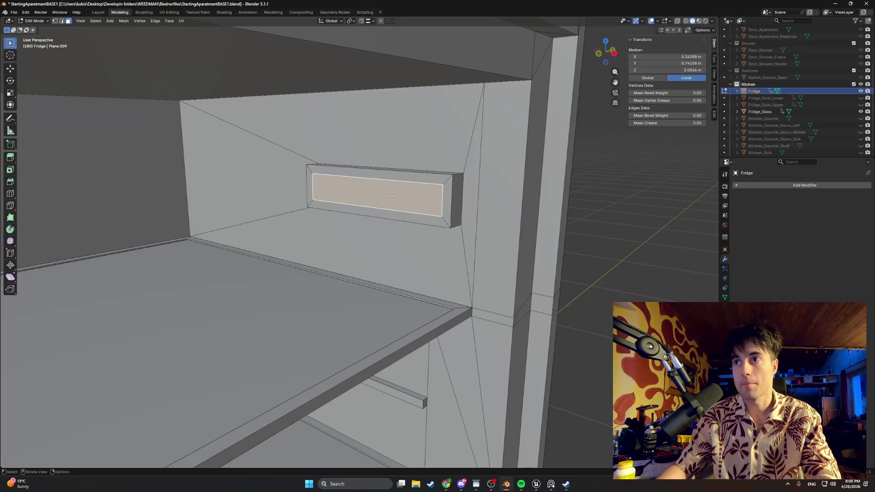
{"action": "middle_click_drag", "start_coordinate": [392, 196], "coordinate": [361, 189]}
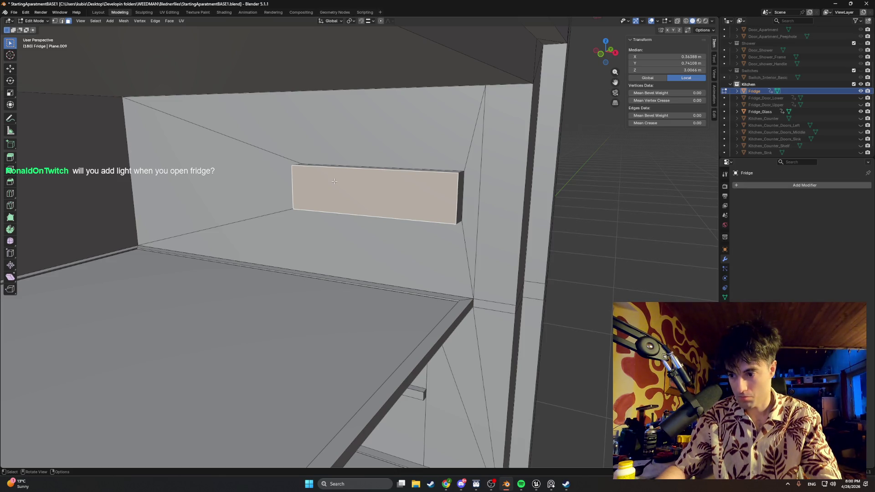
{"action": "middle_click_drag", "start_coordinate": [344, 183], "coordinate": [348, 181]}
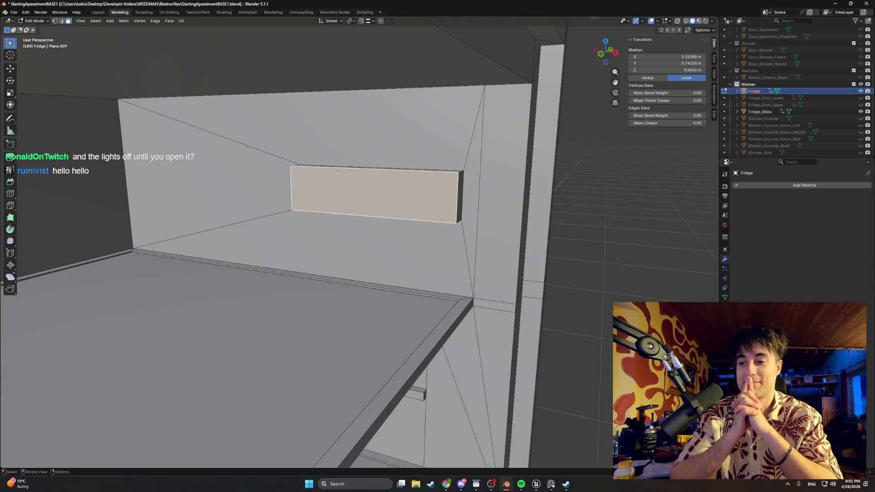
{"action": "mouse_move", "coordinate": [338, 173]}
{"action": "middle_mouse_down"}
{"action": "mouse_move", "coordinate": [364, 214]}
{"action": "mouse_move", "coordinate": [375, 202]}
{"action": "mouse_move", "coordinate": [429, 213]}
{"action": "mouse_move", "coordinate": [444, 196]}
{"action": "mouse_move", "coordinate": [435, 180]}
{"action": "mouse_move", "coordinate": [410, 177]}
{"action": "middle_mouse_up"}
{"action": "scroll", "coordinate": [352, 207], "scroll_direction": "down", "scroll_amount": 3}
{"action": "scroll", "coordinate": [364, 214], "scroll_direction": "up", "scroll_amount": 6}
{"action": "scroll", "coordinate": [400, 210], "scroll_direction": "up", "scroll_amount": 3}
{"action": "key", "text": "g"}
{"action": "key", "text": "y"}
{"action": "left_click", "coordinate": [384, 211]}
Select the block's front and side faces and shift them about -0.02 m along X
{"action": "left_click", "coordinate": [451, 180]}
{"action": "left_click", "coordinate": [408, 175], "text": "shift"}
{"action": "left_click", "coordinate": [408, 177]}
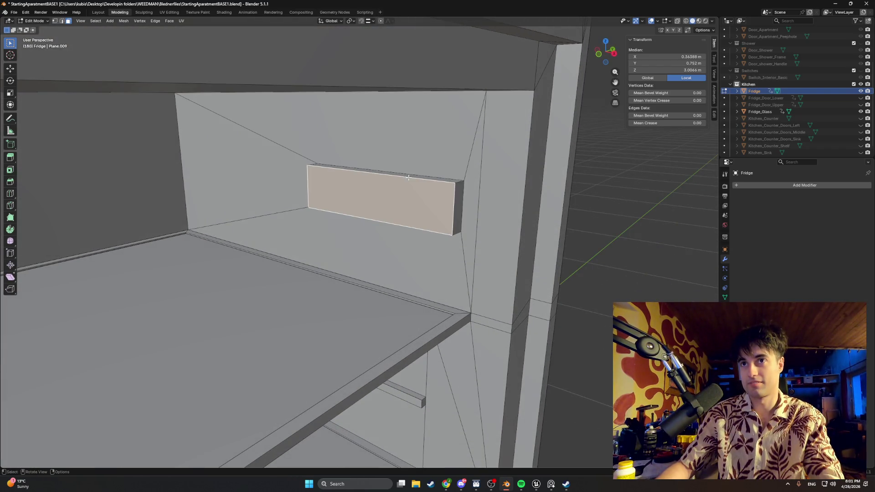
{"action": "left_click", "coordinate": [433, 179]}
{"action": "mouse_move", "coordinate": [433, 180]}
{"action": "middle_mouse_down"}
{"action": "mouse_move", "coordinate": [494, 184]}
{"action": "mouse_move", "coordinate": [271, 185]}
{"action": "middle_mouse_up"}
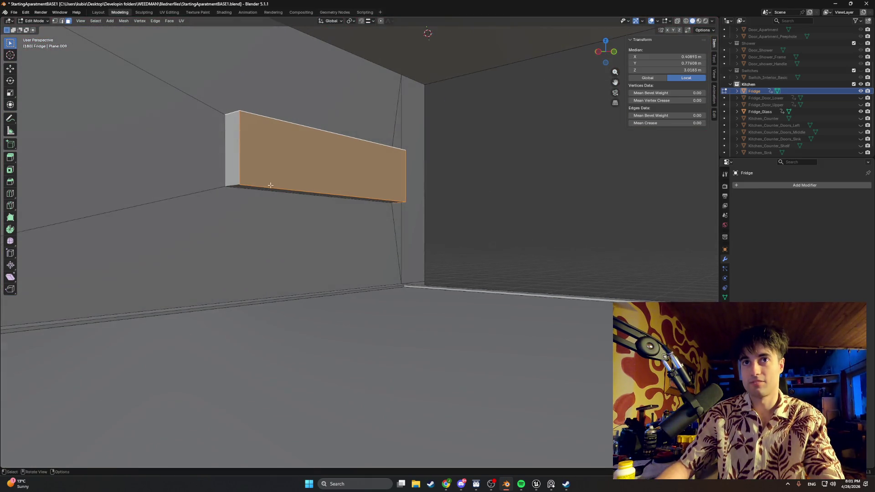
{"action": "left_click", "coordinate": [235, 164], "text": "shift"}
{"action": "mouse_move", "coordinate": [407, 204]}
{"action": "middle_mouse_down"}
{"action": "mouse_move", "coordinate": [359, 210]}
{"action": "mouse_move", "coordinate": [411, 211]}
{"action": "mouse_move", "coordinate": [430, 232]}
{"action": "middle_mouse_up"}
{"action": "key", "text": "g"}
{"action": "key", "text": "x"}
{"action": "left_click", "coordinate": [407, 213]}
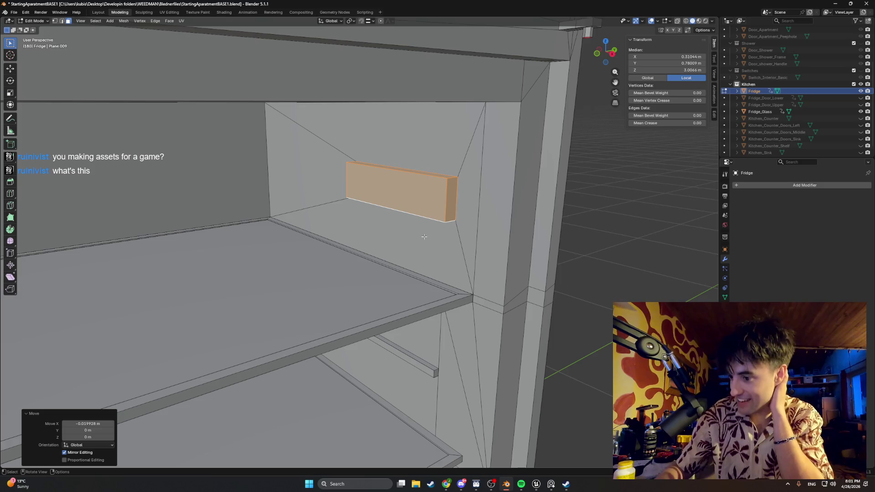
{"action": "scroll", "coordinate": [419, 243], "scroll_direction": "down", "scroll_amount": 10}
{"action": "middle_click_drag", "start_coordinate": [416, 217], "coordinate": [392, 219]}
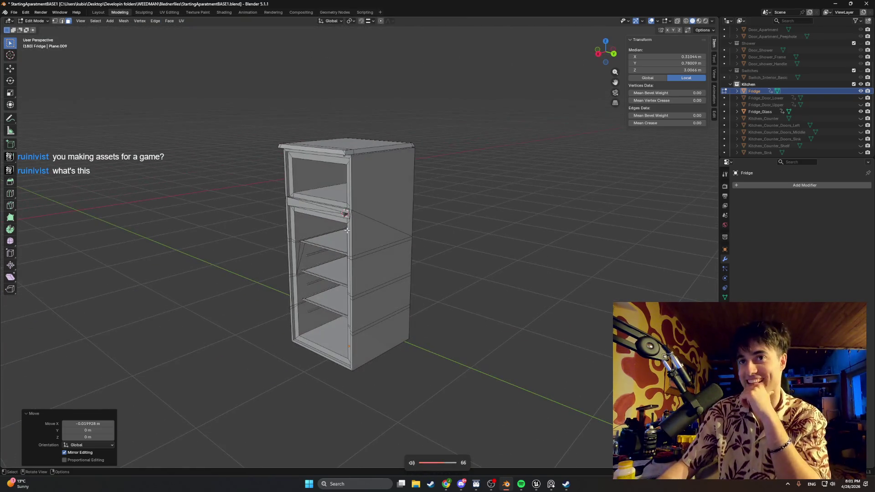
{"action": "left_click", "coordinate": [860, 98]}
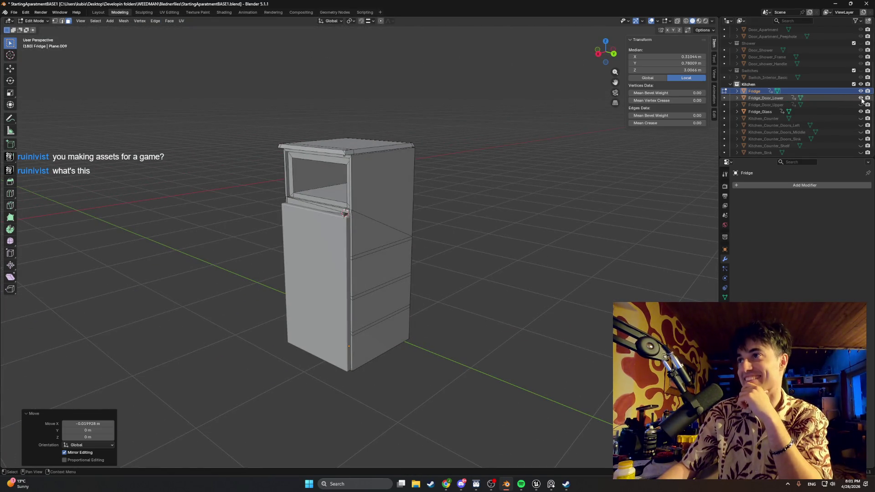
{"action": "left_click", "coordinate": [860, 105]}
{"action": "middle_click_drag", "start_coordinate": [592, 177], "coordinate": [512, 185]}
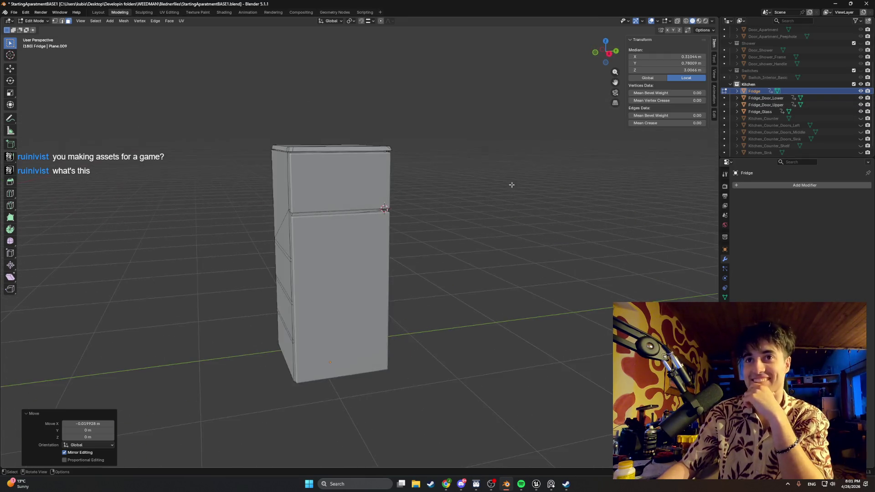
{"action": "left_click", "coordinate": [862, 98]}
{"action": "left_click", "coordinate": [861, 105]}
{"action": "scroll", "coordinate": [461, 237], "scroll_direction": "up", "scroll_amount": 2}
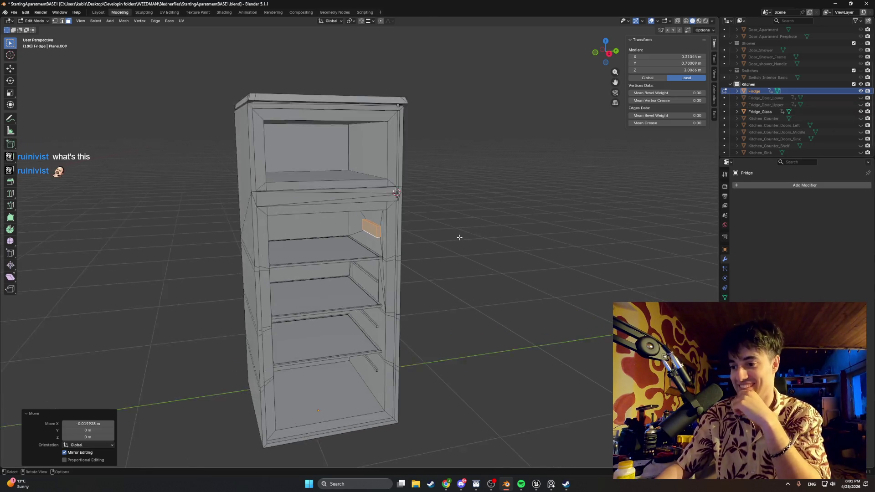
{"action": "scroll", "coordinate": [460, 237], "scroll_direction": "up", "scroll_amount": 6}
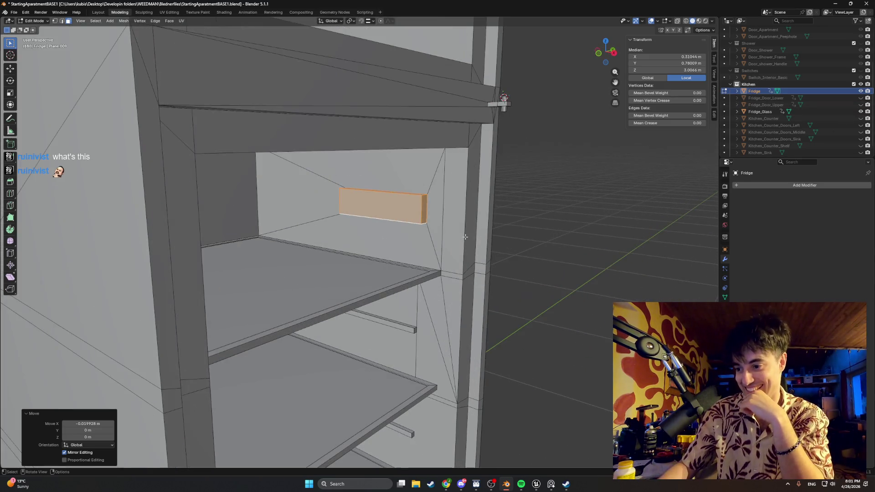
{"action": "middle_click_drag", "start_coordinate": [465, 236], "coordinate": [466, 239]}
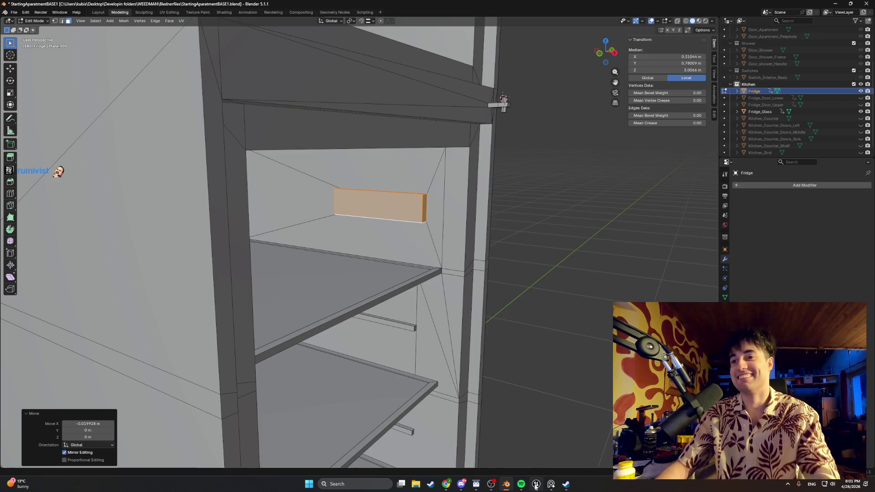
{"action": "left_click", "coordinate": [535, 485]}
{"action": "left_click", "coordinate": [169, 26]}
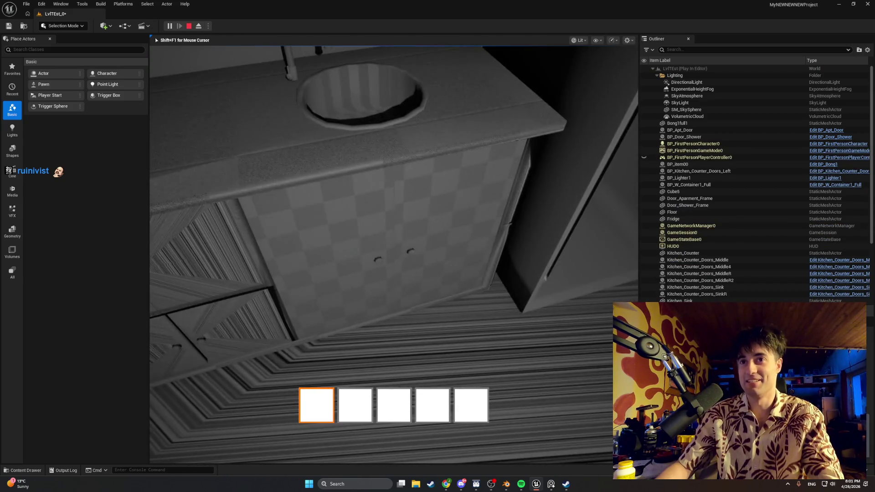
{"action": "key", "text": "w"}
{"action": "key", "text": "e"}
{"action": "key", "text": "w"}
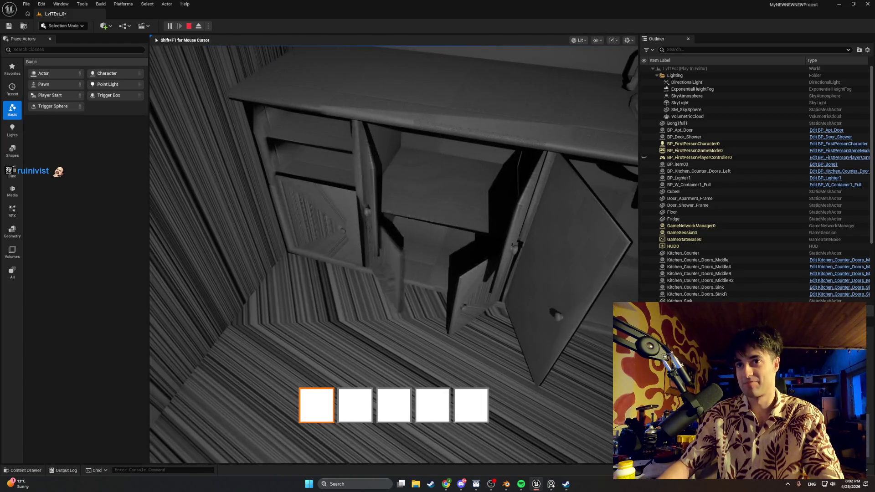
{"action": "key", "text": "w"}
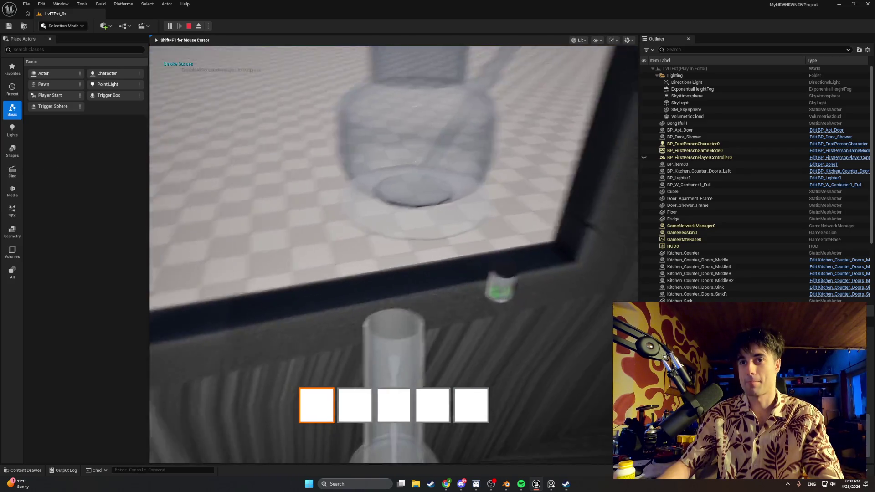
{"action": "key", "text": "e"}
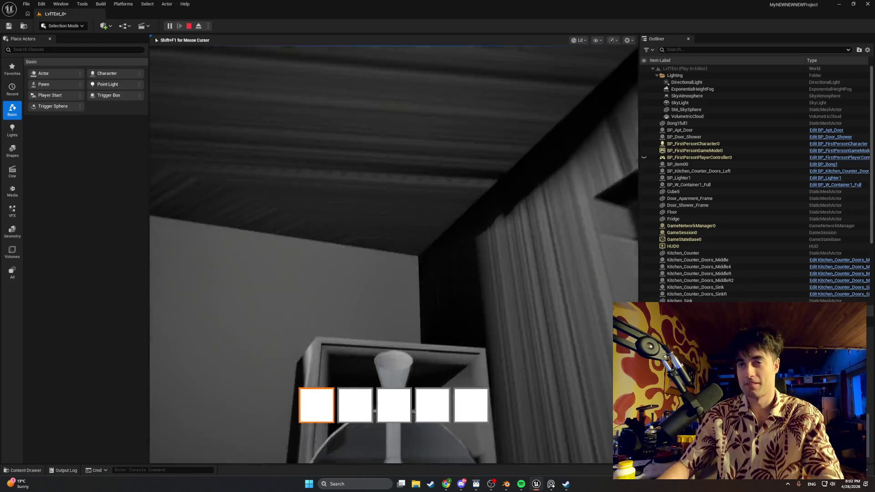
{"action": "key", "text": "Escape"}
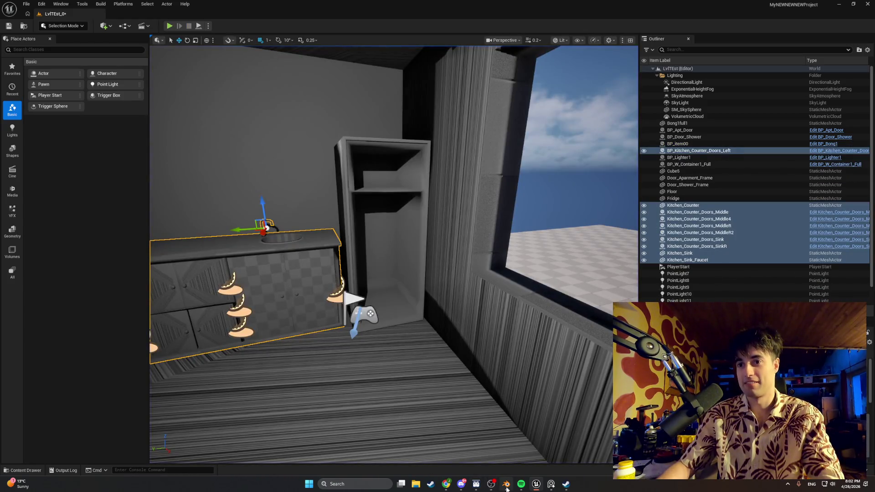
{"action": "left_click", "coordinate": [505, 489]}
{"action": "middle_click_drag", "start_coordinate": [494, 102], "coordinate": [523, 67]}
{"action": "scroll", "coordinate": [406, 213], "scroll_direction": "up", "scroll_amount": 3}
{"action": "middle_click_drag", "start_coordinate": [405, 213], "coordinate": [428, 186]}
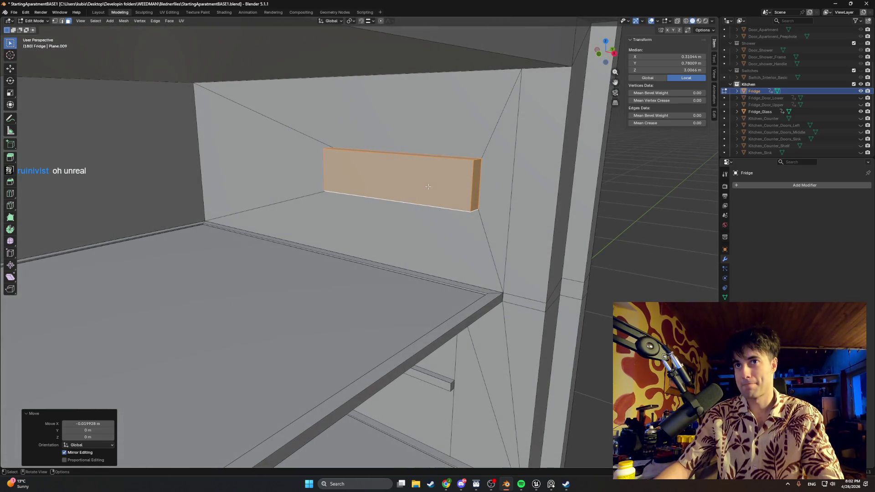
{"action": "key", "text": "2"}
{"action": "left_click", "coordinate": [374, 168]}
{"action": "middle_click_drag", "start_coordinate": [375, 168], "coordinate": [378, 166]}
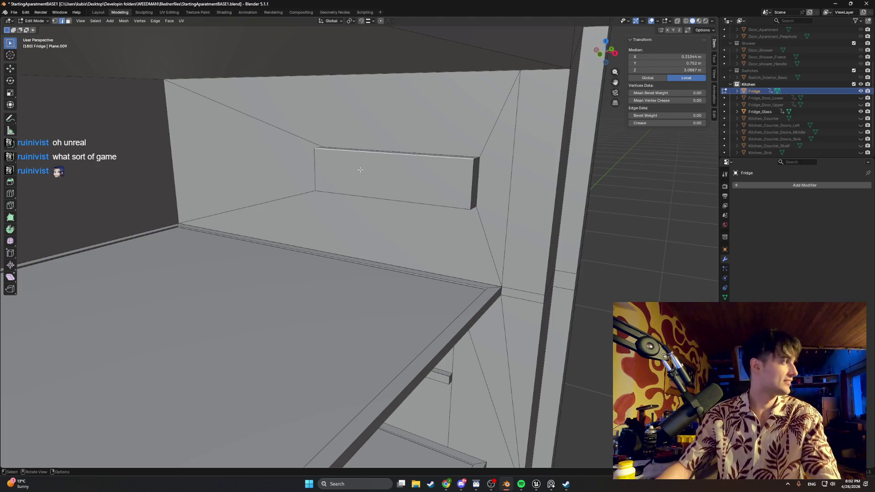
{"action": "key", "text": "alt+a"}
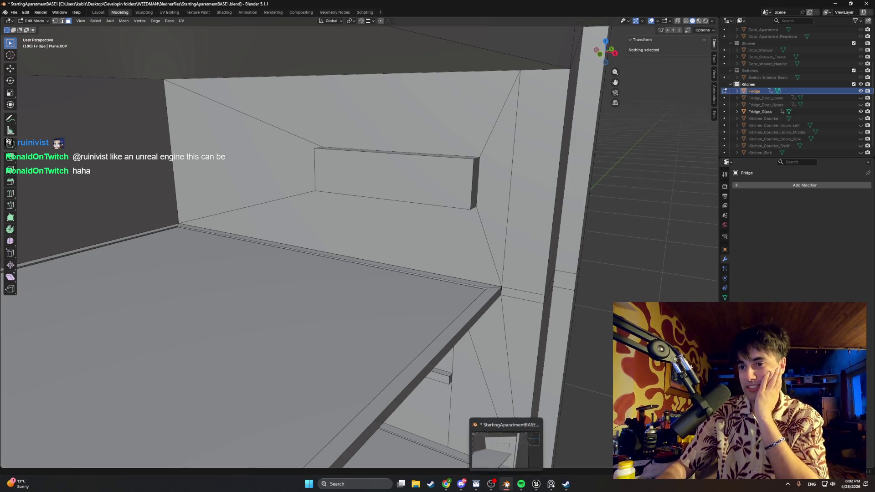
{"action": "left_click", "coordinate": [489, 487]}
Tour the Unreal kitchen level and frame the counter, then switch back to Blender
{"action": "left_click", "coordinate": [535, 483]}
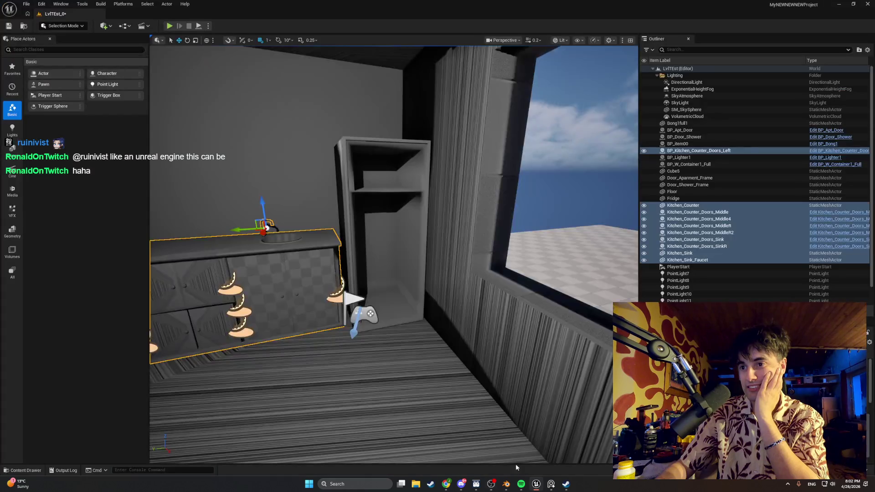
{"action": "mouse_move", "coordinate": [365, 353]}
{"action": "right_mouse_down"}
{"action": "mouse_move", "coordinate": [296, 346]}
{"action": "mouse_move", "coordinate": [294, 360]}
{"action": "mouse_move", "coordinate": [292, 351]}
{"action": "mouse_move", "coordinate": [315, 341]}
{"action": "mouse_move", "coordinate": [364, 353]}
{"action": "right_mouse_up"}
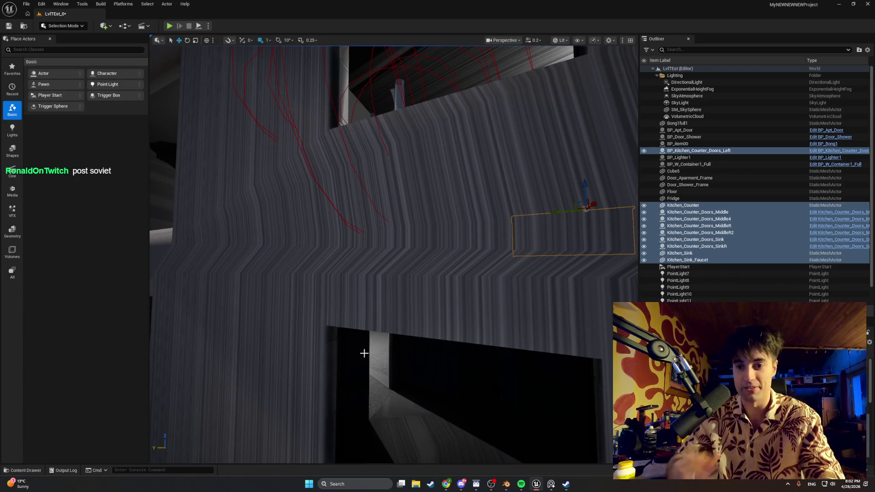
{"action": "key", "text": "f"}
{"action": "key", "text": "Escape"}
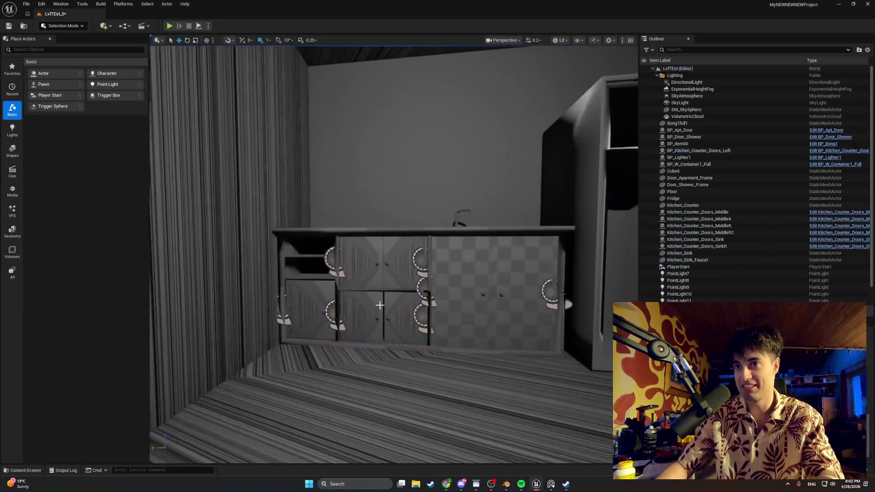
{"action": "left_click", "coordinate": [506, 483]}
Zoom and orbit inside the fridge to inspect the back-wall block above the top glass shelf
{"action": "scroll", "coordinate": [504, 275], "scroll_direction": "down", "scroll_amount": 6}
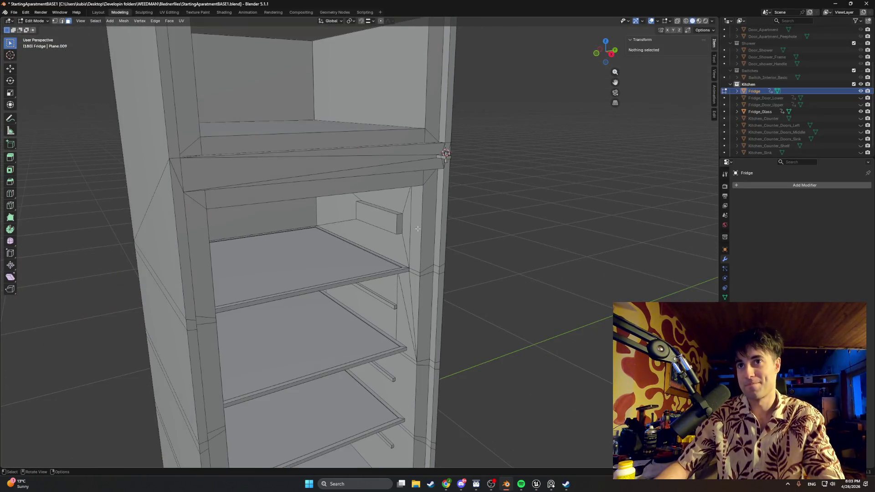
{"action": "scroll", "coordinate": [418, 229], "scroll_direction": "up", "scroll_amount": 4}
{"action": "mouse_move", "coordinate": [419, 219]}
{"action": "middle_mouse_down"}
{"action": "mouse_move", "coordinate": [424, 212]}
{"action": "mouse_move", "coordinate": [400, 248]}
{"action": "mouse_move", "coordinate": [362, 274]}
{"action": "middle_mouse_up"}
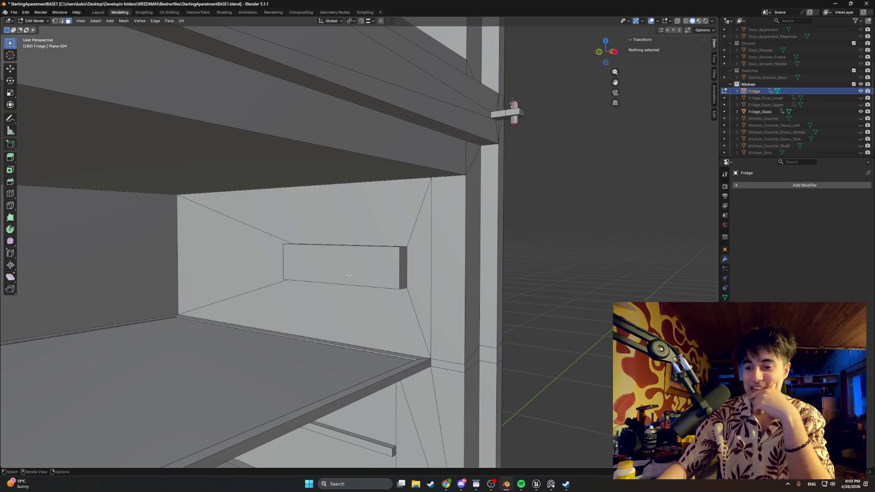
{"action": "middle_click_drag", "start_coordinate": [348, 275], "coordinate": [293, 286]}
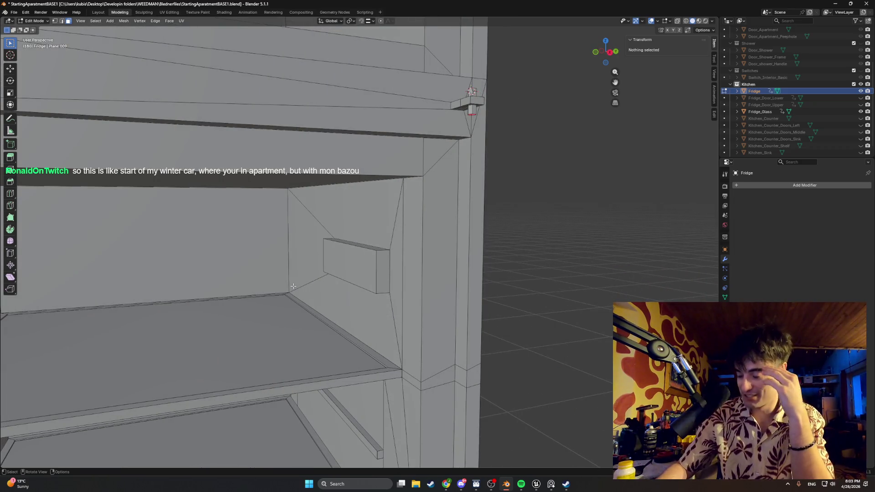
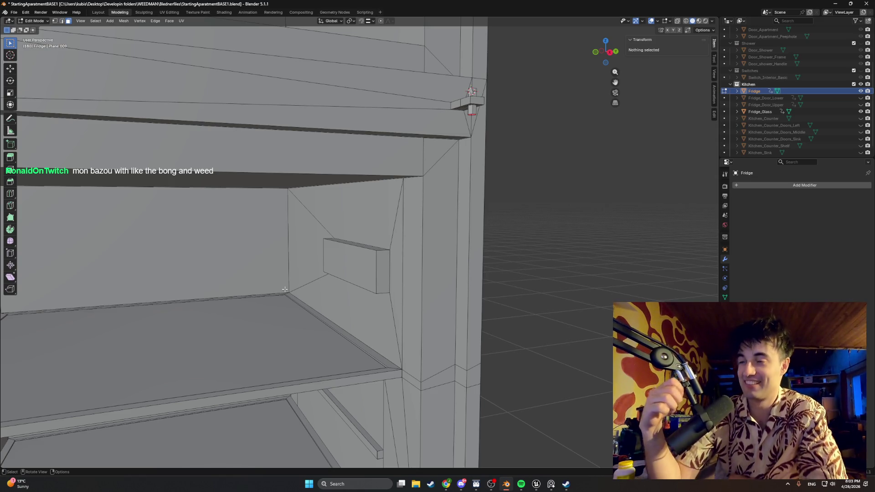
Select the small inner-wall block's face and preview a single loop cut across it
{"action": "mouse_move", "coordinate": [253, 254]}
{"action": "middle_mouse_down"}
{"action": "mouse_move", "coordinate": [366, 281]}
{"action": "mouse_move", "coordinate": [344, 271]}
{"action": "mouse_move", "coordinate": [355, 276]}
{"action": "mouse_move", "coordinate": [314, 286]}
{"action": "mouse_move", "coordinate": [346, 266]}
{"action": "middle_mouse_up"}
{"action": "left_click", "coordinate": [348, 269]}
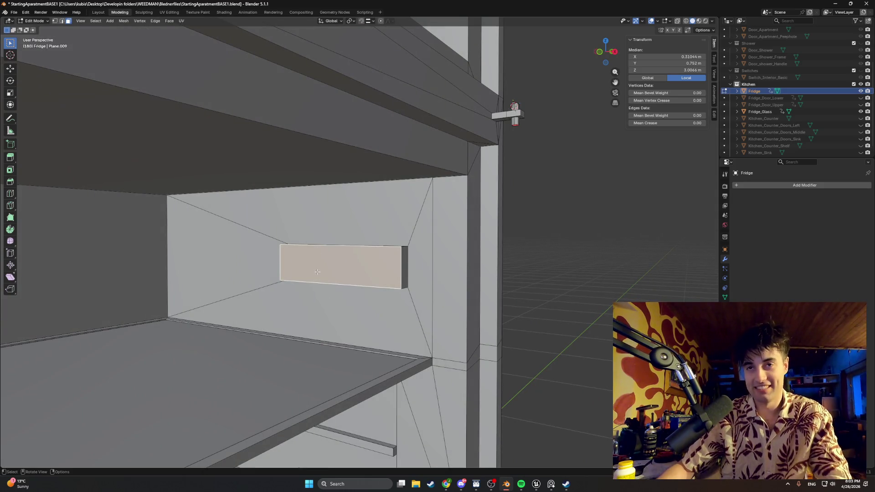
{"action": "key", "text": "ctrl+r"}
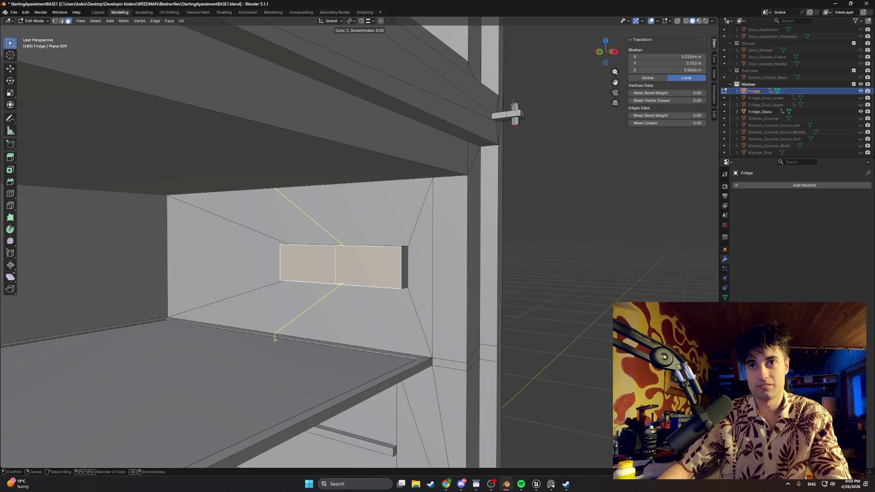
Commit the loop cut and slide the new edge sideways along the X axis
{"action": "left_click", "coordinate": [326, 277]}
{"action": "right_click", "coordinate": [336, 266]}
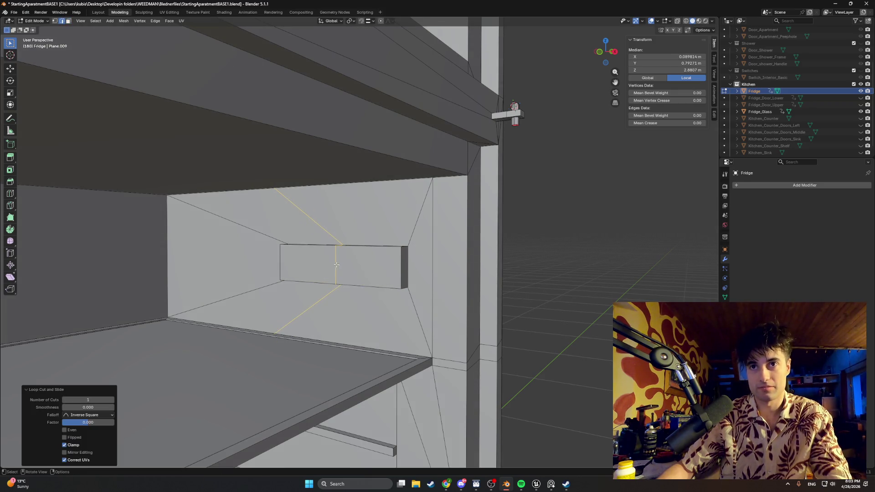
{"action": "left_click", "coordinate": [336, 265]}
{"action": "key", "text": "g"}
{"action": "key", "text": "x"}
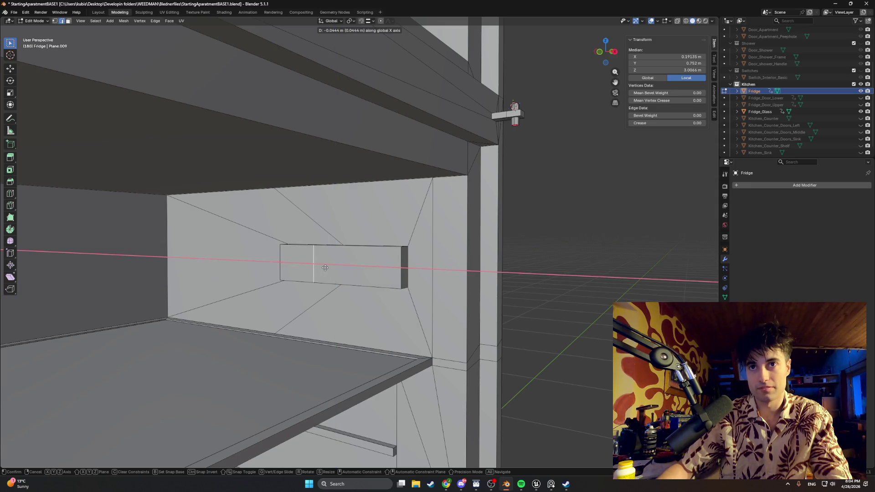
{"action": "left_click", "coordinate": [325, 268]}
Move the block's top corner vertex along X and switch snapping to grid increments
{"action": "scroll", "coordinate": [324, 267], "scroll_direction": "up", "scroll_amount": 3}
{"action": "mouse_move", "coordinate": [325, 267]}
{"action": "middle_mouse_down"}
{"action": "mouse_move", "coordinate": [452, 318]}
{"action": "mouse_move", "coordinate": [396, 279]}
{"action": "middle_mouse_up"}
{"action": "key", "text": "1"}
{"action": "left_click", "coordinate": [392, 275]}
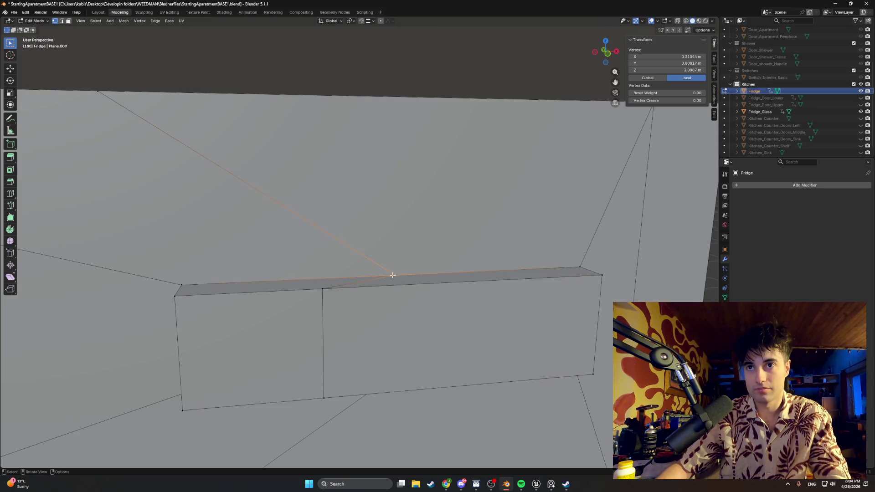
{"action": "key", "text": "g"}
{"action": "key", "text": "x"}
{"action": "key", "text": "ctrl"}
{"action": "left_click", "coordinate": [373, 21]}
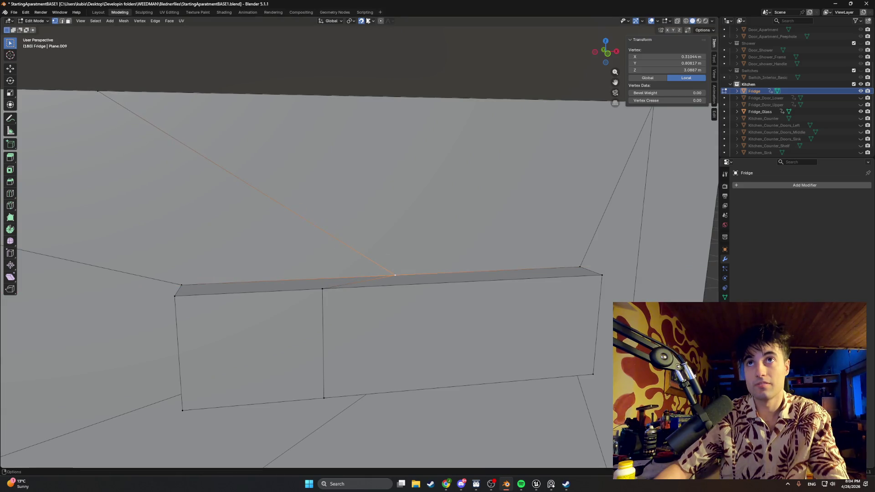
{"action": "left_click", "coordinate": [372, 21]}
{"action": "left_click", "coordinate": [348, 63]}
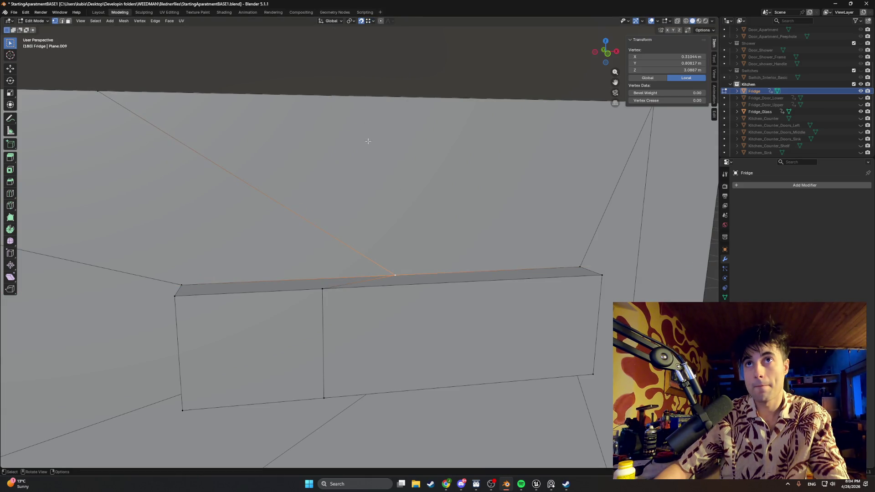
Reposition the corner vertex along X, then lower it along Z
{"action": "key", "text": "g"}
{"action": "key", "text": "x"}
{"action": "left_click", "coordinate": [346, 276]}
{"action": "mouse_move", "coordinate": [350, 274]}
{"action": "middle_mouse_down"}
{"action": "mouse_move", "coordinate": [354, 246]}
{"action": "mouse_move", "coordinate": [349, 291]}
{"action": "mouse_move", "coordinate": [369, 350]}
{"action": "middle_mouse_up"}
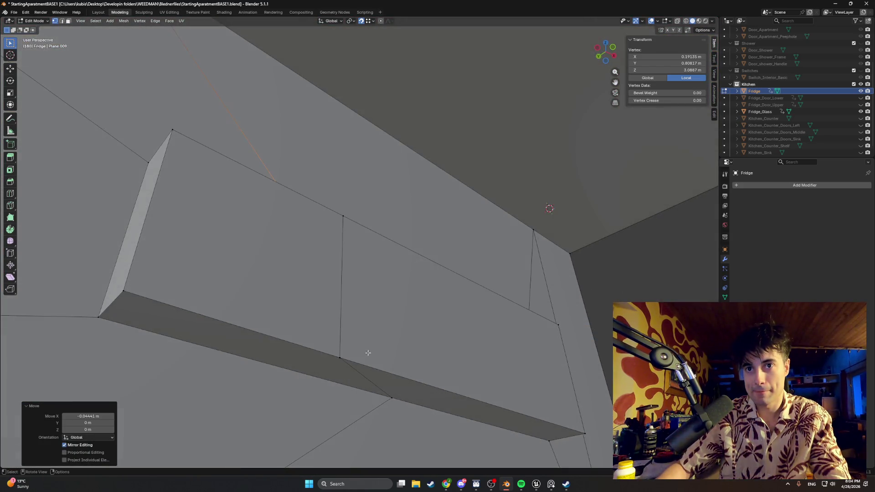
{"action": "key", "text": "g"}
{"action": "key", "text": "z"}
{"action": "left_click", "coordinate": [339, 359]}
Extrude the block's panel face outward about 0.0083 m along its normal
{"action": "mouse_move", "coordinate": [342, 302]}
{"action": "middle_mouse_down"}
{"action": "mouse_move", "coordinate": [329, 326]}
{"action": "mouse_move", "coordinate": [326, 313]}
{"action": "mouse_move", "coordinate": [340, 313]}
{"action": "mouse_move", "coordinate": [284, 308]}
{"action": "mouse_move", "coordinate": [308, 290]}
{"action": "mouse_move", "coordinate": [339, 290]}
{"action": "mouse_move", "coordinate": [313, 254]}
{"action": "mouse_move", "coordinate": [291, 251]}
{"action": "mouse_move", "coordinate": [287, 287]}
{"action": "mouse_move", "coordinate": [309, 265]}
{"action": "mouse_move", "coordinate": [278, 296]}
{"action": "mouse_move", "coordinate": [273, 258]}
{"action": "mouse_move", "coordinate": [289, 260]}
{"action": "mouse_move", "coordinate": [282, 255]}
{"action": "middle_mouse_up"}
{"action": "key", "text": "3"}
{"action": "left_click", "coordinate": [294, 280]}
{"action": "key", "text": "e"}
{"action": "left_click", "coordinate": [265, 276]}
{"action": "key", "text": "s"}
{"action": "right_click", "coordinate": [274, 257]}
{"action": "key", "text": "e"}
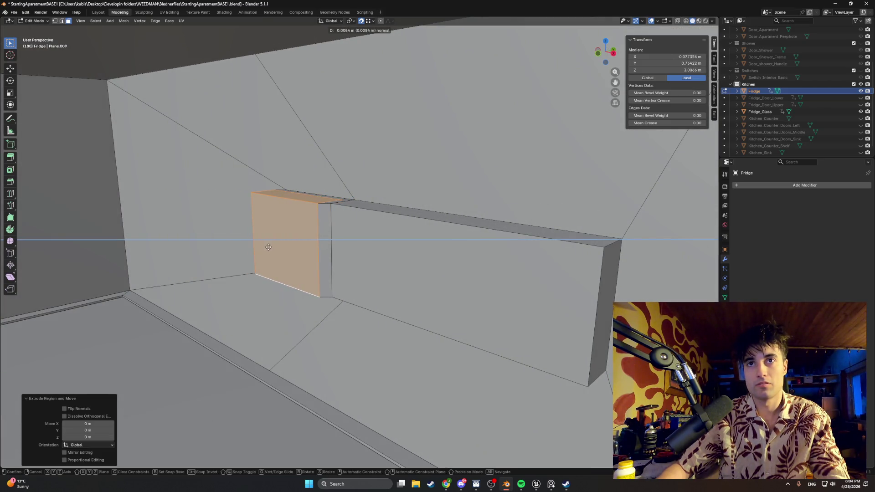
{"action": "left_click", "coordinate": [263, 232]}
Add the extruded section's side, top, strip and bottom faces to the selection
{"action": "mouse_move", "coordinate": [263, 233]}
{"action": "middle_mouse_down"}
{"action": "mouse_move", "coordinate": [334, 185]}
{"action": "mouse_move", "coordinate": [533, 106]}
{"action": "mouse_move", "coordinate": [370, 215]}
{"action": "mouse_move", "coordinate": [322, 241]}
{"action": "mouse_move", "coordinate": [302, 238]}
{"action": "mouse_move", "coordinate": [306, 223]}
{"action": "mouse_move", "coordinate": [347, 219]}
{"action": "mouse_move", "coordinate": [335, 206]}
{"action": "mouse_move", "coordinate": [429, 209]}
{"action": "middle_mouse_up"}
{"action": "left_click", "coordinate": [322, 223], "text": "shift"}
{"action": "left_click", "coordinate": [328, 202], "text": "shift"}
{"action": "scroll", "coordinate": [351, 208], "scroll_direction": "up", "scroll_amount": 2}
{"action": "left_click", "coordinate": [338, 207], "text": "shift"}
{"action": "left_click", "coordinate": [308, 236], "text": "shift"}
{"action": "middle_click_drag", "start_coordinate": [309, 235], "coordinate": [372, 225]}
{"action": "left_click", "coordinate": [348, 307], "text": "shift"}
{"action": "mouse_move", "coordinate": [380, 348]}
{"action": "middle_mouse_down"}
{"action": "mouse_move", "coordinate": [326, 314]}
{"action": "mouse_move", "coordinate": [329, 262]}
{"action": "middle_mouse_up"}
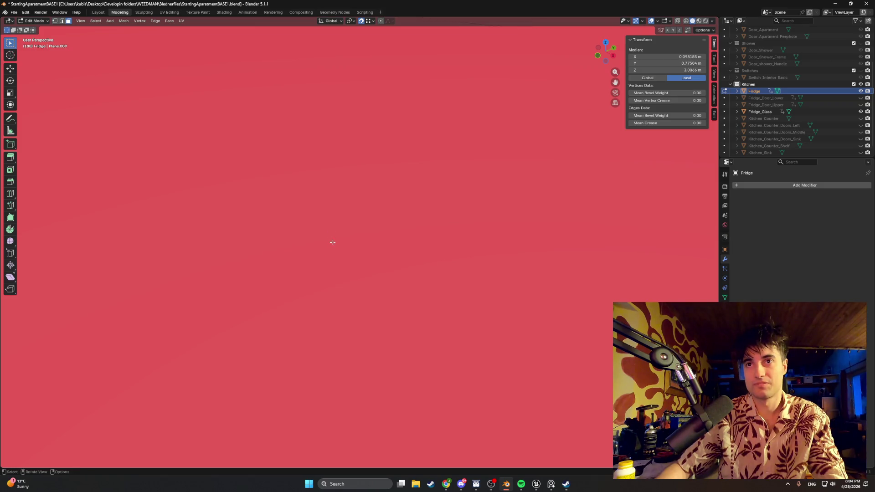
Separate the selected faces into a new object
{"action": "key", "text": "KP_Decimal"}
{"action": "key", "text": "p"}
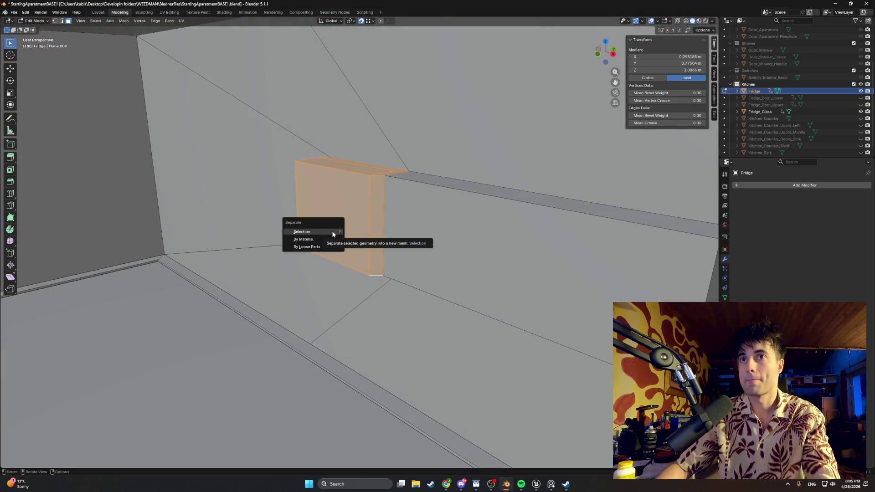
{"action": "left_click", "coordinate": [332, 232]}
Rename the new Fridge.001 object to Fridge_Light and return to Object Mode
{"action": "left_click", "coordinate": [757, 99]}
{"action": "double_click", "coordinate": [757, 98]}
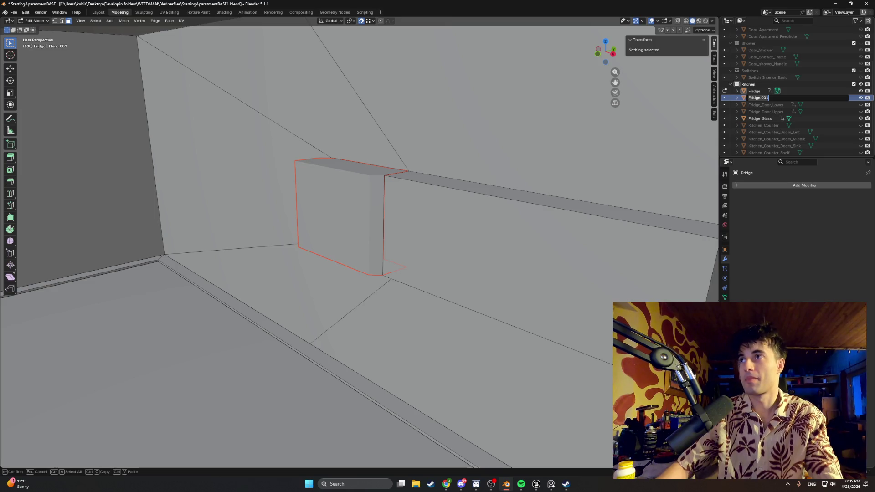
{"action": "type", "text": "F"}
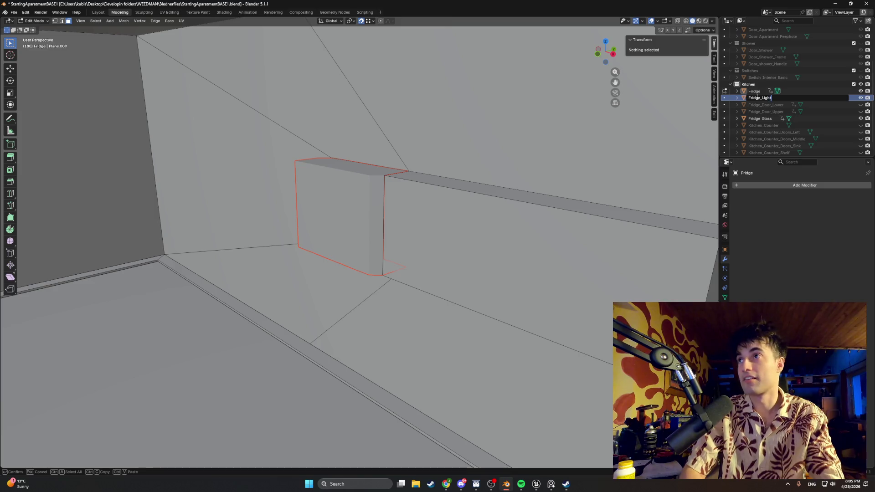
{"action": "key", "text": "Return"}
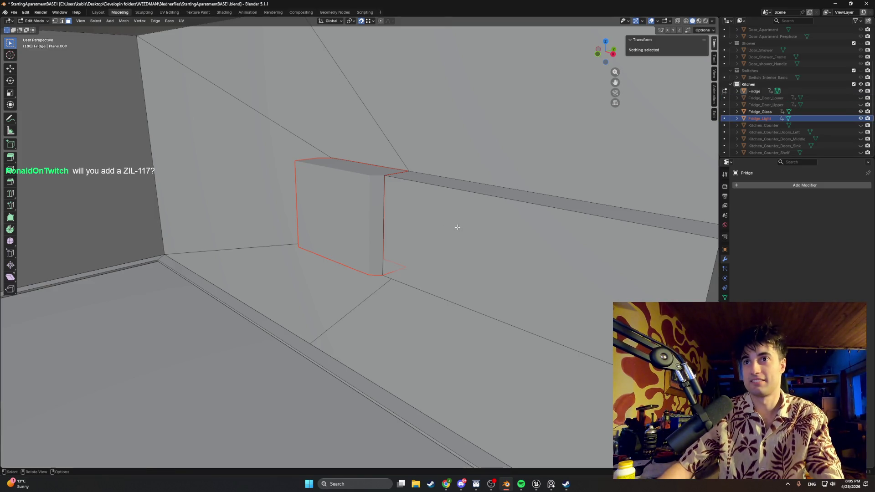
{"action": "scroll", "coordinate": [457, 226], "scroll_direction": "down", "scroll_amount": 1}
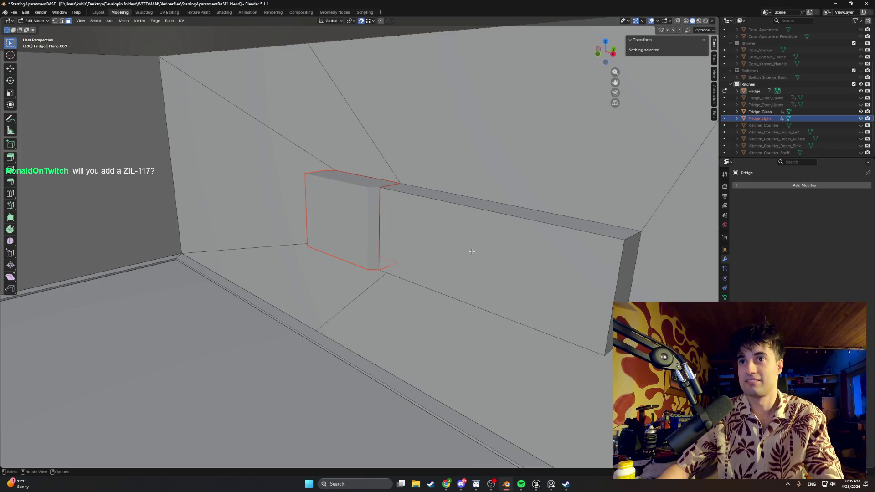
{"action": "scroll", "coordinate": [465, 260], "scroll_direction": "down", "scroll_amount": 3}
{"action": "mouse_move", "coordinate": [463, 253]}
{"action": "middle_mouse_down"}
{"action": "mouse_move", "coordinate": [469, 264]}
{"action": "mouse_move", "coordinate": [537, 237]}
{"action": "middle_mouse_up"}
{"action": "key", "text": "Tab"}
{"action": "scroll", "coordinate": [747, 149], "scroll_direction": "down", "scroll_amount": 3}
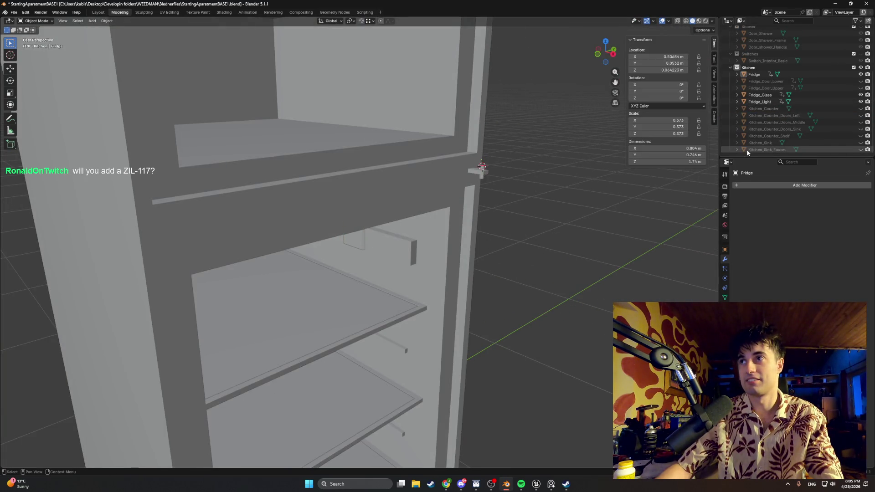
Save the file and switch back to Object Mode
{"action": "middle_click_drag", "start_coordinate": [409, 289], "coordinate": [371, 283]}
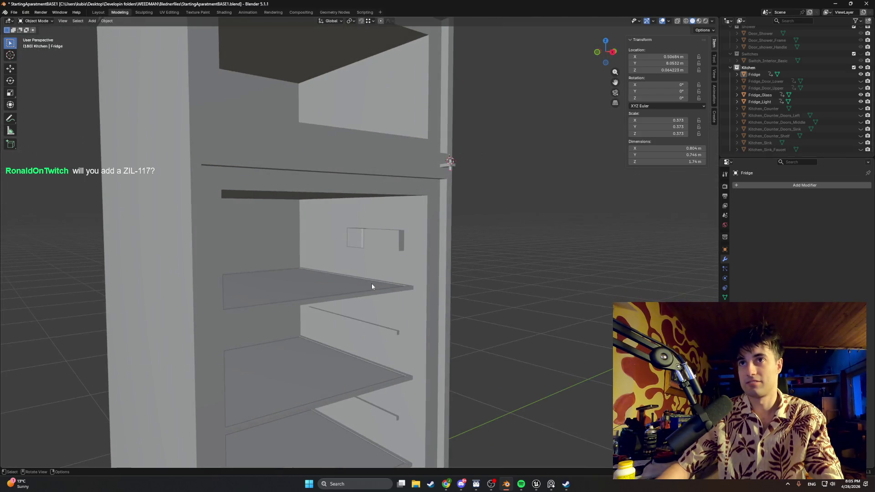
{"action": "key", "text": "ctrl+s"}
{"action": "key", "text": "Tab"}
{"action": "middle_click_drag", "start_coordinate": [481, 269], "coordinate": [416, 250]}
{"action": "key", "text": "ctrl+s"}
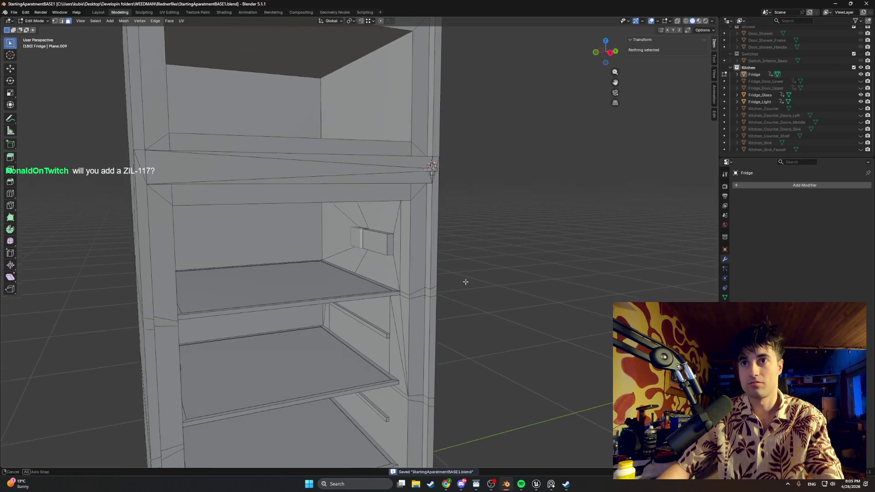
{"action": "middle_click_drag", "start_coordinate": [465, 280], "coordinate": [464, 286]}
{"action": "key", "text": "ctrl+Tab"}
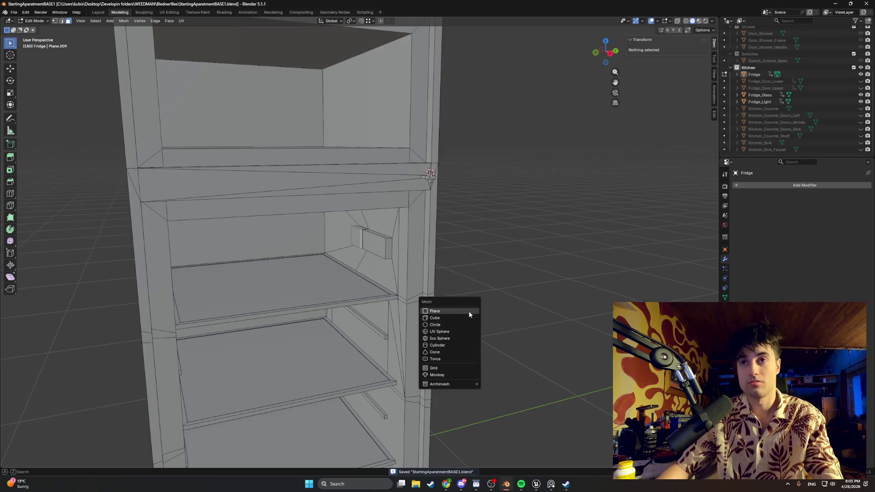
{"action": "left_click", "coordinate": [476, 302]}
Add a circle mesh with Triangle Fan fill
{"action": "key", "text": "shift+a"}
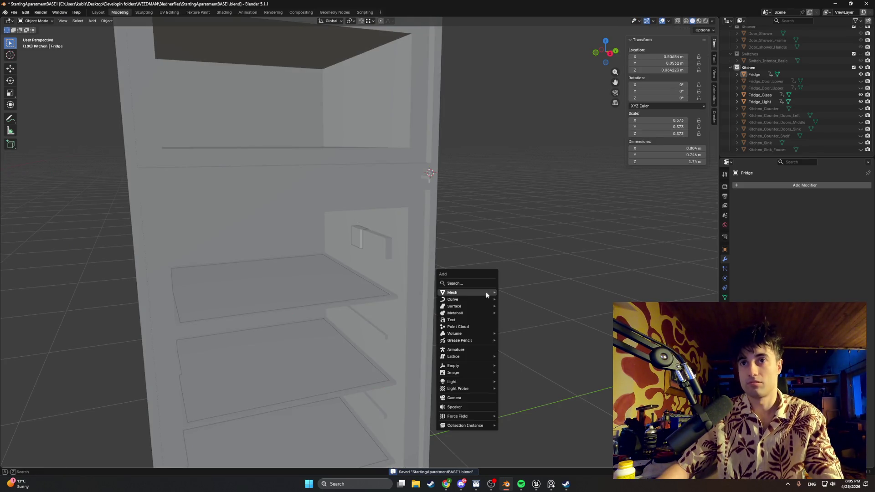
{"action": "mouse_move", "coordinate": [486, 292]}
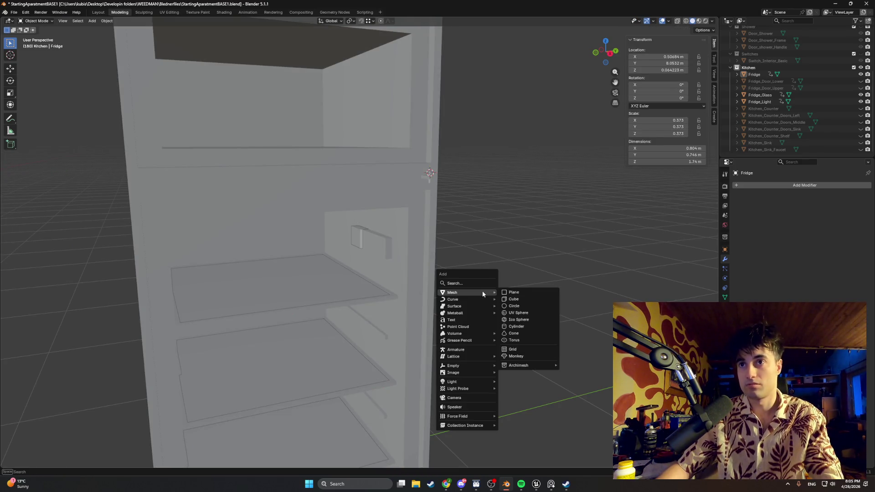
{"action": "left_click", "coordinate": [522, 305]}
{"action": "scroll", "coordinate": [217, 327], "scroll_direction": "down", "scroll_amount": 6}
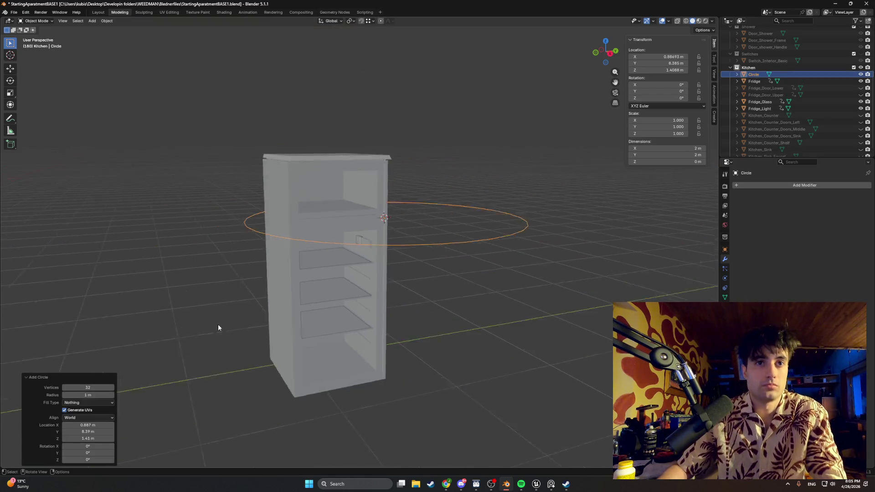
{"action": "scroll", "coordinate": [283, 296], "scroll_direction": "up", "scroll_amount": 1}
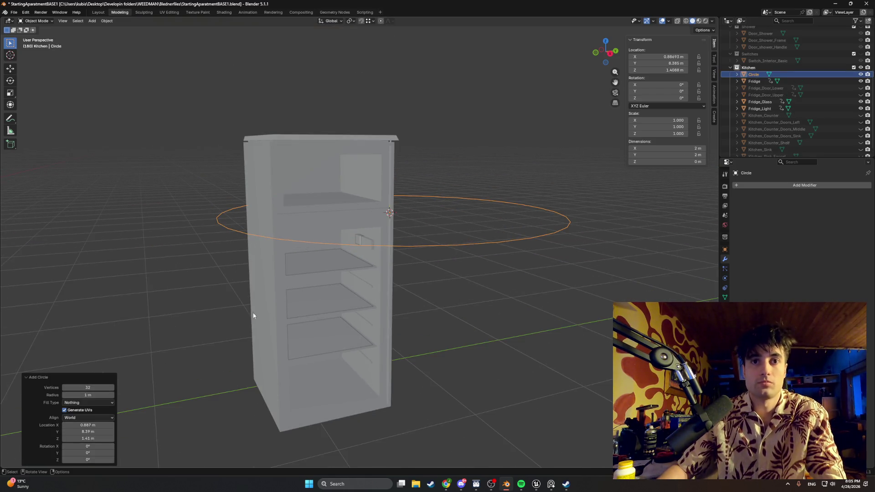
{"action": "left_click", "coordinate": [108, 402]}
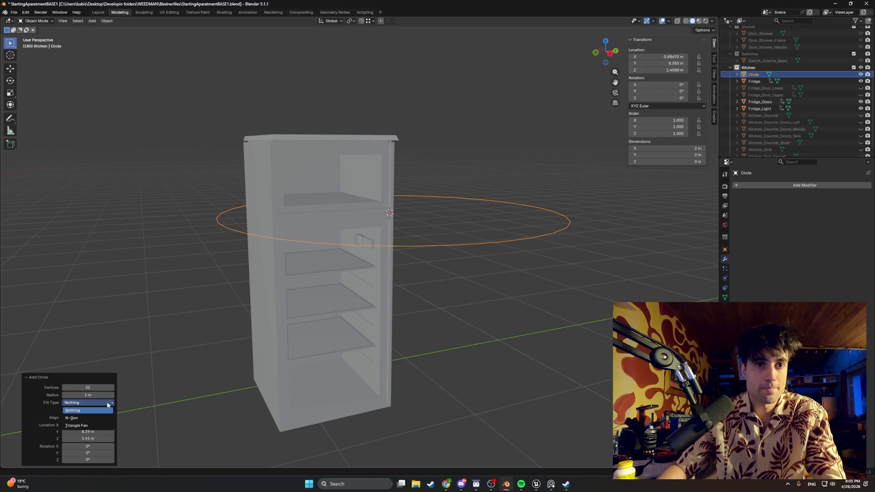
{"action": "left_click", "coordinate": [99, 425]}
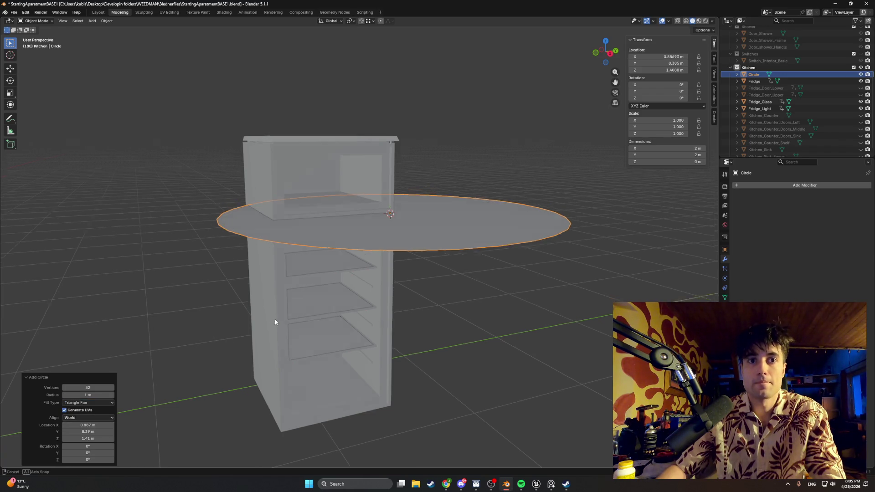
Set the circle's vertex count to 14
{"action": "middle_click_drag", "start_coordinate": [275, 318], "coordinate": [275, 328]}
{"action": "left_click", "coordinate": [64, 388]}
{"action": "left_click", "coordinate": [64, 388]}
{"action": "left_click_drag", "start_coordinate": [64, 388], "coordinate": [64, 390]}
{"action": "left_click", "coordinate": [65, 388]}
{"action": "left_click", "coordinate": [65, 387]}
{"action": "left_click", "coordinate": [65, 387]}
{"action": "left_click", "coordinate": [65, 388]}
{"action": "left_click", "coordinate": [65, 388]}
{"action": "left_click", "coordinate": [64, 387]}
{"action": "left_click", "coordinate": [65, 388]}
{"action": "left_click", "coordinate": [65, 387]}
{"action": "left_click", "coordinate": [64, 387]}
{"action": "left_click", "coordinate": [65, 388]}
{"action": "left_click", "coordinate": [65, 388]}
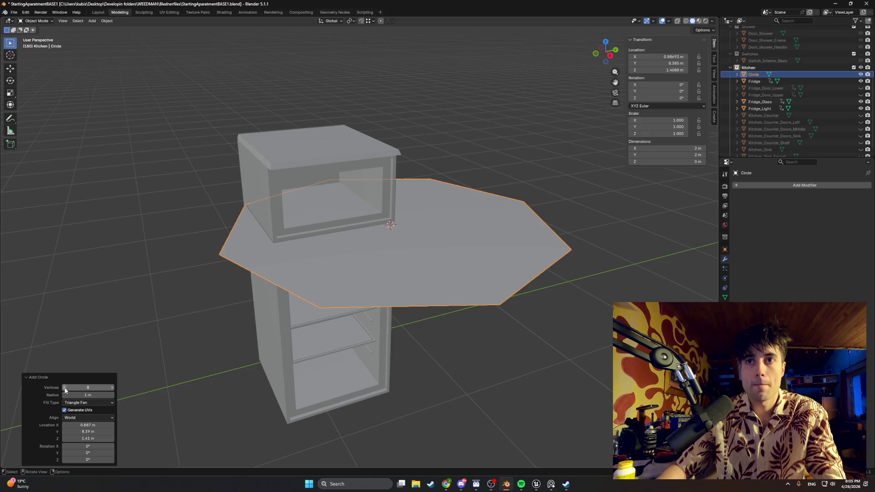
{"action": "left_click", "coordinate": [113, 388]}
{"action": "left_click", "coordinate": [112, 388]}
{"action": "left_click", "coordinate": [112, 387]}
{"action": "left_click", "coordinate": [112, 387]}
{"action": "left_click", "coordinate": [112, 387]}
{"action": "left_click", "coordinate": [112, 388]}
{"action": "left_click", "coordinate": [112, 387]}
{"action": "left_click", "coordinate": [113, 387]}
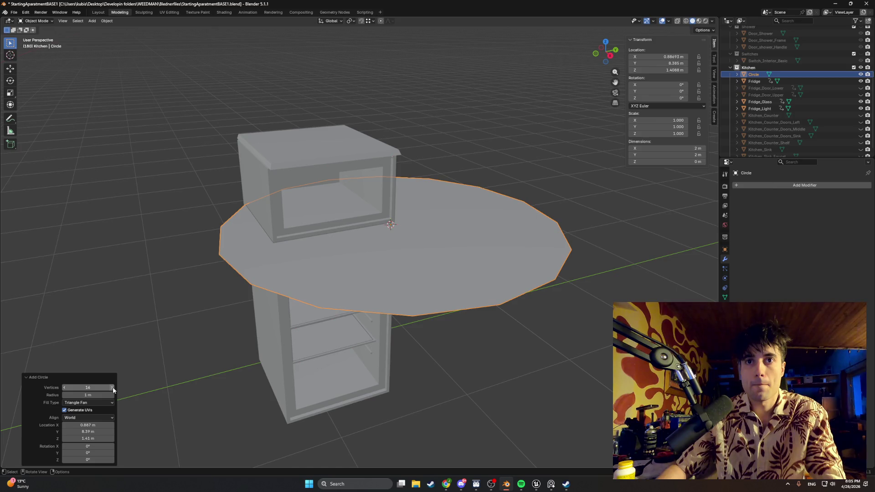
Set the circle's radius to 0.02 m
{"action": "left_click_drag", "start_coordinate": [68, 394], "coordinate": [65, 395]}
{"action": "left_click", "coordinate": [83, 395]}
{"action": "key", "text": "BackSpace"}
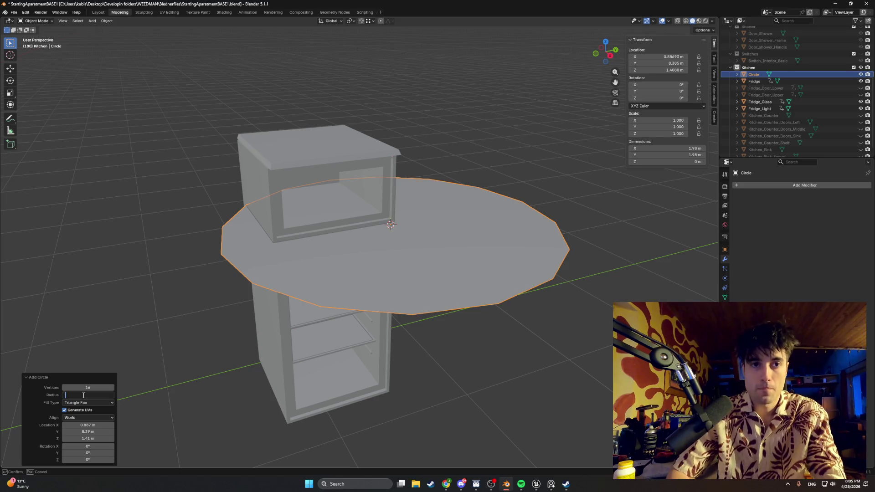
{"action": "type", "text": "4.1"}
{"action": "key", "text": "Return"}
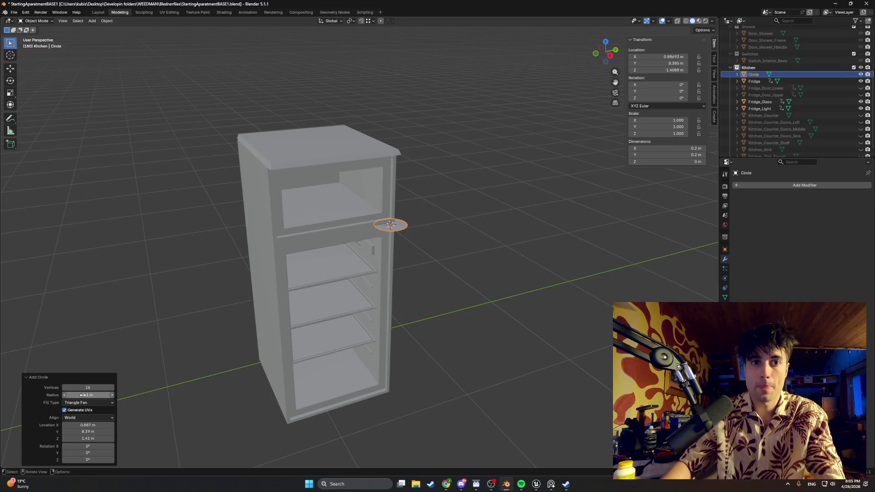
{"action": "left_click", "coordinate": [83, 395]}
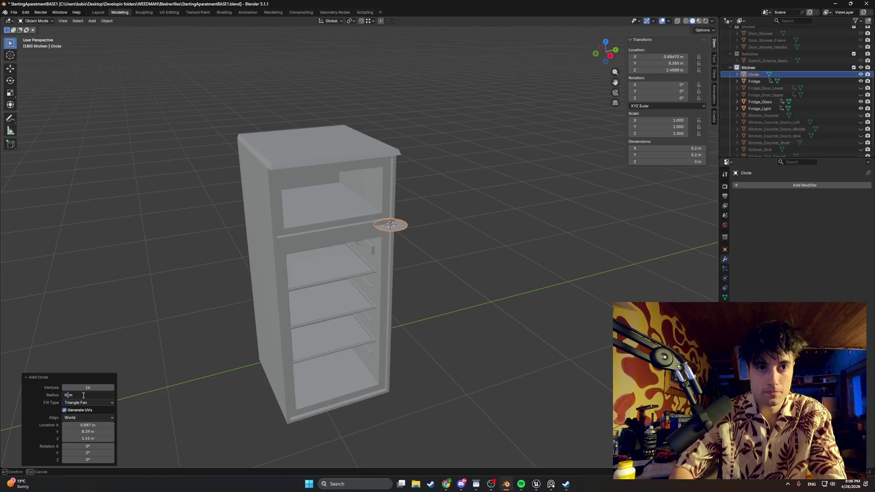
{"action": "type", "text": ".08"}
{"action": "key", "text": "Return"}
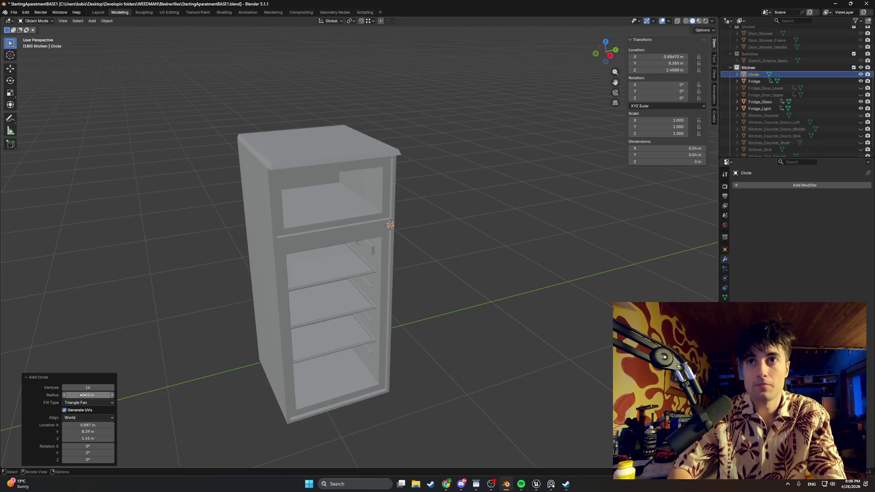
{"action": "scroll", "coordinate": [365, 248], "scroll_direction": "up", "scroll_amount": 6}
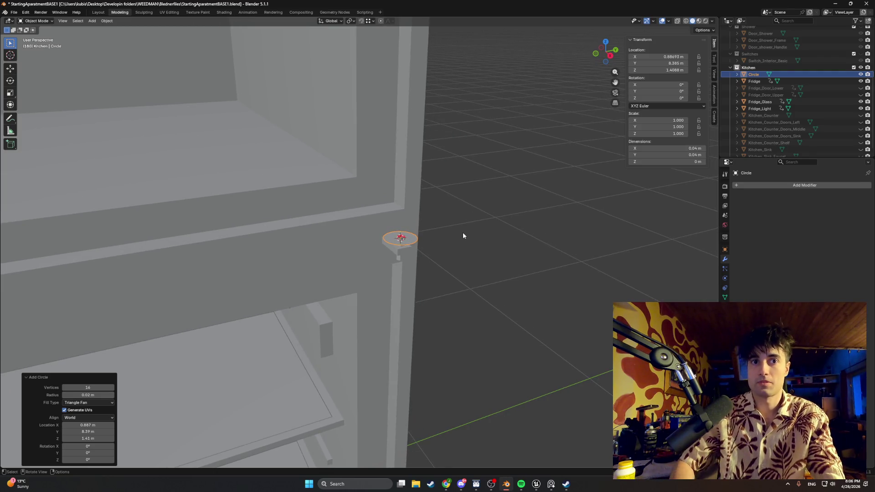
{"action": "key", "text": "Tab"}
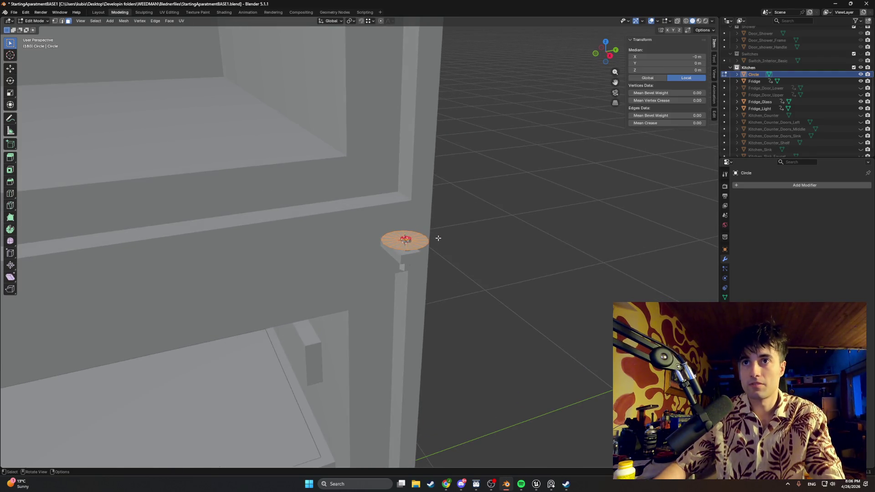
Rotate the circle 90° about X so it stands upright
{"action": "key", "text": "r"}
{"action": "type", "text": "x"}
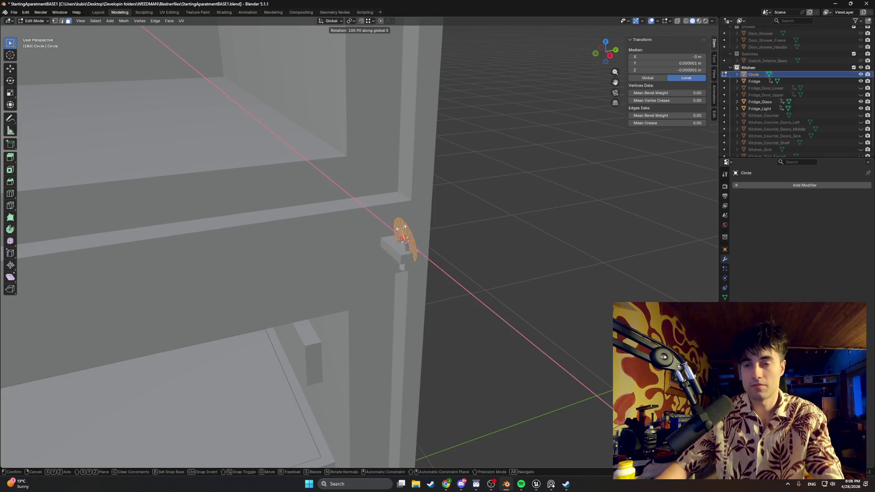
{"action": "type", "text": "90"}
{"action": "key", "text": "Return"}
In X-ray side view, move the circle along Y and lower it beside the handle block
{"action": "scroll", "coordinate": [392, 242], "scroll_direction": "up", "scroll_amount": 2}
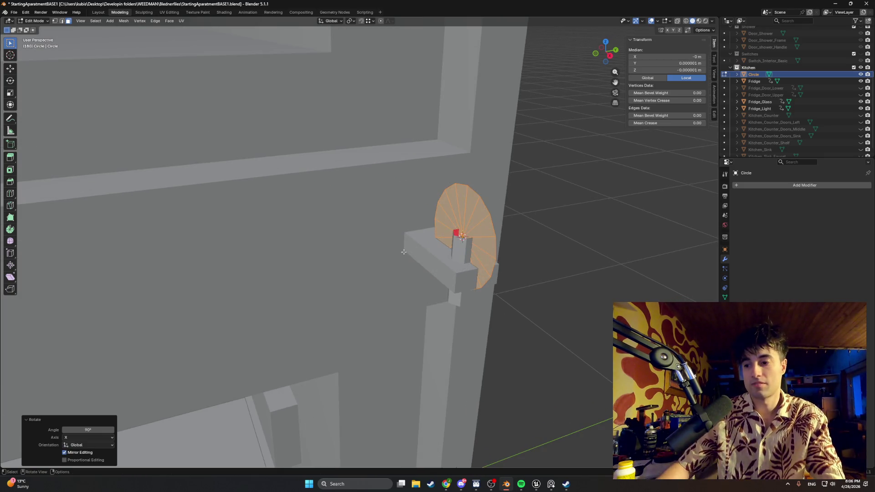
{"action": "key", "text": "KP_3"}
{"action": "middle_click_drag", "start_coordinate": [324, 254], "coordinate": [604, 288], "text": "shift"}
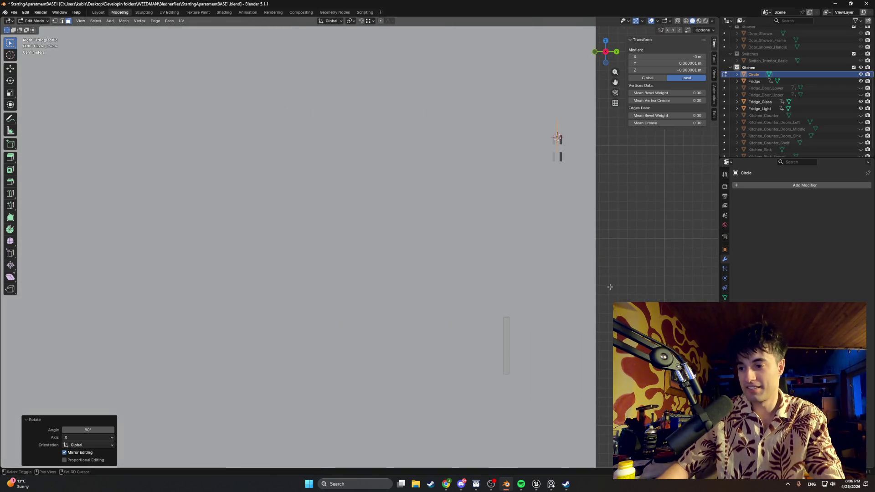
{"action": "middle_click_drag", "start_coordinate": [452, 265], "coordinate": [420, 279], "text": "shift"}
{"action": "key", "text": "alt+z"}
{"action": "key", "text": "g"}
{"action": "key", "text": "z"}
{"action": "key", "text": "y"}
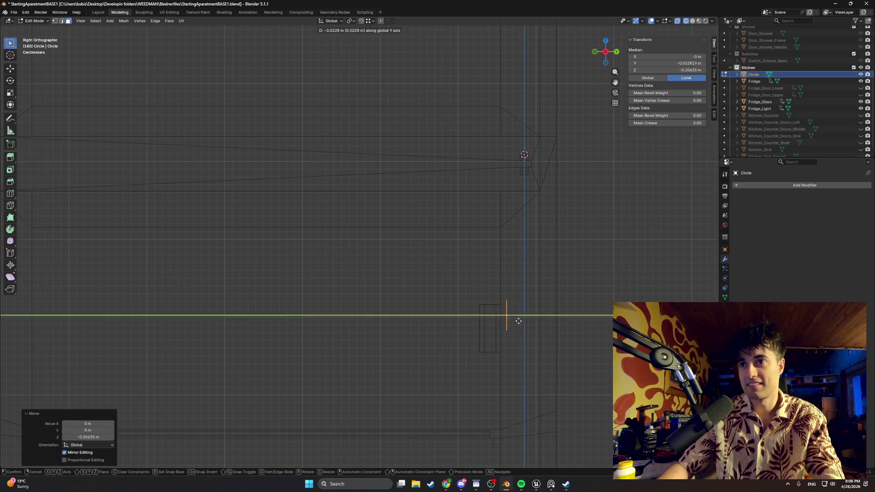
{"action": "left_click", "coordinate": [475, 313]}
{"action": "key", "text": "g"}
{"action": "key", "text": "z"}
{"action": "left_click", "coordinate": [472, 313]}
{"action": "mouse_move", "coordinate": [472, 313]}
{"action": "middle_mouse_down"}
{"action": "mouse_move", "coordinate": [580, 332]}
{"action": "mouse_move", "coordinate": [435, 219]}
{"action": "mouse_move", "coordinate": [341, 213]}
{"action": "middle_mouse_up"}
Slide the circle along X, then nudge it vertically in side view
{"action": "key", "text": "g"}
{"action": "key", "text": "x"}
{"action": "left_click", "coordinate": [373, 277]}
{"action": "scroll", "coordinate": [374, 278], "scroll_direction": "up", "scroll_amount": 1}
{"action": "middle_click_drag", "start_coordinate": [374, 277], "coordinate": [362, 271]}
{"action": "scroll", "coordinate": [373, 273], "scroll_direction": "up", "scroll_amount": 1}
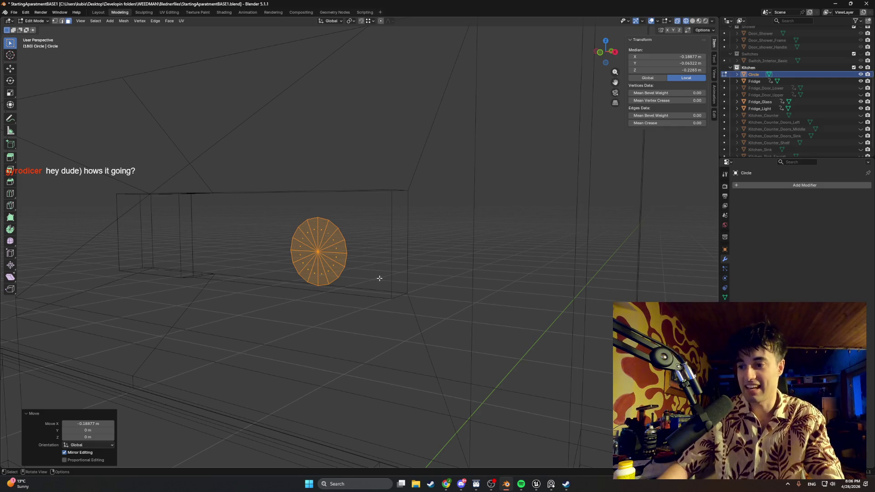
{"action": "middle_click_drag", "start_coordinate": [373, 274], "coordinate": [365, 273]}
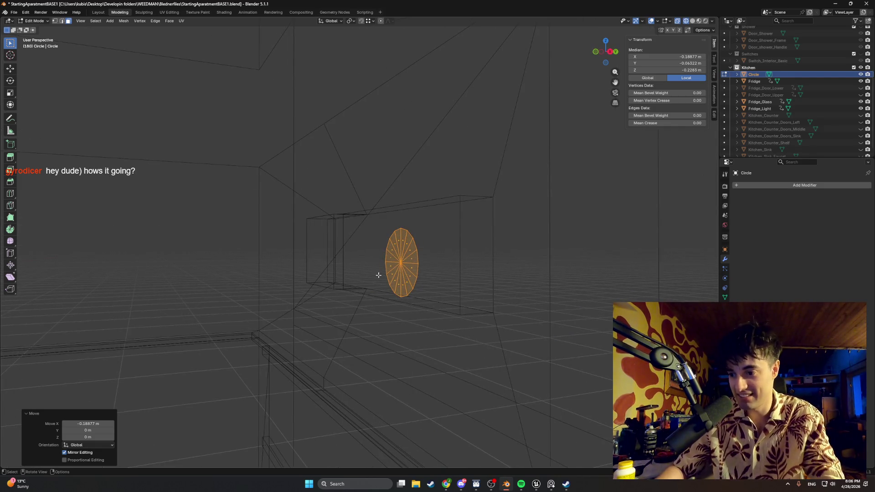
{"action": "key", "text": "ctrl+KP_1"}
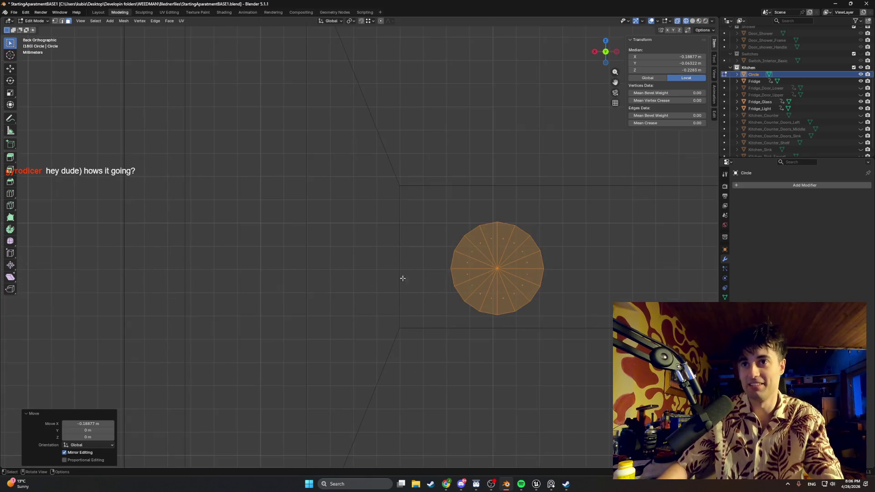
{"action": "key", "text": "KP_3"}
{"action": "key", "text": "g"}
{"action": "key", "text": "z"}
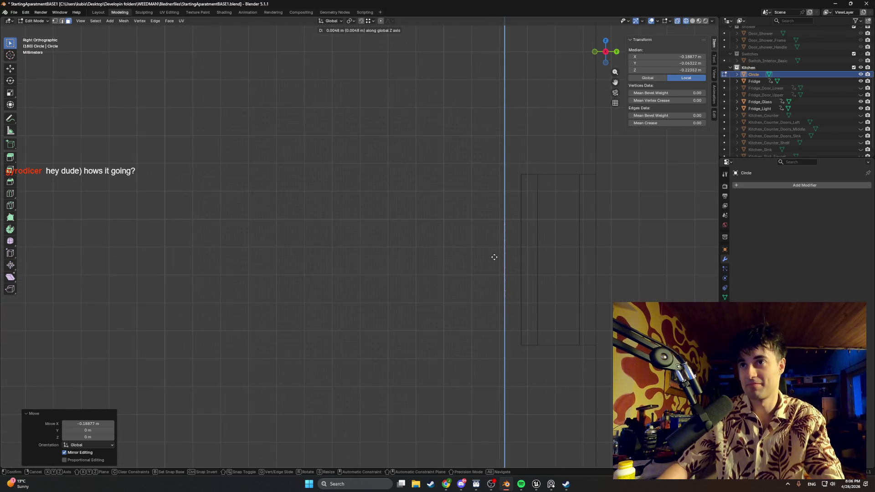
{"action": "left_click", "coordinate": [488, 262]}
Fine-tune the circle's X and vertical position in front orthographic view
{"action": "mouse_move", "coordinate": [487, 261]}
{"action": "middle_mouse_down"}
{"action": "mouse_move", "coordinate": [551, 267]}
{"action": "mouse_move", "coordinate": [399, 254]}
{"action": "mouse_move", "coordinate": [531, 244]}
{"action": "middle_mouse_up"}
{"action": "key", "text": "KP_1"}
{"action": "key", "text": "g"}
{"action": "key", "text": "x"}
{"action": "left_click", "coordinate": [401, 232]}
{"action": "middle_click_drag", "start_coordinate": [401, 232], "coordinate": [312, 244]}
{"action": "key", "text": "KP_3"}
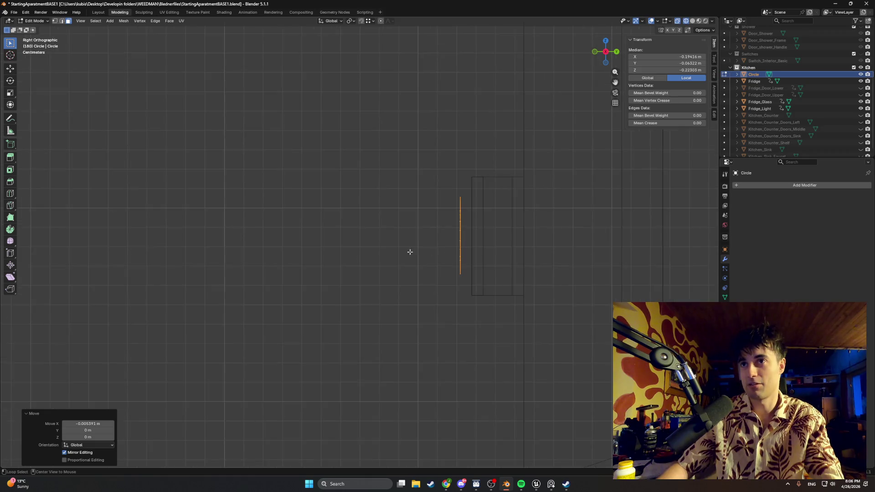
{"action": "key", "text": "KP_1"}
{"action": "key", "text": "g"}
{"action": "key", "text": "z"}
{"action": "left_click", "coordinate": [358, 221]}
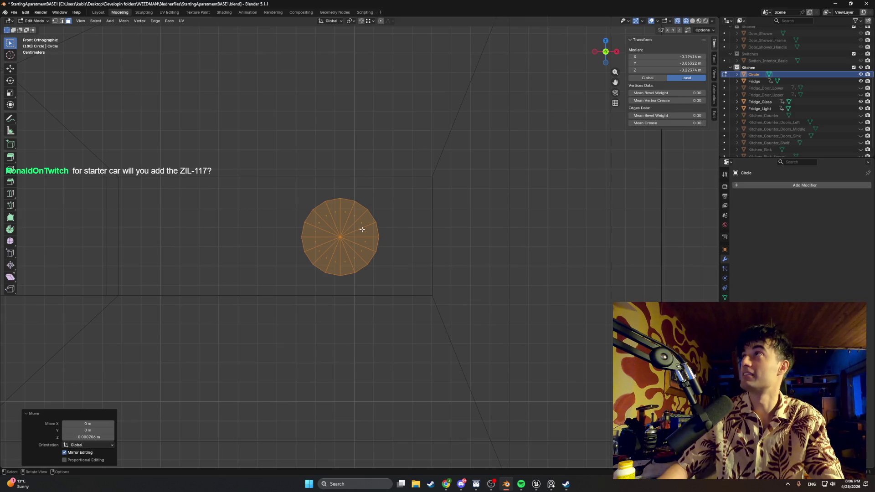
Give the circle a final slight vertical shift, then check it beside the block
{"action": "mouse_move", "coordinate": [349, 245]}
{"action": "middle_mouse_down"}
{"action": "mouse_move", "coordinate": [295, 246]}
{"action": "mouse_move", "coordinate": [404, 261]}
{"action": "mouse_move", "coordinate": [374, 272]}
{"action": "mouse_move", "coordinate": [441, 272]}
{"action": "mouse_move", "coordinate": [332, 259]}
{"action": "mouse_move", "coordinate": [412, 272]}
{"action": "middle_mouse_up"}
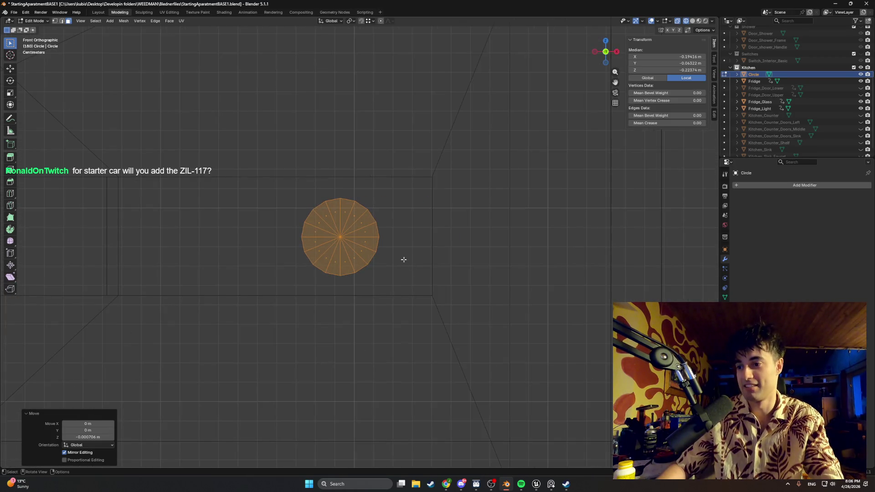
{"action": "scroll", "coordinate": [401, 254], "scroll_direction": "up", "scroll_amount": 4}
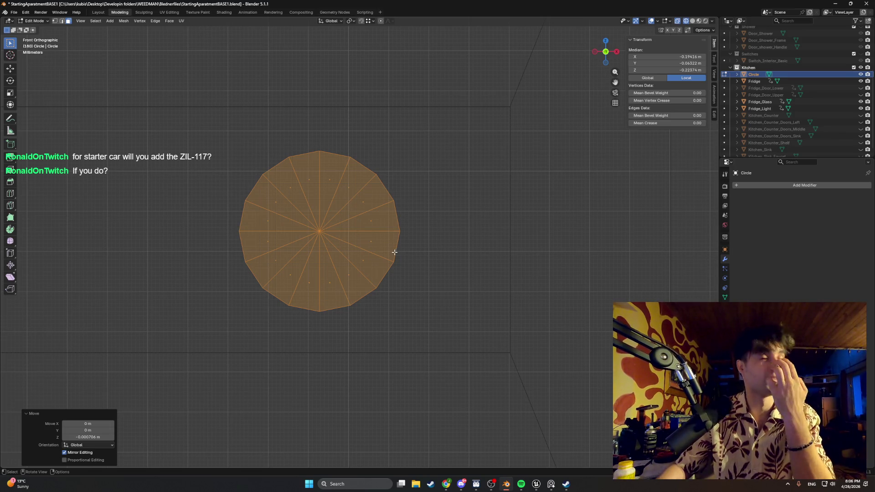
{"action": "mouse_move", "coordinate": [439, 318]}
{"action": "middle_mouse_down", "text": "alt"}
{"action": "mouse_move", "coordinate": [395, 311]}
{"action": "mouse_move", "coordinate": [465, 319]}
{"action": "middle_mouse_up", "text": "alt"}
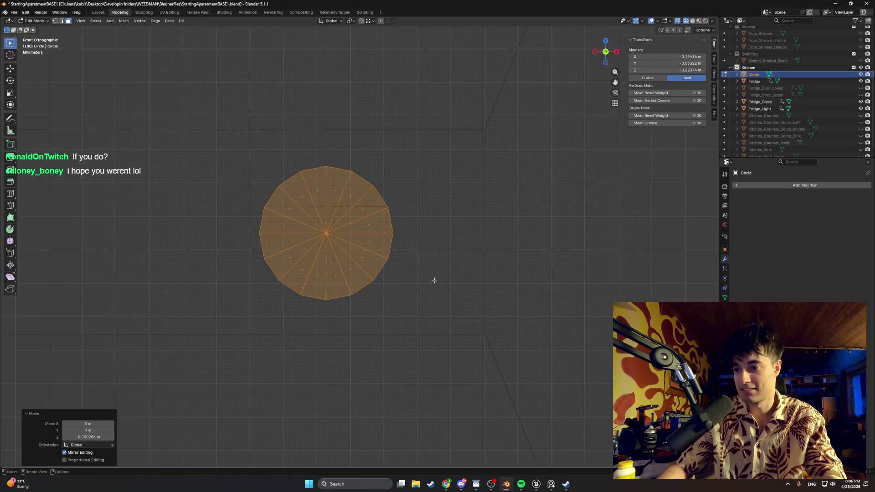
{"action": "key", "text": "g"}
{"action": "key", "text": "z"}
{"action": "left_click", "coordinate": [378, 220]}
{"action": "mouse_move", "coordinate": [378, 220]}
{"action": "middle_mouse_down"}
{"action": "mouse_move", "coordinate": [410, 247]}
{"action": "mouse_move", "coordinate": [348, 308]}
{"action": "middle_mouse_up"}
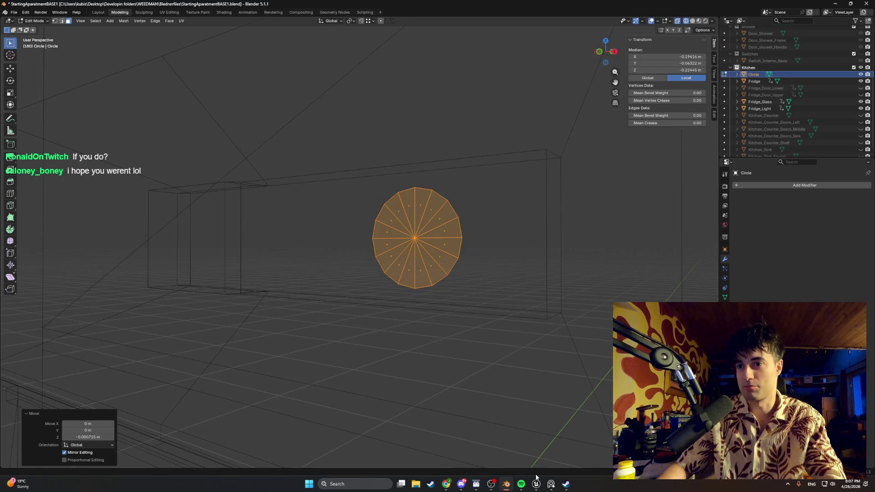
{"action": "mouse_move", "coordinate": [538, 487]}
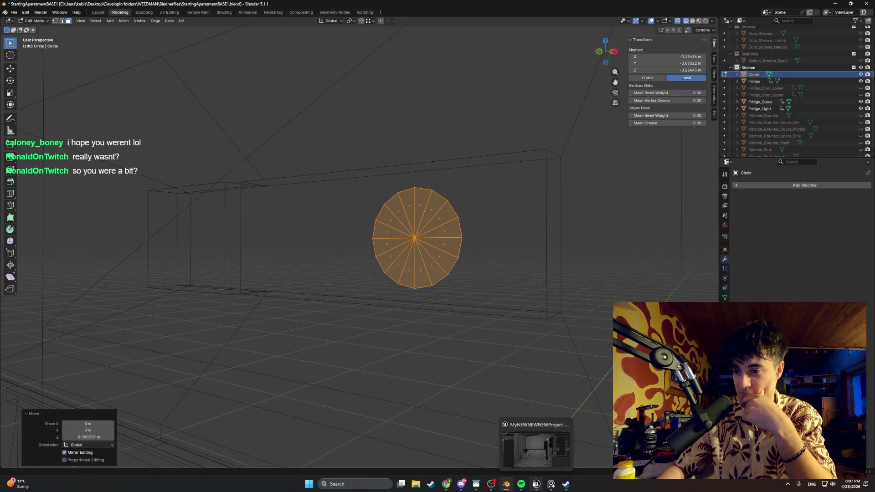
{"action": "mouse_move", "coordinate": [494, 274]}
{"action": "middle_mouse_down"}
{"action": "mouse_move", "coordinate": [440, 268]}
{"action": "mouse_move", "coordinate": [463, 234]}
{"action": "mouse_move", "coordinate": [455, 238]}
{"action": "mouse_move", "coordinate": [463, 256]}
{"action": "middle_mouse_up"}
Extrude the circle into a thin cylinder and return to Object Mode with solid shading
{"action": "key", "text": "e"}
{"action": "left_click", "coordinate": [452, 232]}
{"action": "key", "text": "Tab"}
{"action": "key", "text": "z"}
{"action": "left_click", "coordinate": [571, 254]}
{"action": "mouse_move", "coordinate": [571, 254]}
{"action": "middle_mouse_down"}
{"action": "mouse_move", "coordinate": [572, 273]}
{"action": "mouse_move", "coordinate": [534, 256]}
{"action": "mouse_move", "coordinate": [578, 253]}
{"action": "mouse_move", "coordinate": [532, 245]}
{"action": "mouse_move", "coordinate": [497, 304]}
{"action": "mouse_move", "coordinate": [482, 311]}
{"action": "middle_mouse_up"}
Shift the cylinder along Y against the block, then go wireframe and hide the Fridge
{"action": "key", "text": "g"}
{"action": "key", "text": "y"}
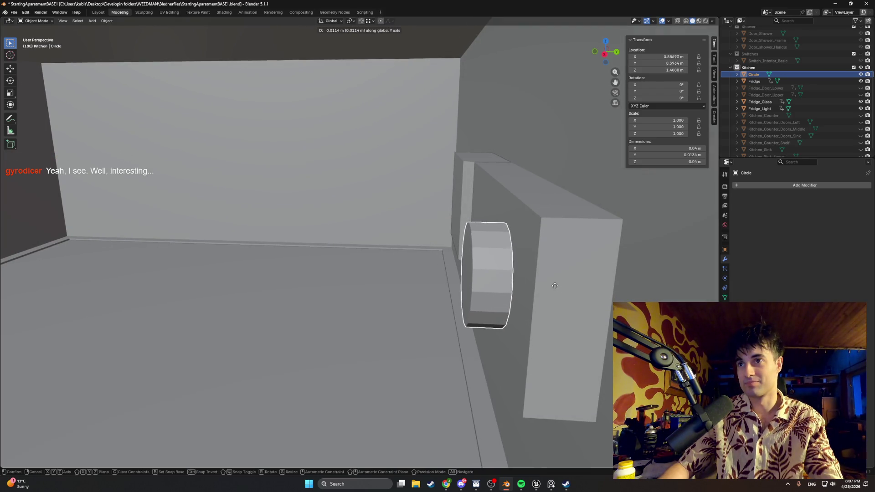
{"action": "left_click", "coordinate": [554, 285]}
{"action": "mouse_move", "coordinate": [553, 289]}
{"action": "middle_mouse_down"}
{"action": "mouse_move", "coordinate": [472, 275]}
{"action": "mouse_move", "coordinate": [478, 288]}
{"action": "middle_mouse_up"}
{"action": "key", "text": "z"}
{"action": "left_click", "coordinate": [492, 278]}
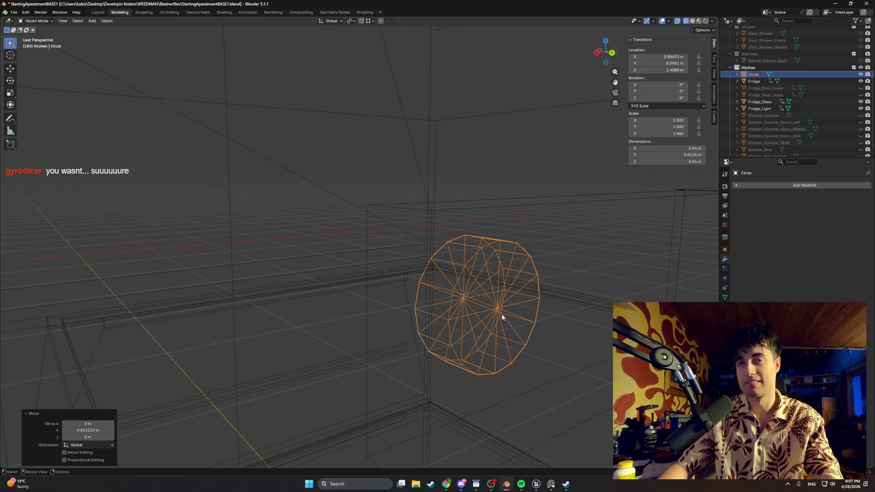
{"action": "left_click", "coordinate": [860, 81]}
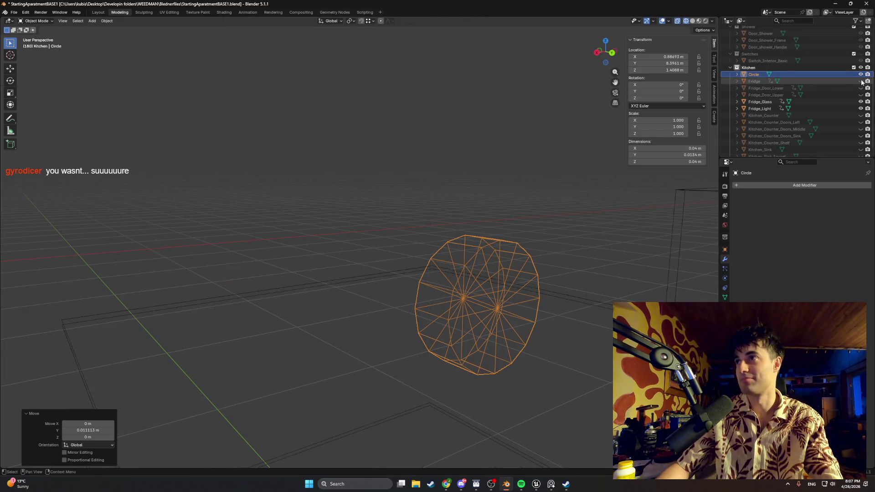
Select the cylinder's unwanted faces in Edit Mode and delete them
{"action": "key", "text": "Tab"}
{"action": "mouse_move", "coordinate": [529, 299]}
{"action": "middle_mouse_down"}
{"action": "mouse_move", "coordinate": [493, 314]}
{"action": "mouse_move", "coordinate": [515, 330]}
{"action": "middle_mouse_up"}
{"action": "left_click_drag", "start_coordinate": [514, 332], "coordinate": [476, 286]}
{"action": "left_click_drag", "start_coordinate": [531, 359], "coordinate": [399, 215]}
{"action": "mouse_move", "coordinate": [498, 311]}
{"action": "middle_mouse_down"}
{"action": "mouse_move", "coordinate": [536, 312]}
{"action": "mouse_move", "coordinate": [529, 322]}
{"action": "mouse_move", "coordinate": [483, 319]}
{"action": "mouse_move", "coordinate": [460, 272]}
{"action": "mouse_move", "coordinate": [440, 268]}
{"action": "mouse_move", "coordinate": [508, 283]}
{"action": "middle_mouse_up"}
{"action": "key", "text": "x"}
{"action": "left_click", "coordinate": [435, 272]}
Restore solid shading, unhide the Fridge, and show the cylinder's object properties
{"action": "key", "text": "z"}
{"action": "left_click", "coordinate": [458, 264]}
{"action": "mouse_move", "coordinate": [458, 264]}
{"action": "middle_mouse_down"}
{"action": "mouse_move", "coordinate": [541, 267]}
{"action": "mouse_move", "coordinate": [509, 244]}
{"action": "mouse_move", "coordinate": [524, 246]}
{"action": "mouse_move", "coordinate": [493, 241]}
{"action": "mouse_move", "coordinate": [548, 231]}
{"action": "mouse_move", "coordinate": [524, 242]}
{"action": "mouse_move", "coordinate": [502, 233]}
{"action": "mouse_move", "coordinate": [526, 231]}
{"action": "mouse_move", "coordinate": [504, 241]}
{"action": "mouse_move", "coordinate": [486, 230]}
{"action": "middle_mouse_up"}
{"action": "left_click", "coordinate": [861, 81]}
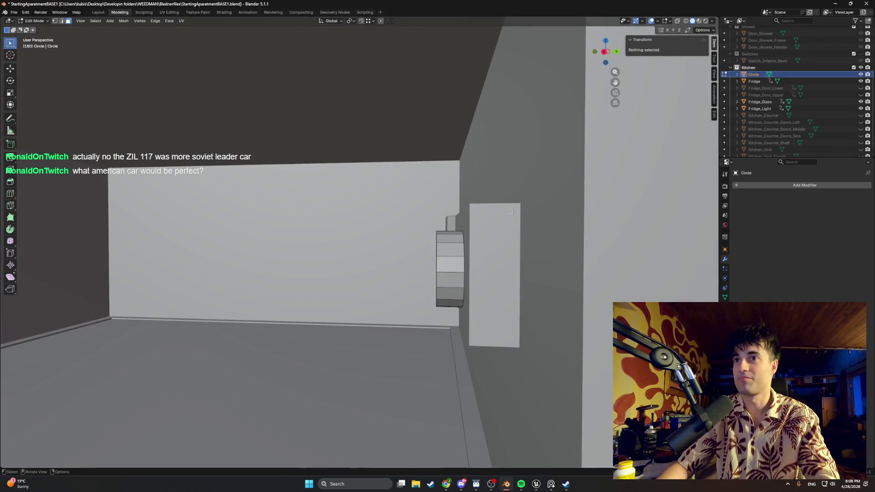
{"action": "left_click", "coordinate": [724, 249]}
Inspect the cylinder in wireframe side view against the fridge edge
{"action": "key", "text": "Tab"}
{"action": "key", "text": "Tab"}
{"action": "key", "text": "KP_3"}
{"action": "scroll", "coordinate": [477, 272], "scroll_direction": "up", "scroll_amount": 4}
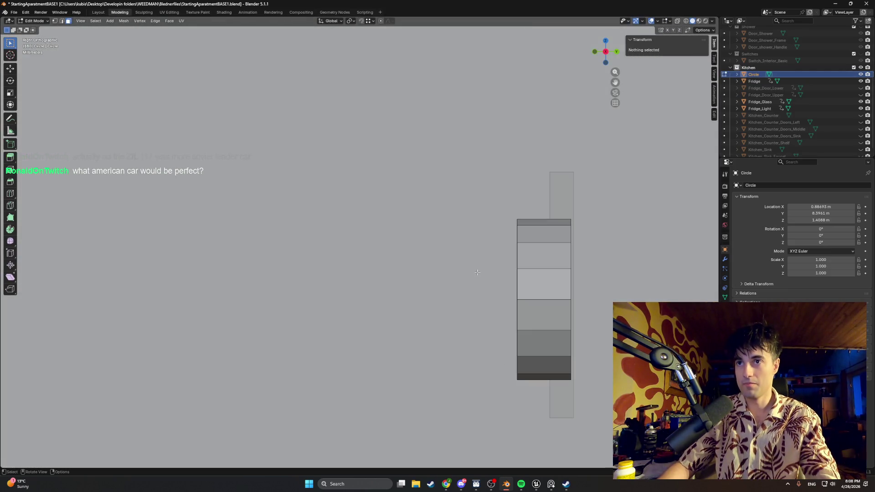
{"action": "key", "text": "z"}
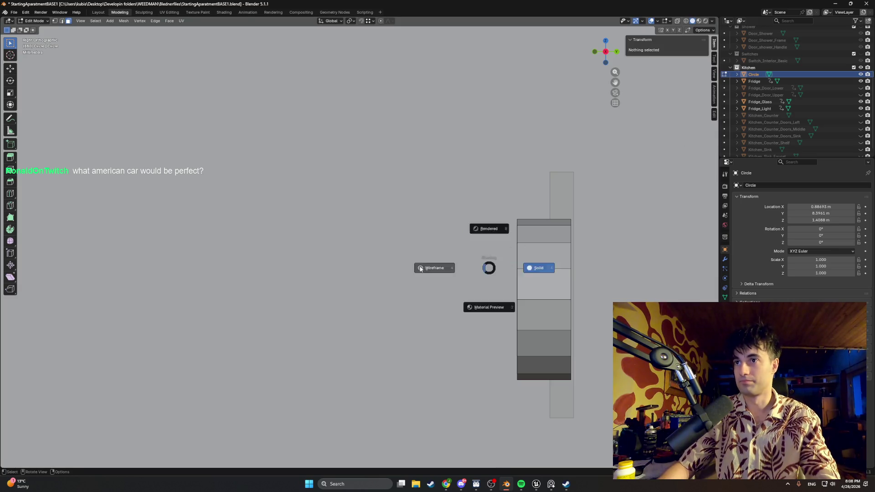
{"action": "left_click", "coordinate": [455, 270]}
{"action": "middle_click_drag", "start_coordinate": [456, 270], "coordinate": [364, 246], "text": "shift"}
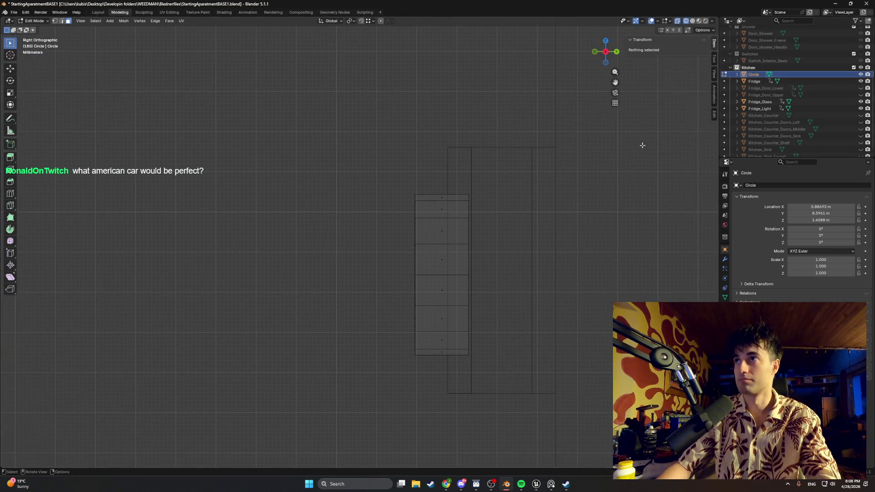
{"action": "middle_click_drag", "start_coordinate": [419, 269], "coordinate": [422, 268]}
{"action": "key", "text": "Tab"}
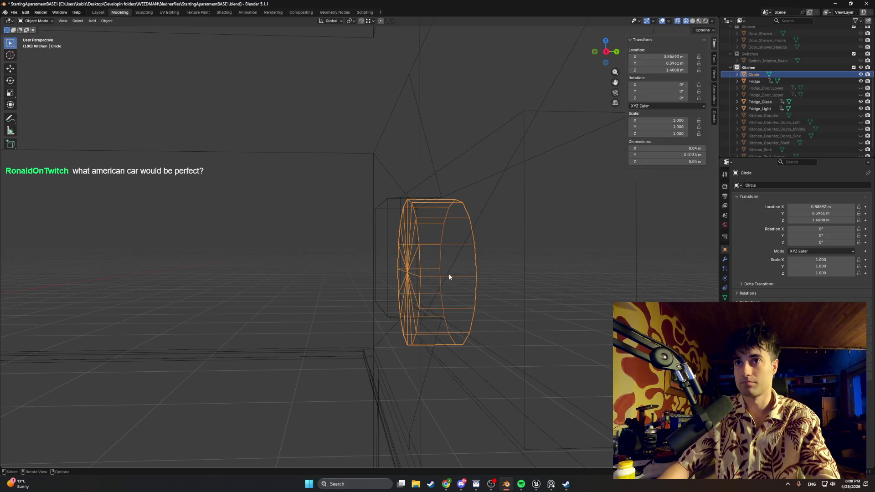
{"action": "mouse_move", "coordinate": [360, 278]}
{"action": "middle_mouse_down", "text": "alt"}
{"action": "mouse_move", "coordinate": [326, 287]}
{"action": "mouse_move", "coordinate": [398, 284]}
{"action": "middle_mouse_up", "text": "alt"}
Slide the Circle about 0.0007 m along Y to Y 6.3968 m, flush with the fridge edge
{"action": "key", "text": "g"}
{"action": "key", "text": "z"}
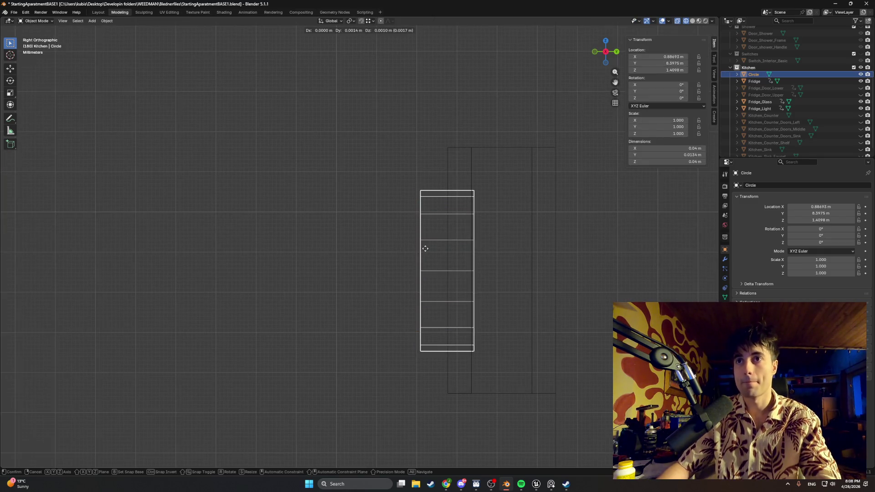
{"action": "key", "text": "Escape"}
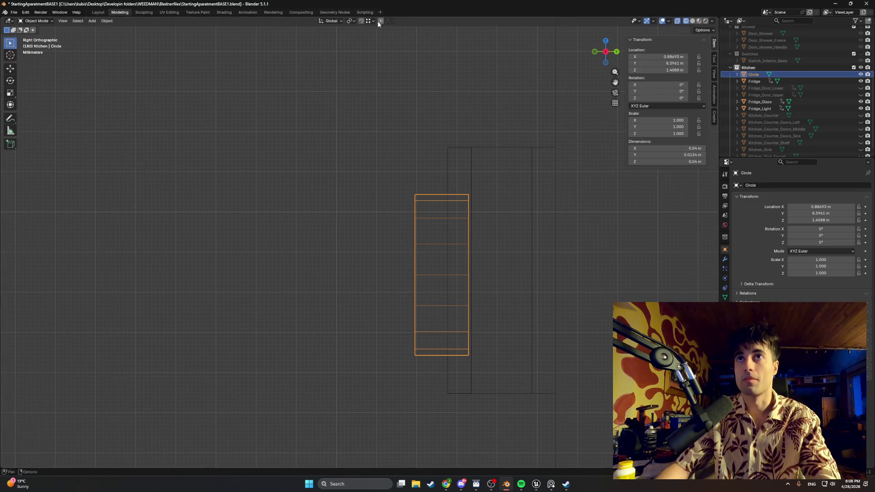
{"action": "left_click", "coordinate": [373, 21]}
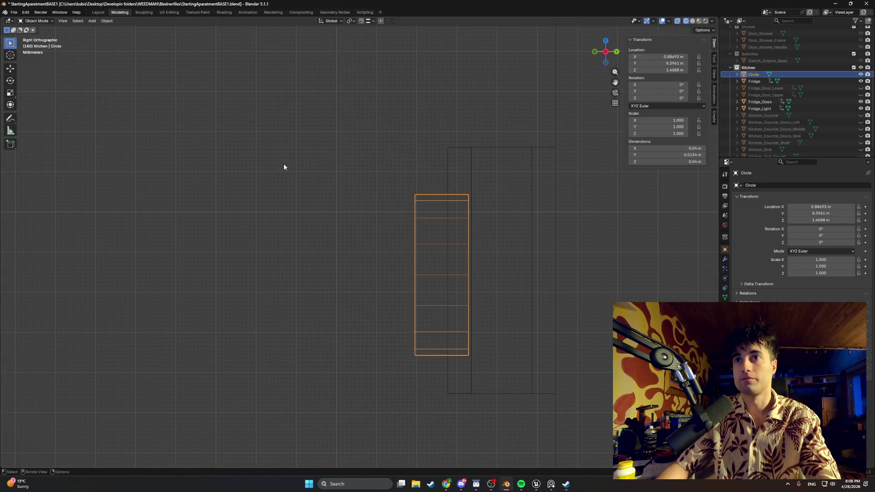
{"action": "key", "text": "g"}
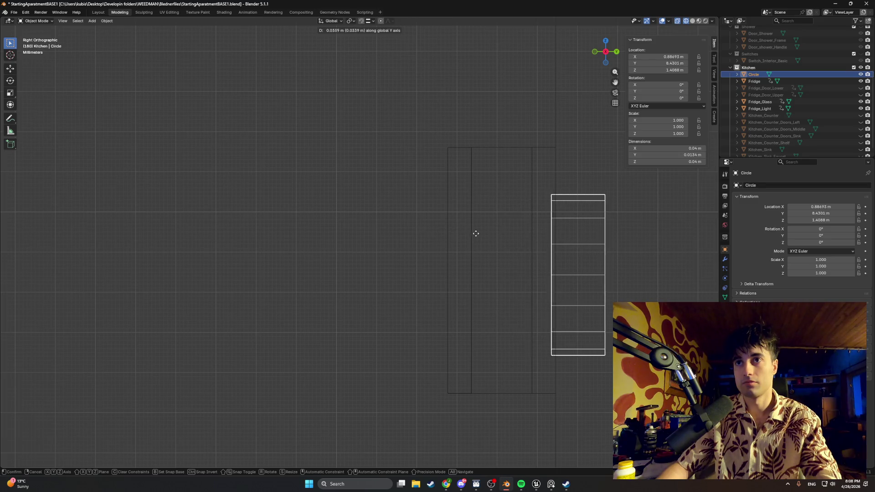
{"action": "key", "text": "Escape"}
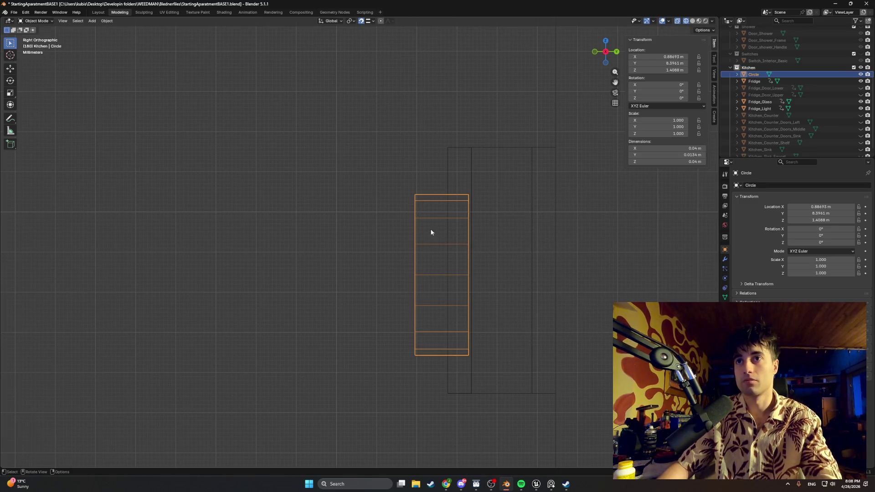
{"action": "key", "text": "g"}
{"action": "key", "text": "x"}
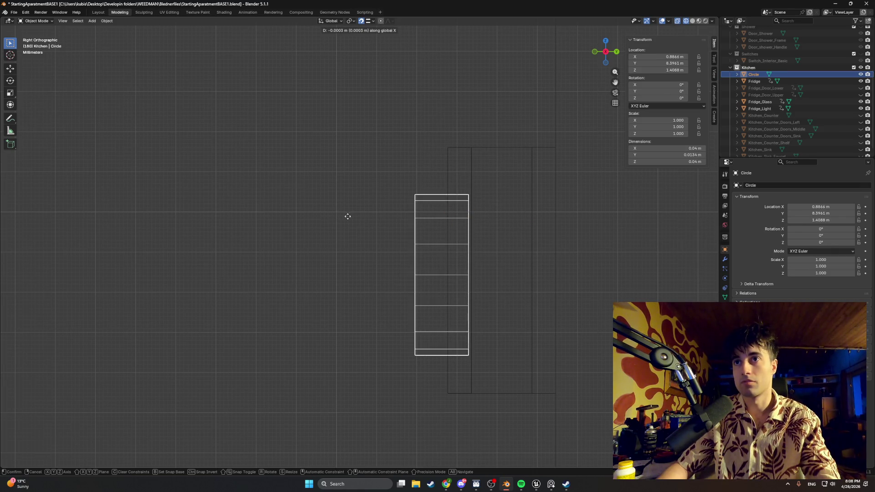
{"action": "key", "text": "y"}
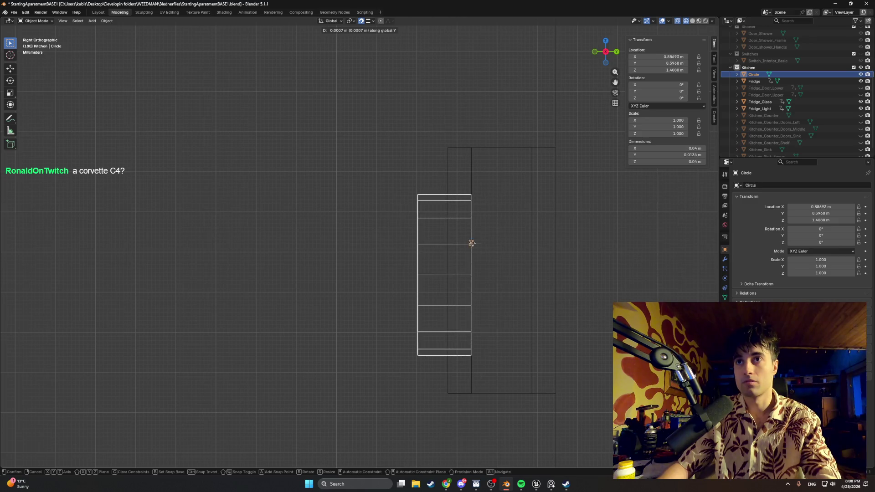
{"action": "left_click", "coordinate": [471, 246]}
{"action": "middle_click_drag", "start_coordinate": [439, 246], "coordinate": [409, 241]}
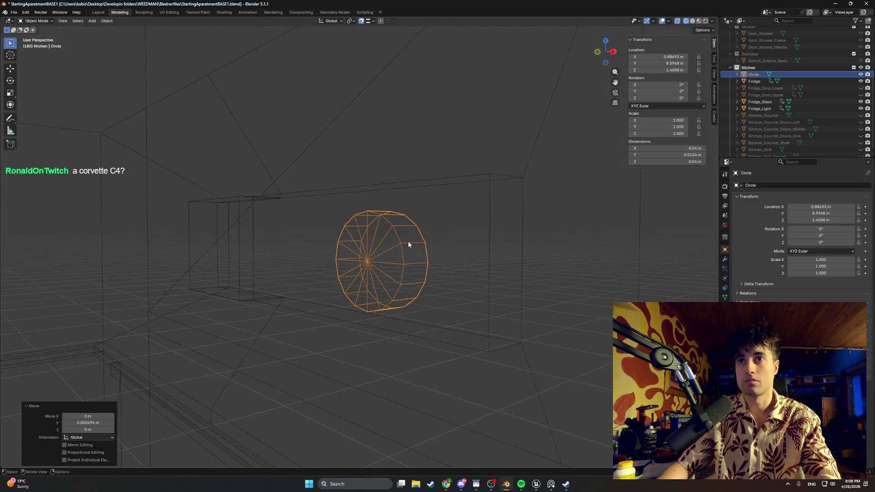
Select the Fridge and Circle objects and isolate them in local view
{"action": "key", "text": "shift+z"}
{"action": "middle_click_drag", "start_coordinate": [472, 254], "coordinate": [406, 249]}
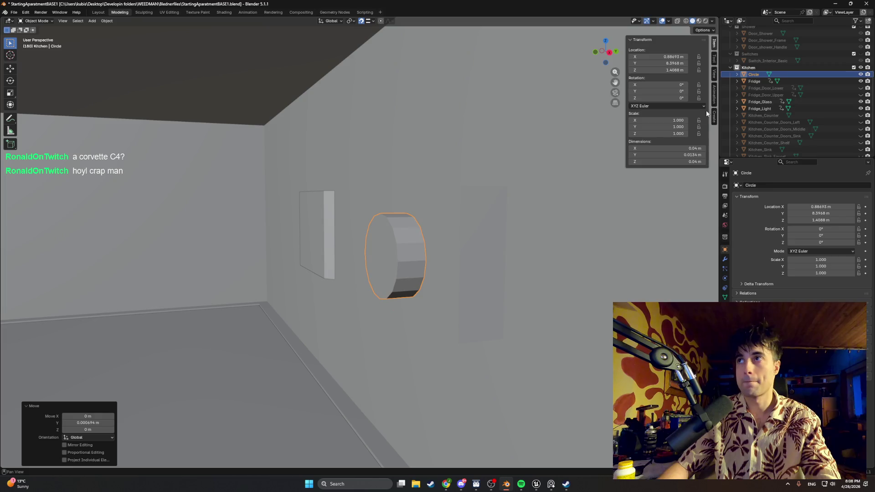
{"action": "left_click", "coordinate": [752, 82]}
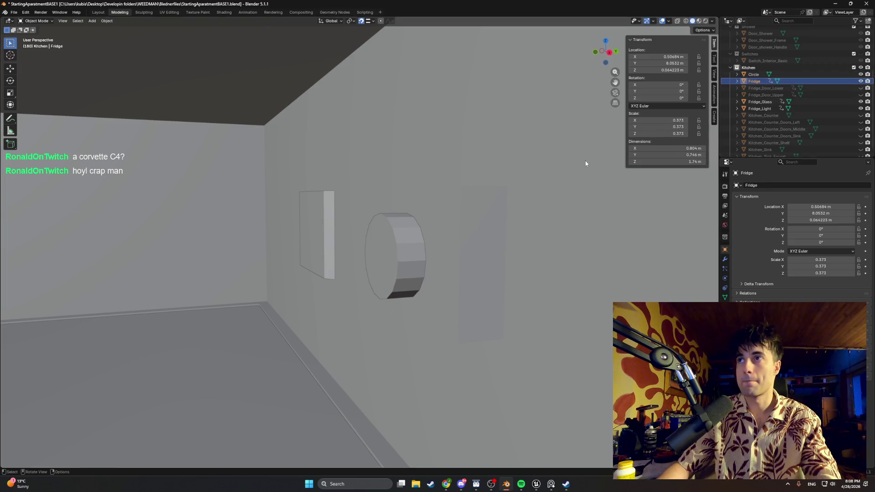
{"action": "left_click", "coordinate": [753, 75], "text": "shift"}
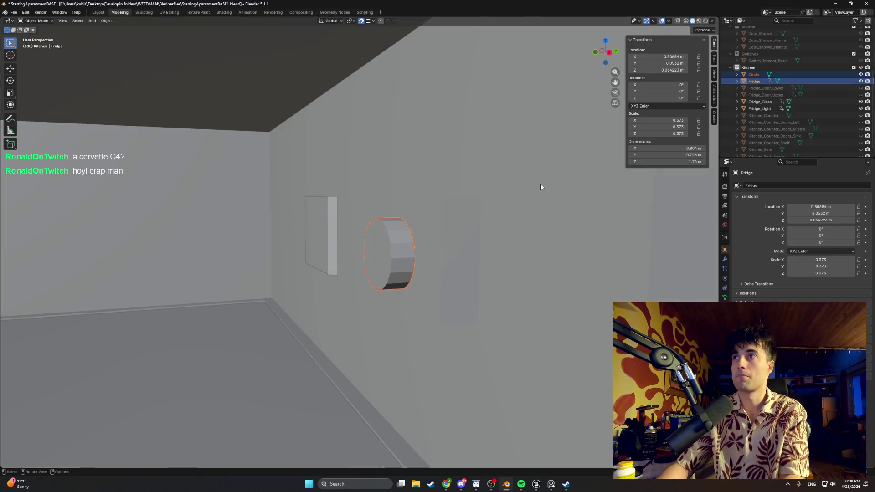
{"action": "key", "text": "KP_Divide"}
Select the fridge body and circle knob together and rename the object to Fridge
{"action": "left_click", "coordinate": [522, 214]}
{"action": "left_click", "coordinate": [420, 240]}
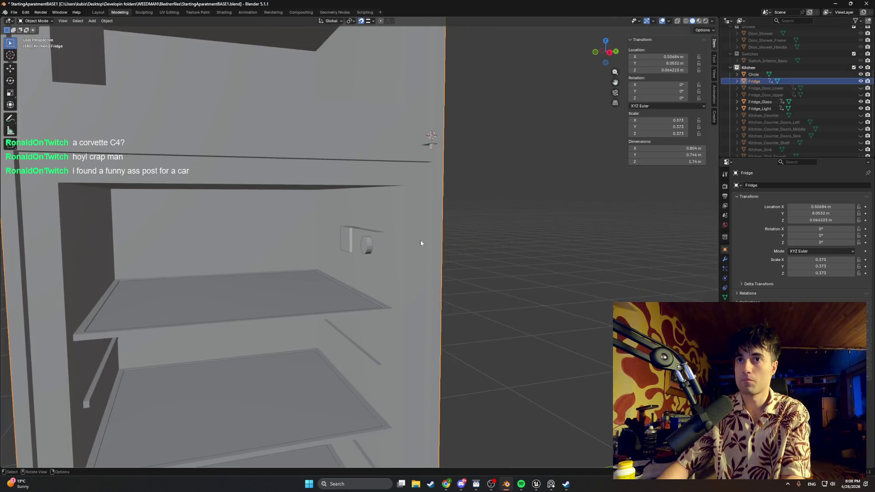
{"action": "left_click", "coordinate": [367, 245]}
{"action": "left_click", "coordinate": [416, 249]}
{"action": "left_click", "coordinate": [364, 246]}
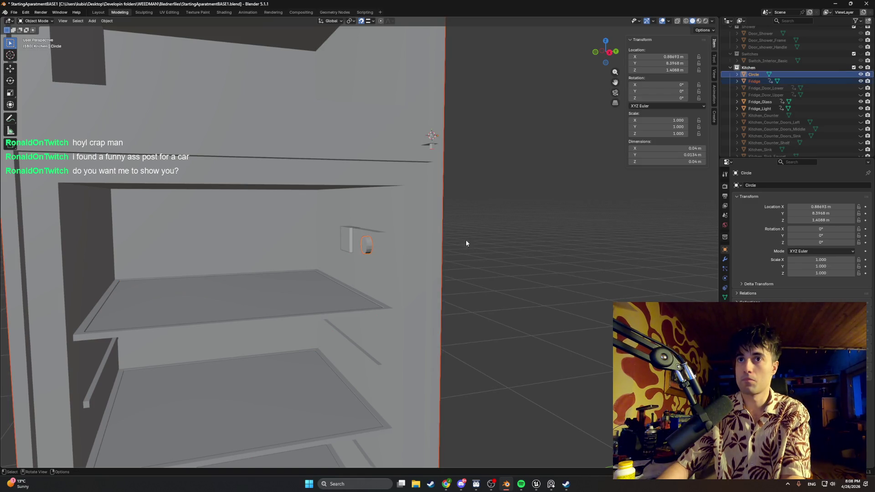
{"action": "key", "text": "F2"}
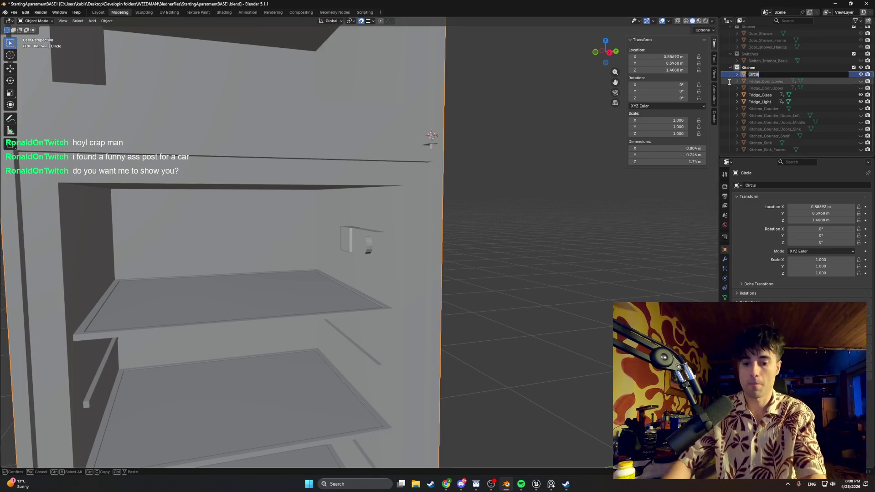
{"action": "type", "text": "Fridge"}
{"action": "key", "text": "Return"}
{"action": "mouse_move", "coordinate": [565, 291]}
{"action": "middle_mouse_down"}
{"action": "mouse_move", "coordinate": [414, 244]}
{"action": "mouse_move", "coordinate": [449, 251]}
{"action": "mouse_move", "coordinate": [366, 240]}
{"action": "mouse_move", "coordinate": [415, 251]}
{"action": "mouse_move", "coordinate": [397, 260]}
{"action": "mouse_move", "coordinate": [413, 260]}
{"action": "mouse_move", "coordinate": [379, 256]}
{"action": "middle_mouse_up"}
{"action": "scroll", "coordinate": [415, 251], "scroll_direction": "down", "scroll_amount": 5}
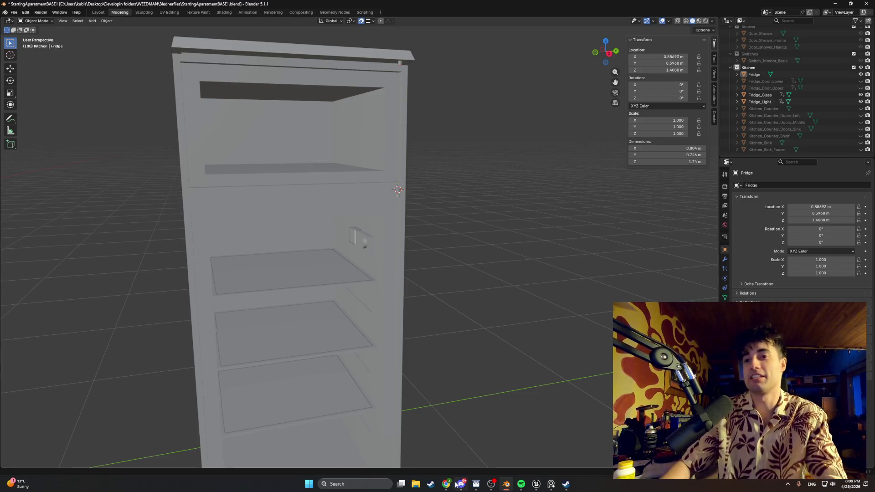
{"action": "mouse_move", "coordinate": [446, 484]}
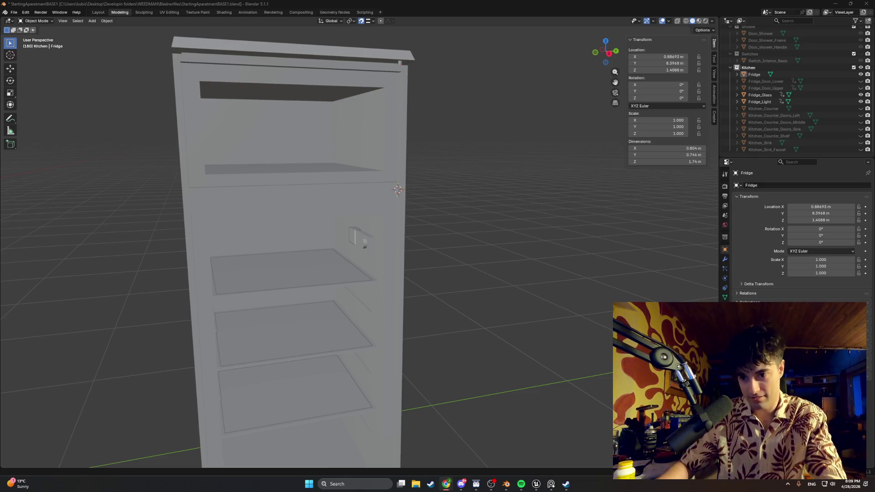
Preview the Classic American Magazine, black 1969 R/T and Defector Charger photos
{"action": "left_click", "coordinate": [513, 410]}
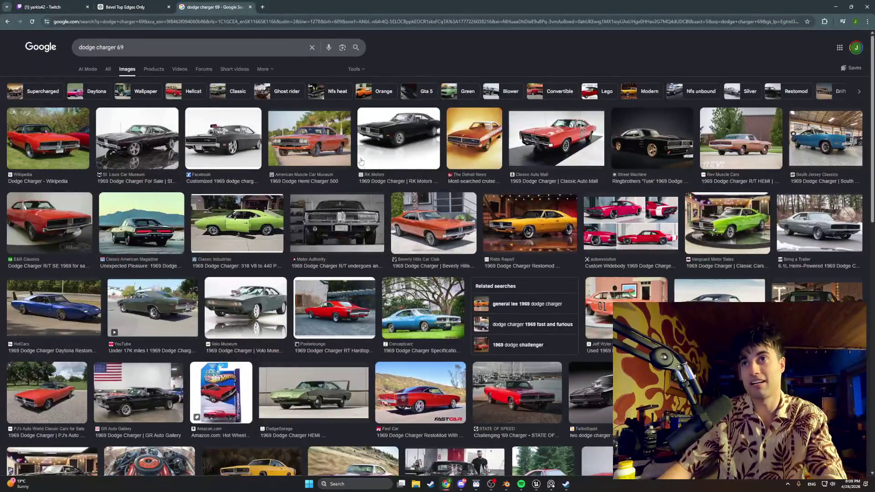
{"action": "left_click", "coordinate": [168, 222]}
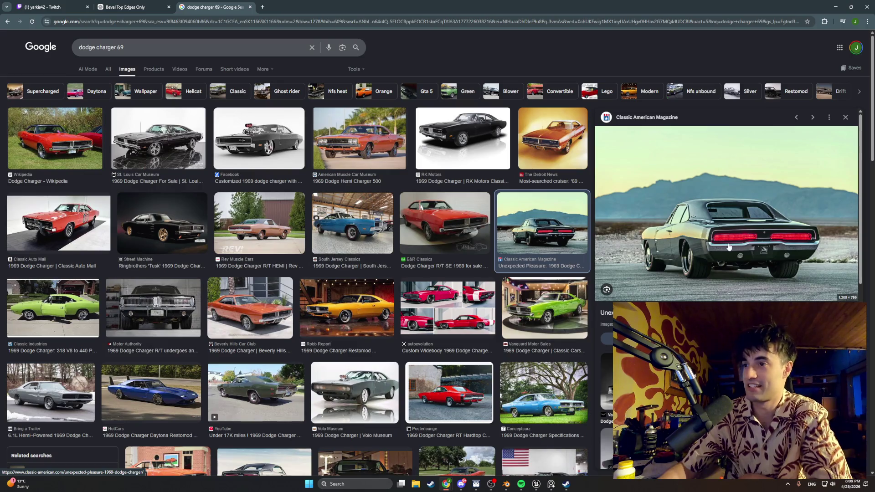
{"action": "scroll", "coordinate": [470, 258], "scroll_direction": "down", "scroll_amount": 1}
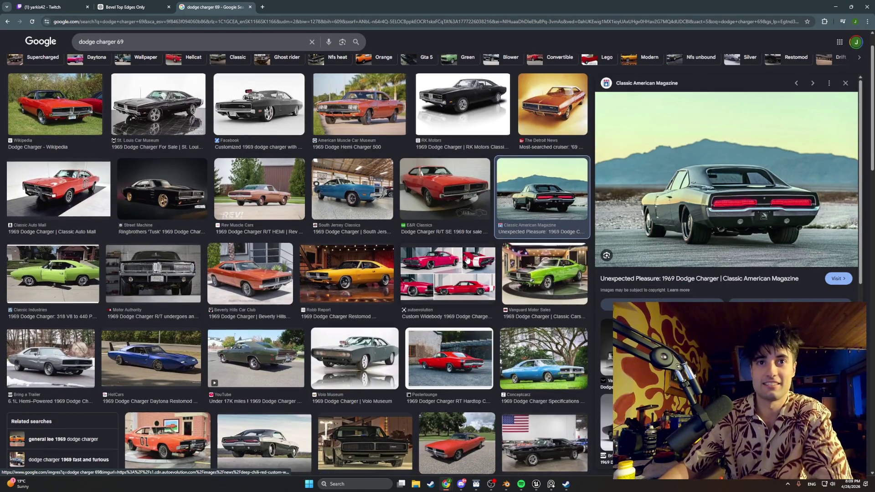
{"action": "left_click", "coordinate": [165, 267]}
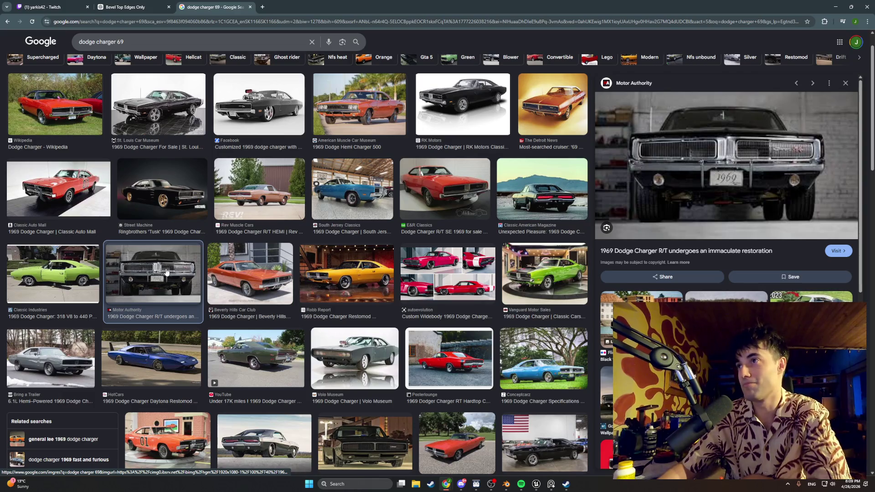
{"action": "scroll", "coordinate": [288, 267], "scroll_direction": "down", "scroll_amount": 1}
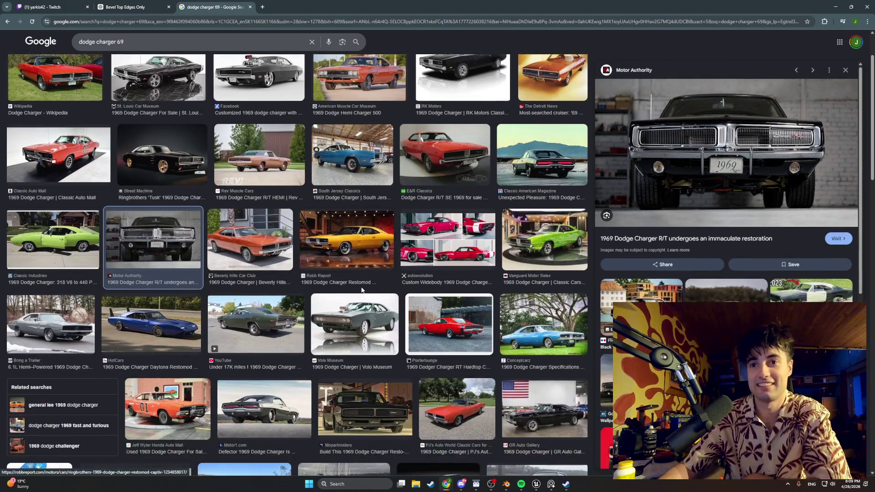
{"action": "scroll", "coordinate": [275, 352], "scroll_direction": "down", "scroll_amount": 1}
{"action": "left_click", "coordinate": [264, 367]}
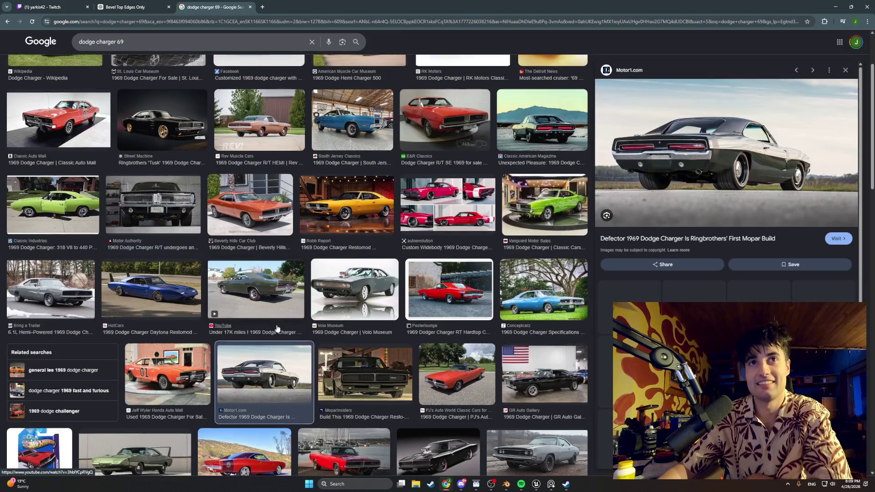
Preview The Drive's 1969 Charger photo, then minimize the browser back to Blender
{"action": "scroll", "coordinate": [276, 328], "scroll_direction": "up", "scroll_amount": 2}
{"action": "scroll", "coordinate": [277, 327], "scroll_direction": "down", "scroll_amount": 1}
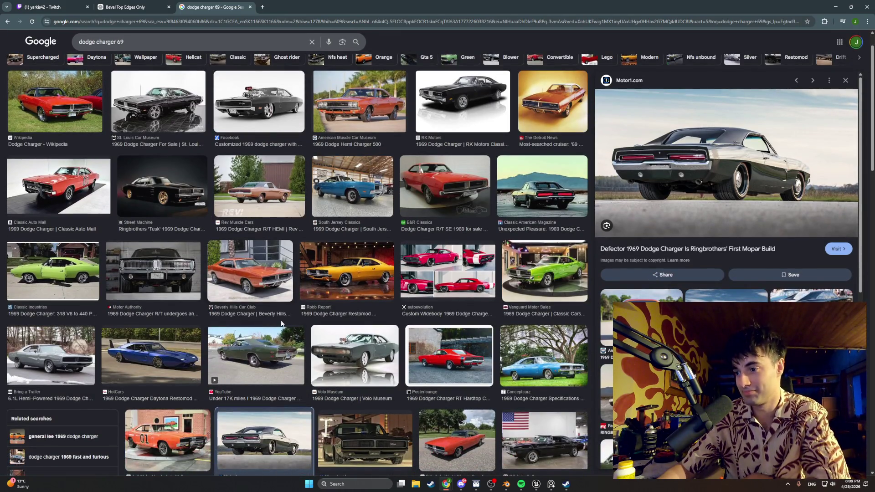
{"action": "scroll", "coordinate": [281, 323], "scroll_direction": "down", "scroll_amount": 3}
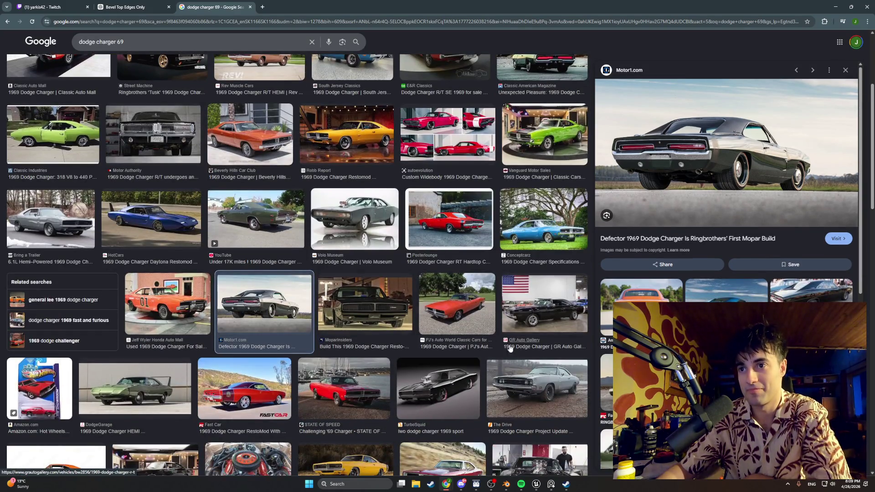
{"action": "left_click", "coordinate": [557, 372]}
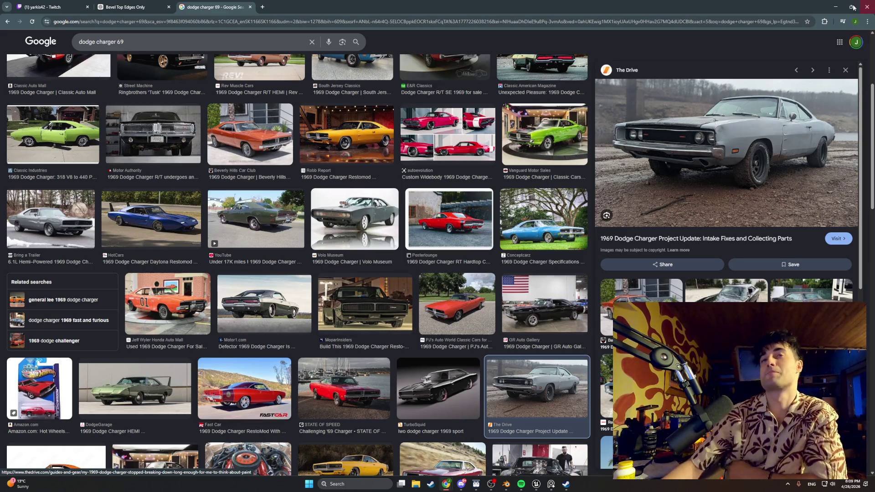
{"action": "left_click", "coordinate": [839, 6]}
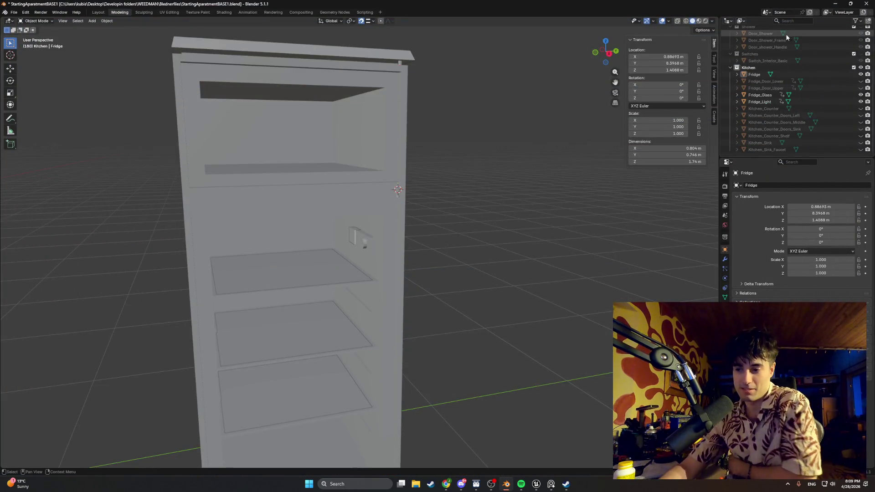
Unhide Fridge_Door_Lower and Fridge_Door_Upper and view the fridge from the front
{"action": "middle_click_drag", "start_coordinate": [410, 283], "coordinate": [542, 271]}
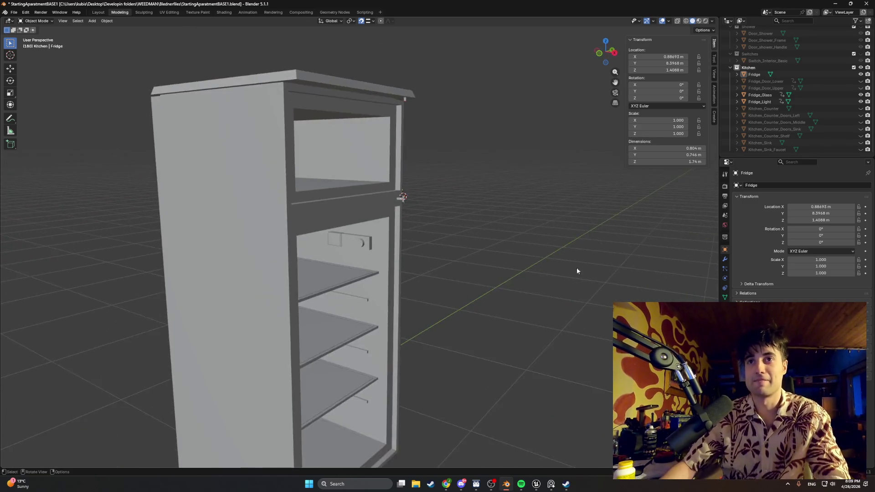
{"action": "scroll", "coordinate": [542, 271], "scroll_direction": "up", "scroll_amount": 3}
{"action": "left_click", "coordinate": [860, 88]}
{"action": "left_click", "coordinate": [860, 81]}
{"action": "mouse_move", "coordinate": [654, 183]}
{"action": "middle_mouse_down"}
{"action": "mouse_move", "coordinate": [349, 250]}
{"action": "mouse_move", "coordinate": [405, 275]}
{"action": "mouse_move", "coordinate": [377, 273]}
{"action": "mouse_move", "coordinate": [384, 268]}
{"action": "middle_mouse_up"}
{"action": "scroll", "coordinate": [377, 274], "scroll_direction": "down", "scroll_amount": 5}
{"action": "scroll", "coordinate": [383, 269], "scroll_direction": "up", "scroll_amount": 6}
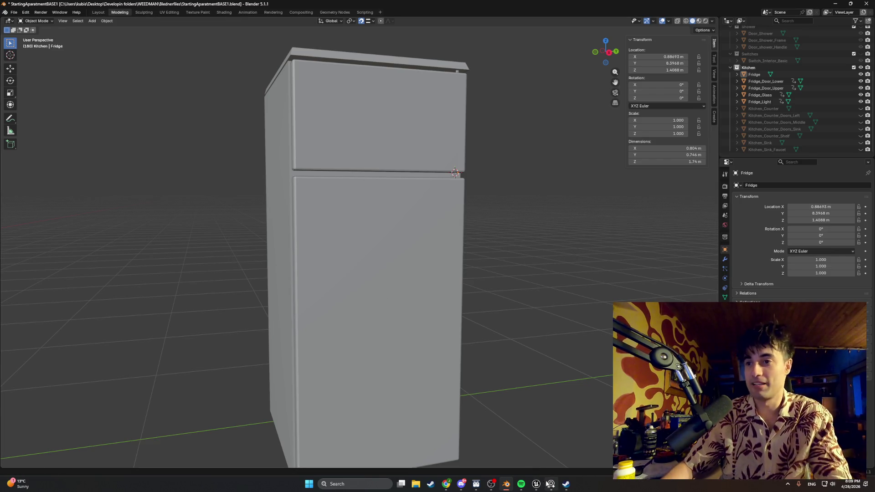
Compare with the real fridge reference photo and view the fridge from the side
{"action": "key", "text": "alt+Tab"}
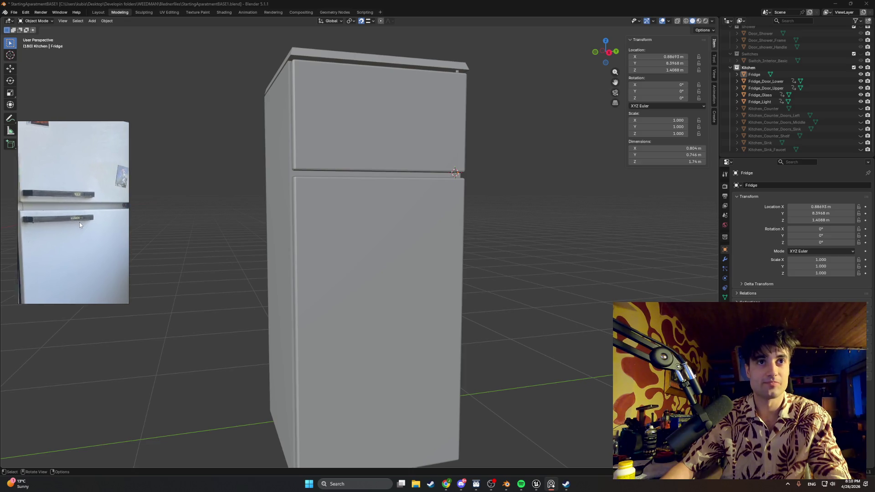
{"action": "mouse_move", "coordinate": [286, 217]}
{"action": "middle_mouse_down"}
{"action": "mouse_move", "coordinate": [300, 214]}
{"action": "mouse_move", "coordinate": [236, 214]}
{"action": "mouse_move", "coordinate": [294, 221]}
{"action": "middle_mouse_up"}
{"action": "scroll", "coordinate": [450, 195], "scroll_direction": "up", "scroll_amount": 5}
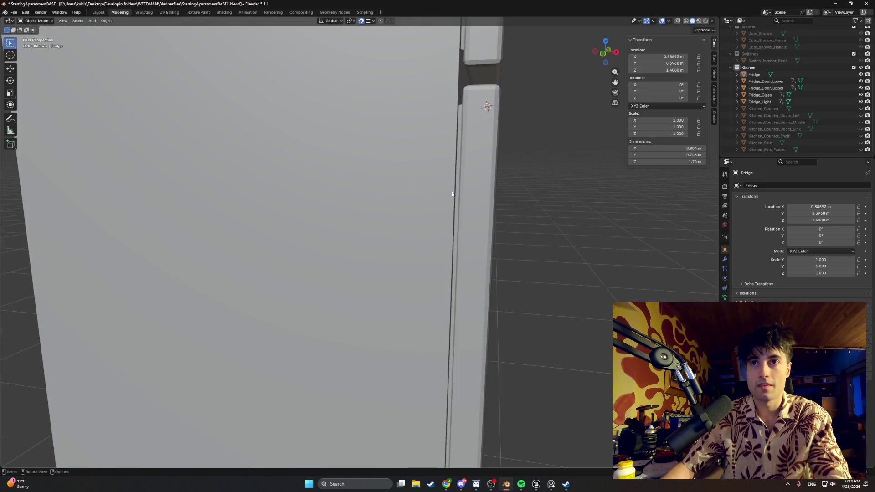
{"action": "scroll", "coordinate": [403, 175], "scroll_direction": "down", "scroll_amount": 5}
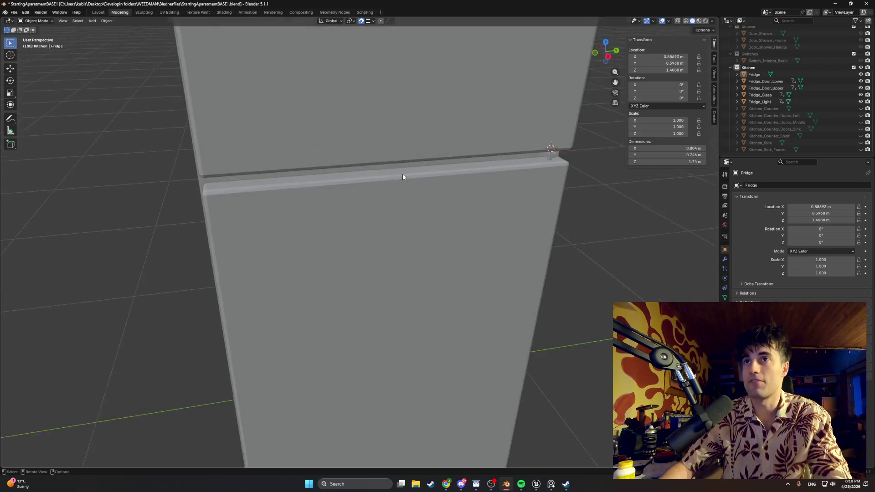
{"action": "key", "text": "Tab"}
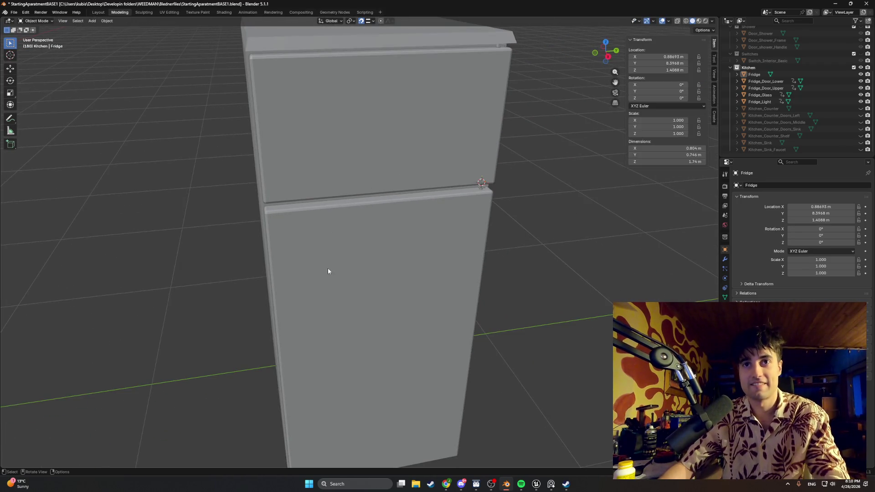
{"action": "key", "text": "alt+q"}
{"action": "mouse_move", "coordinate": [332, 259]}
{"action": "middle_mouse_down"}
{"action": "mouse_move", "coordinate": [335, 247]}
{"action": "mouse_move", "coordinate": [318, 241]}
{"action": "middle_mouse_up"}
{"action": "left_click", "coordinate": [333, 246]}
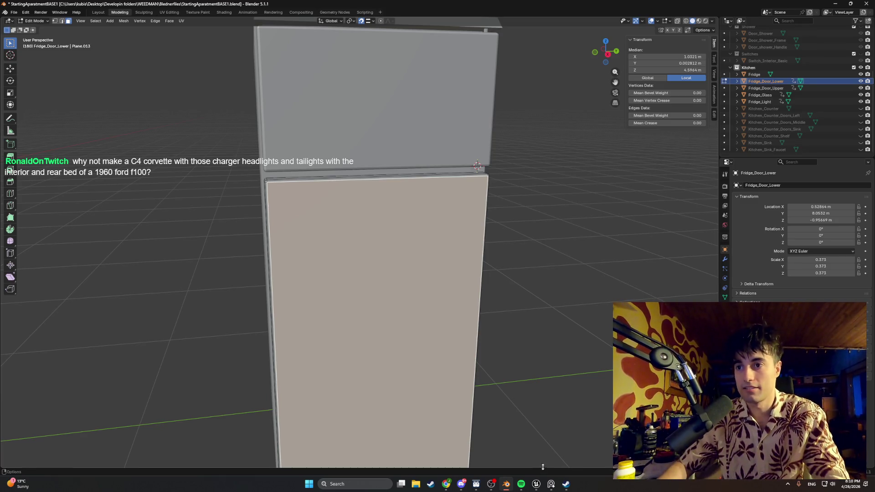
{"action": "left_click", "coordinate": [550, 483]}
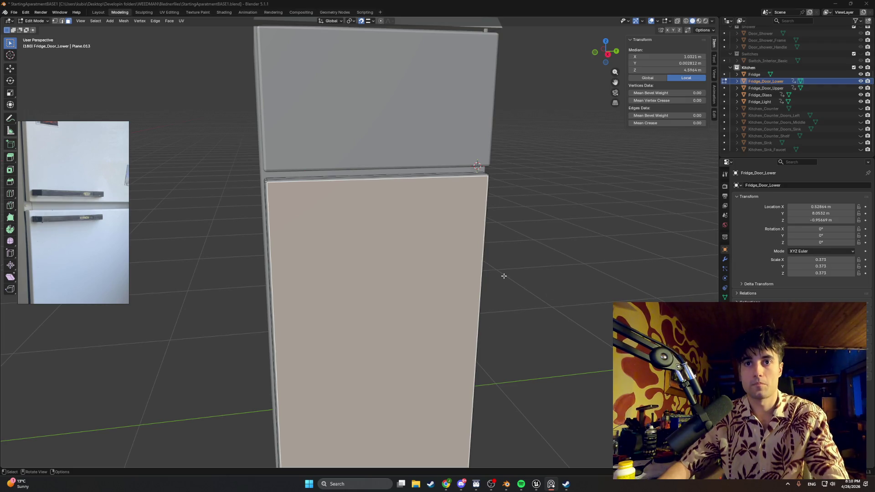
{"action": "left_click", "coordinate": [421, 264]}
{"action": "left_click", "coordinate": [551, 484]}
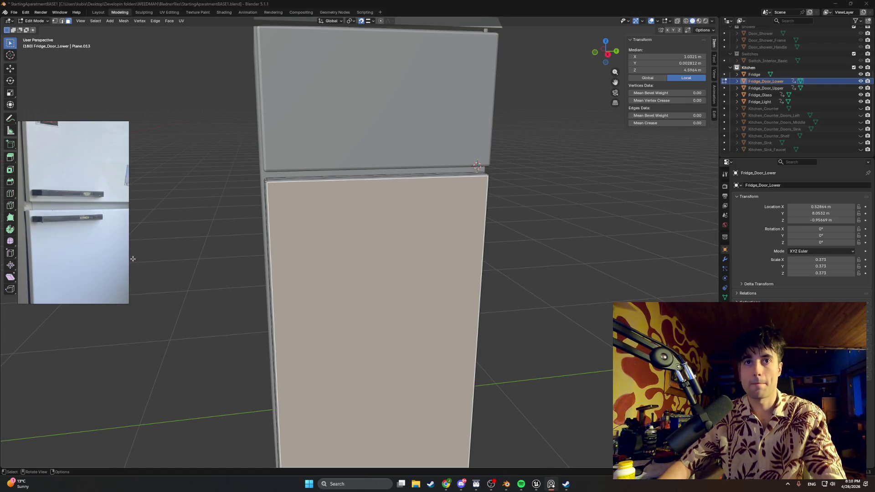
{"action": "key", "text": "ctrl+shift+a"}
Inset the lower door face and raise the inset's bottom edge to leave a thin top strip
{"action": "left_click", "coordinate": [408, 303]}
{"action": "key", "text": "i"}
{"action": "left_click", "coordinate": [516, 253]}
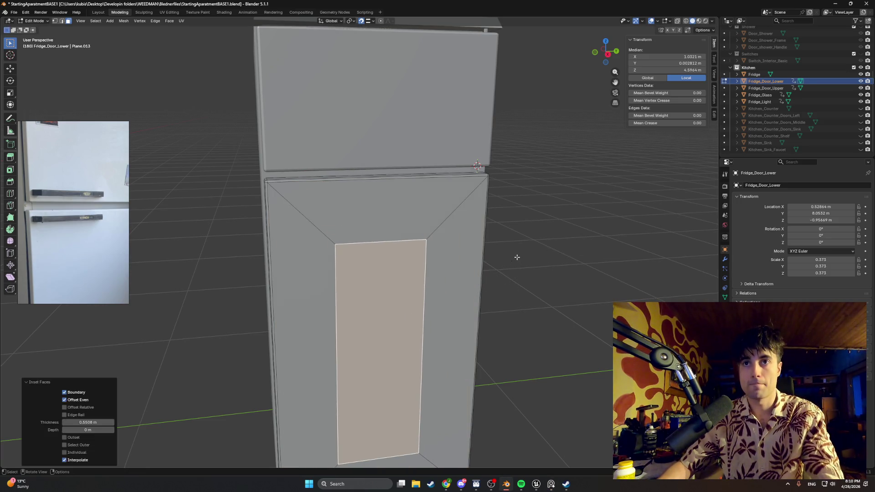
{"action": "left_click", "coordinate": [374, 460]}
{"action": "key", "text": "g"}
{"action": "key", "text": "z"}
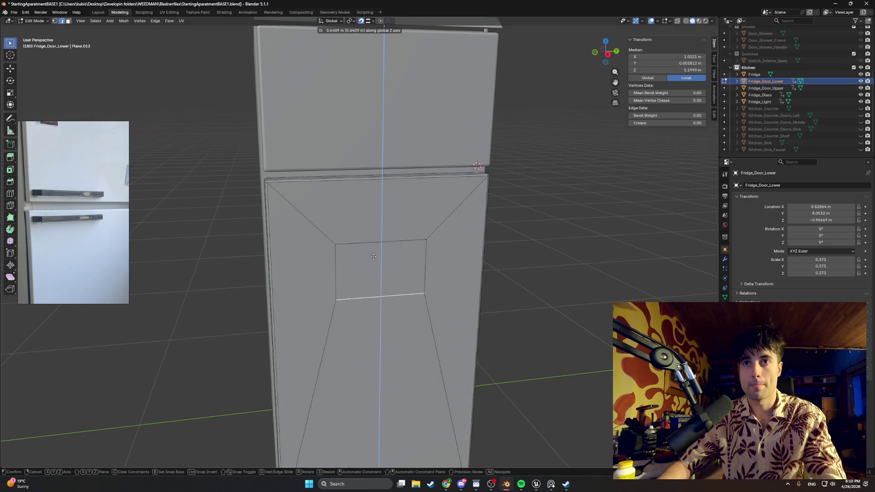
{"action": "left_click", "coordinate": [375, 252]}
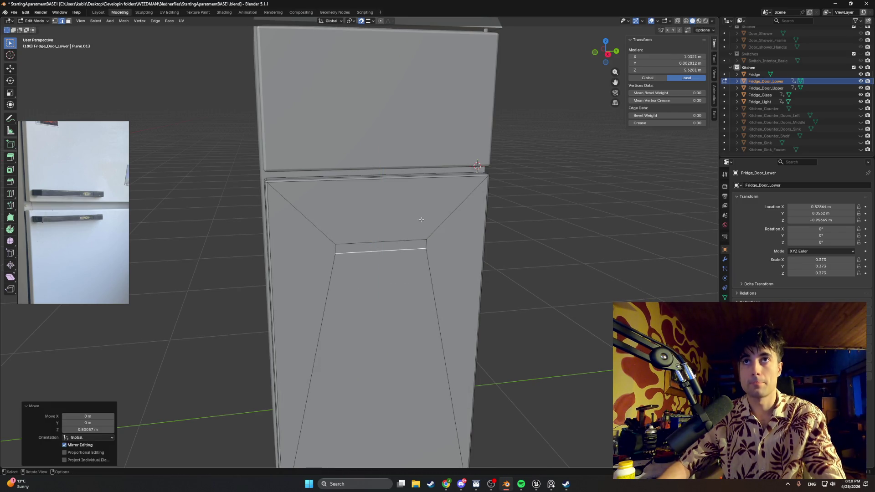
Move the thin strip face upward and toward the left side of the door
{"action": "key", "text": "3"}
{"action": "left_click", "coordinate": [377, 245]}
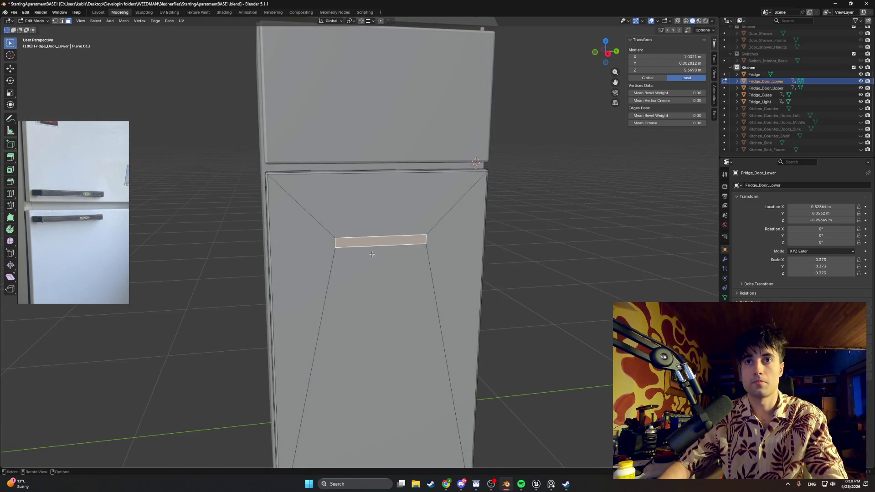
{"action": "key", "text": "g"}
{"action": "key", "text": "z"}
{"action": "left_click", "coordinate": [383, 211]}
{"action": "key", "text": "g"}
{"action": "key", "text": "y"}
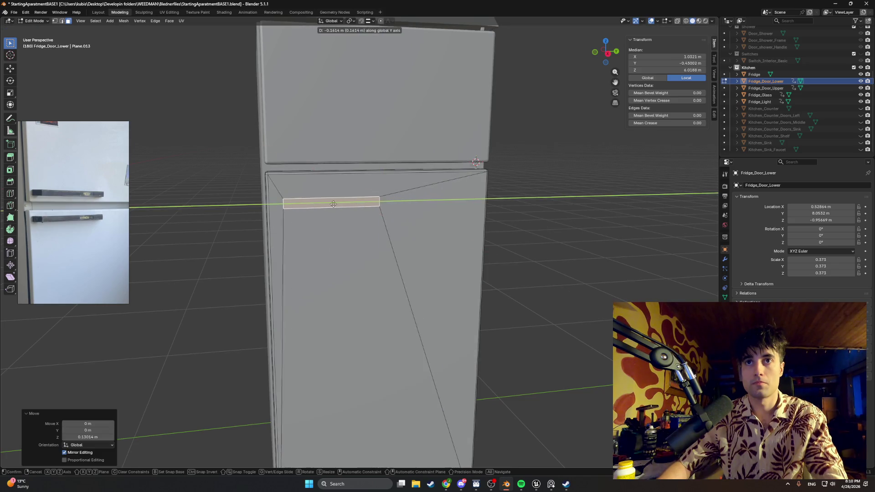
{"action": "left_click", "coordinate": [324, 196]}
{"action": "key", "text": "g"}
{"action": "key", "text": "z"}
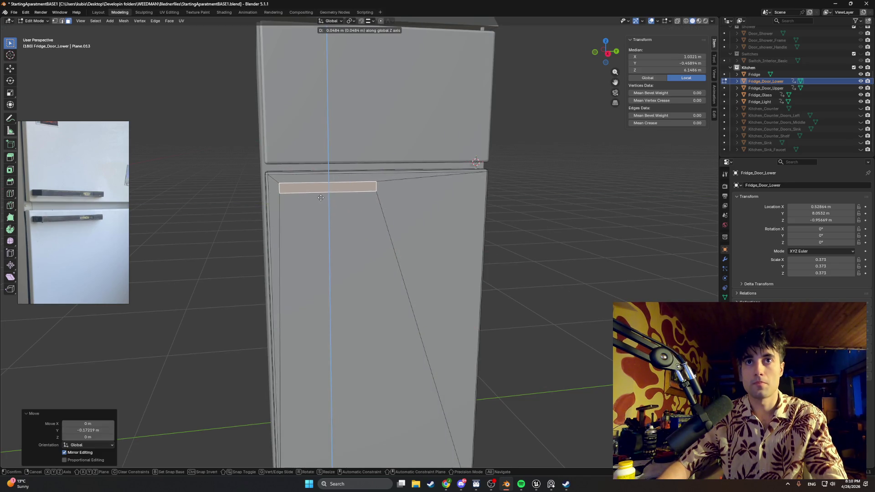
{"action": "left_click", "coordinate": [322, 194]}
{"action": "scroll", "coordinate": [322, 194], "scroll_direction": "up", "scroll_amount": 4}
{"action": "middle_click_drag", "start_coordinate": [303, 182], "coordinate": [375, 217], "text": "shift"}
Nudge the strip sideways, then in side view settle it slightly lower at 0.004 m along Z
{"action": "key", "text": "g"}
{"action": "key", "text": "y"}
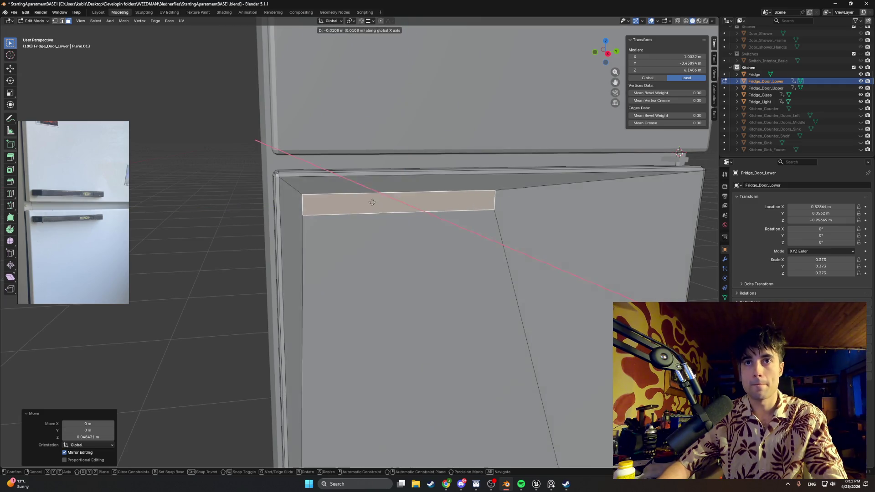
{"action": "left_click", "coordinate": [368, 204]}
{"action": "key", "text": "KP_3"}
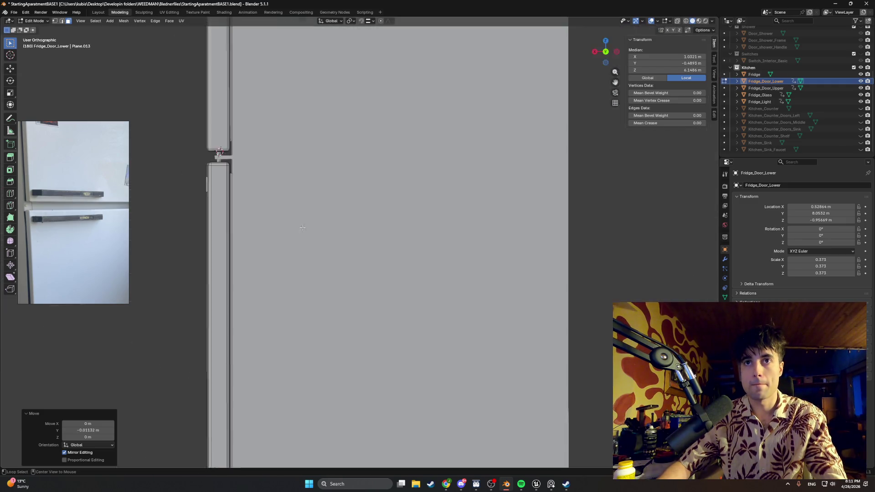
{"action": "scroll", "coordinate": [361, 242], "scroll_direction": "up", "scroll_amount": 4}
{"action": "middle_click_drag", "start_coordinate": [255, 150], "coordinate": [319, 296], "text": "shift"}
{"action": "key", "text": "g"}
{"action": "key", "text": "z"}
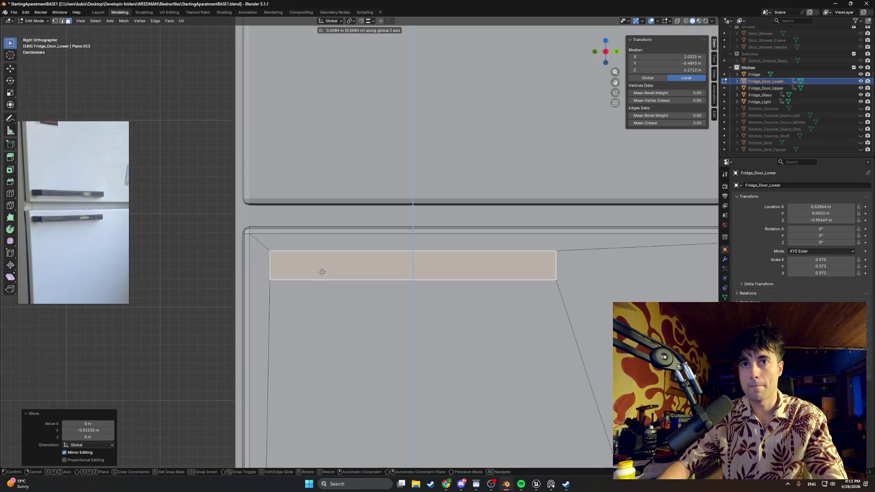
{"action": "left_click", "coordinate": [319, 276]}
{"action": "mouse_move", "coordinate": [319, 277]}
{"action": "middle_mouse_down"}
{"action": "mouse_move", "coordinate": [394, 301]}
{"action": "mouse_move", "coordinate": [384, 280]}
{"action": "middle_mouse_up"}
{"action": "scroll", "coordinate": [384, 280], "scroll_direction": "up", "scroll_amount": 6}
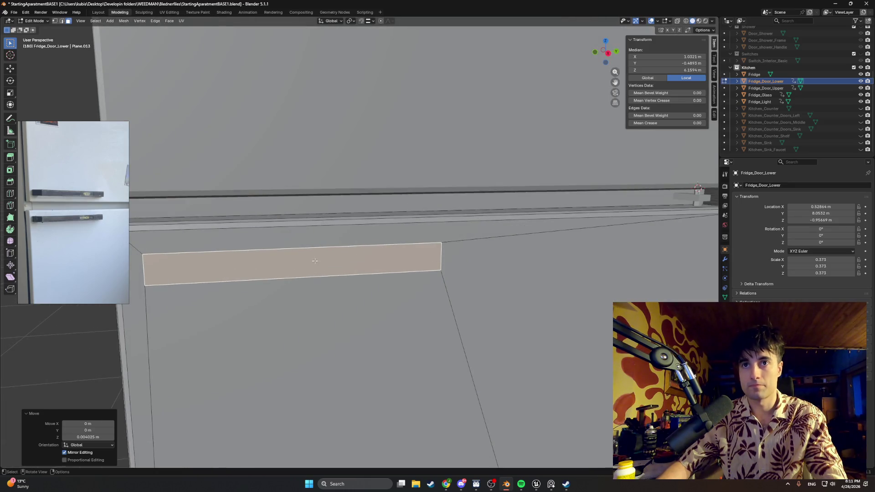
{"action": "middle_click_drag", "start_coordinate": [314, 261], "coordinate": [358, 256]}
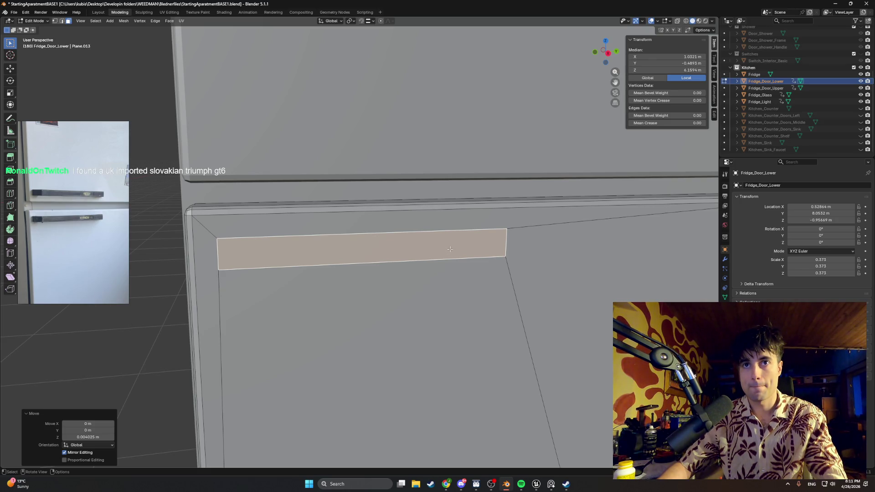
{"action": "key", "text": "ctrl+r"}
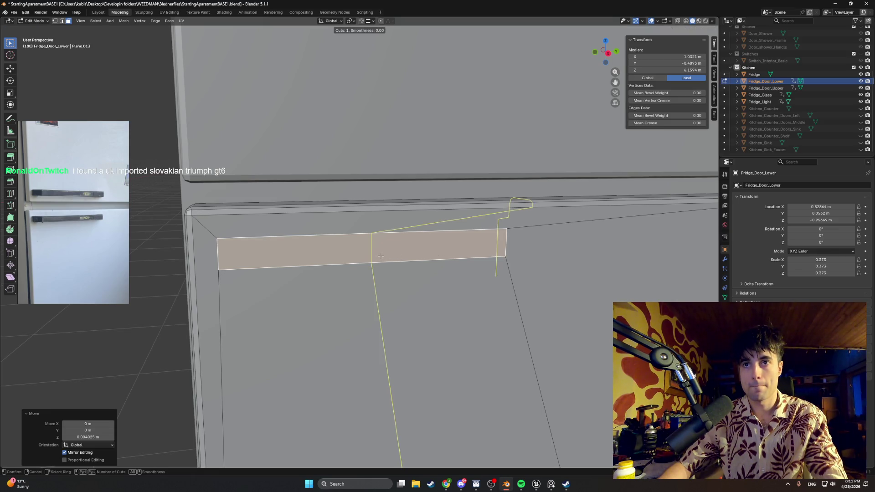
Loop cut the handle strip through its center without sliding the cut
{"action": "left_click", "coordinate": [380, 256]}
{"action": "right_click", "coordinate": [381, 257]}
{"action": "middle_click_drag", "start_coordinate": [381, 258], "coordinate": [369, 313]}
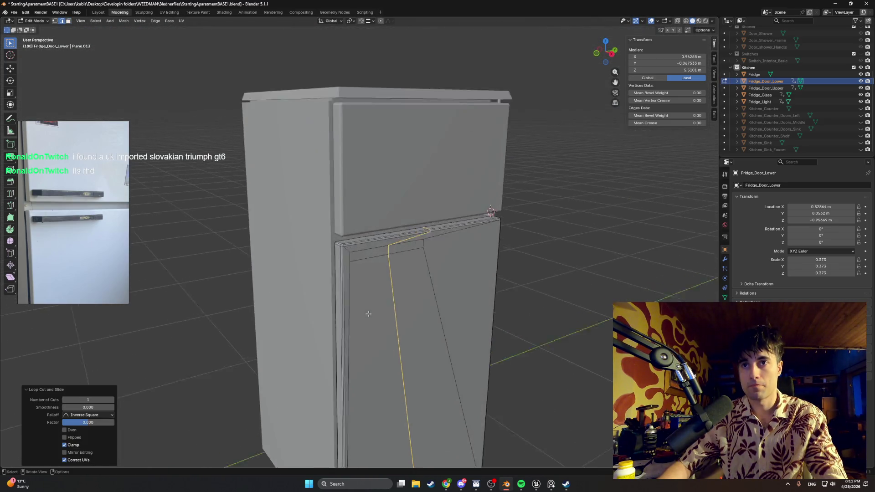
{"action": "scroll", "coordinate": [368, 314], "scroll_direction": "up", "scroll_amount": 8}
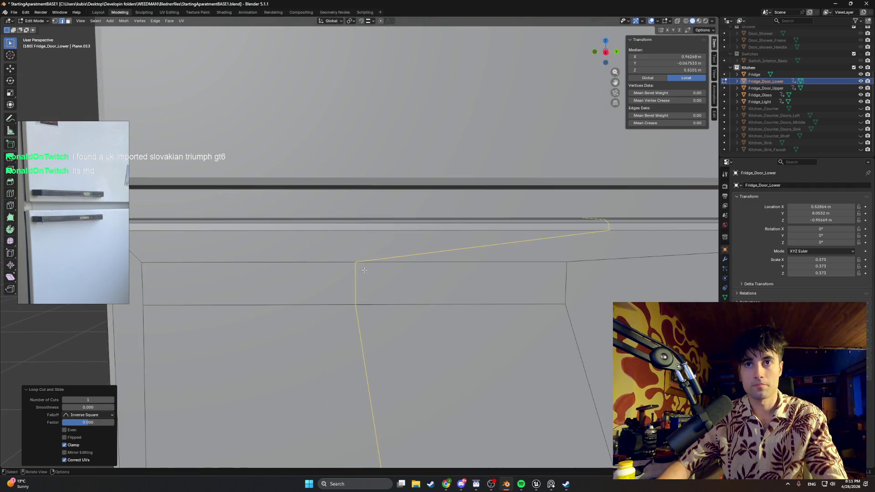
{"action": "mouse_move", "coordinate": [364, 270]}
{"action": "middle_mouse_down"}
{"action": "mouse_move", "coordinate": [390, 284]}
{"action": "mouse_move", "coordinate": [328, 274]}
{"action": "mouse_move", "coordinate": [359, 276]}
{"action": "middle_mouse_up"}
Inset both halves of the strip by 0.02315 m and slide the inner faces along Y
{"action": "left_click", "coordinate": [392, 286]}
{"action": "key", "text": "3"}
{"action": "left_click", "coordinate": [436, 273]}
{"action": "left_click", "coordinate": [317, 273], "text": "shift"}
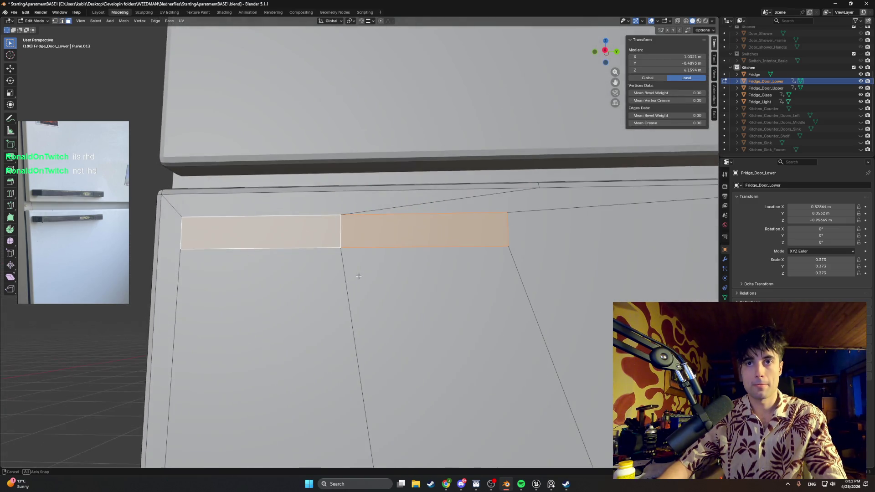
{"action": "key", "text": "i"}
{"action": "key", "text": "i"}
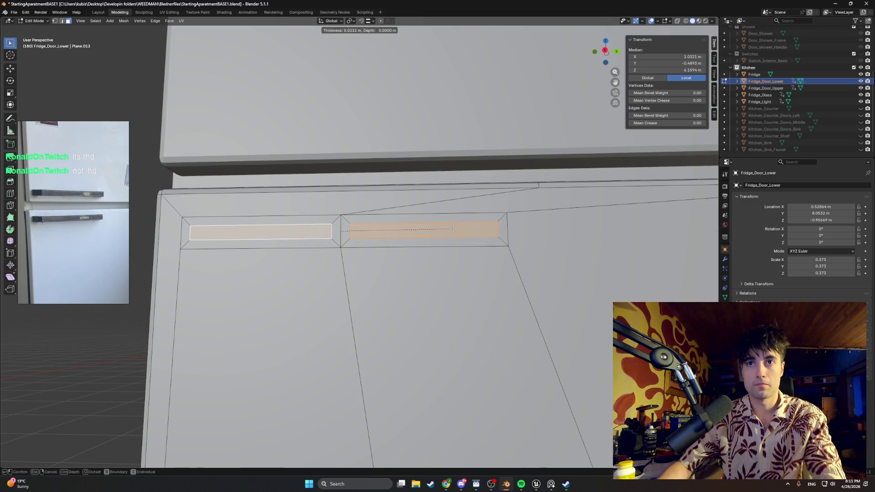
{"action": "left_click", "coordinate": [453, 228]}
{"action": "middle_click_drag", "start_coordinate": [369, 227], "coordinate": [361, 276]}
{"action": "key", "text": "g"}
{"action": "key", "text": "y"}
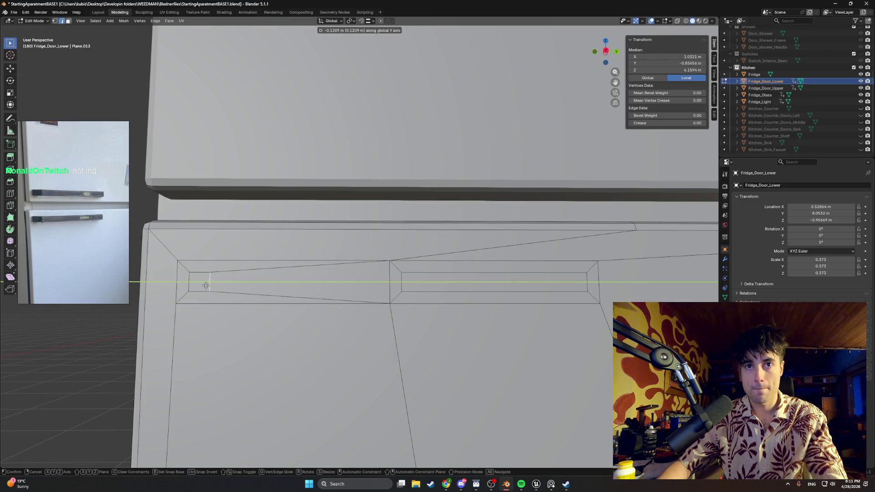
{"action": "left_click", "coordinate": [214, 287]}
Push the right inner edge out toward the strip's end, then select both small end faces
{"action": "middle_click_drag", "start_coordinate": [419, 310], "coordinate": [426, 330]}
{"action": "left_click", "coordinate": [404, 312]}
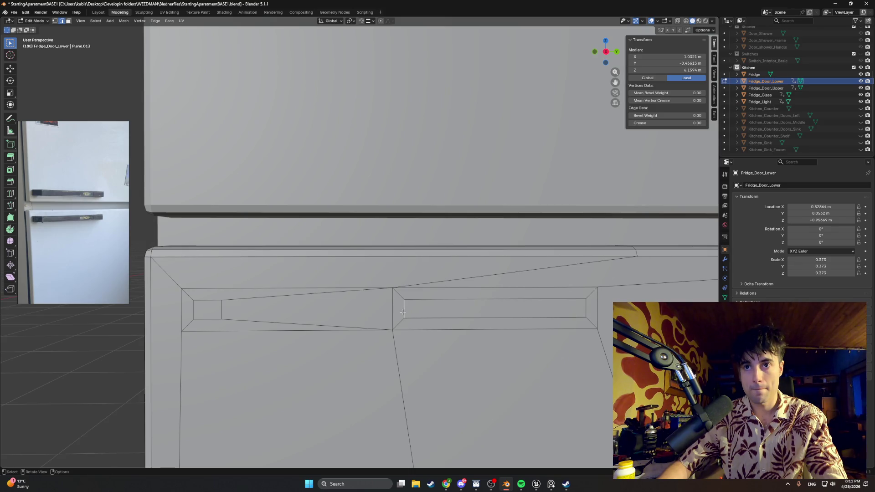
{"action": "key", "text": "g"}
{"action": "key", "text": "y"}
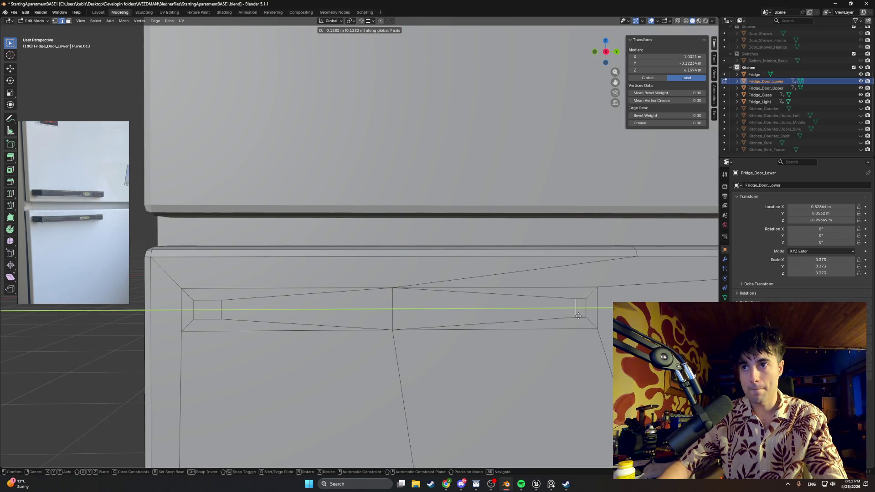
{"action": "left_click", "coordinate": [578, 315]}
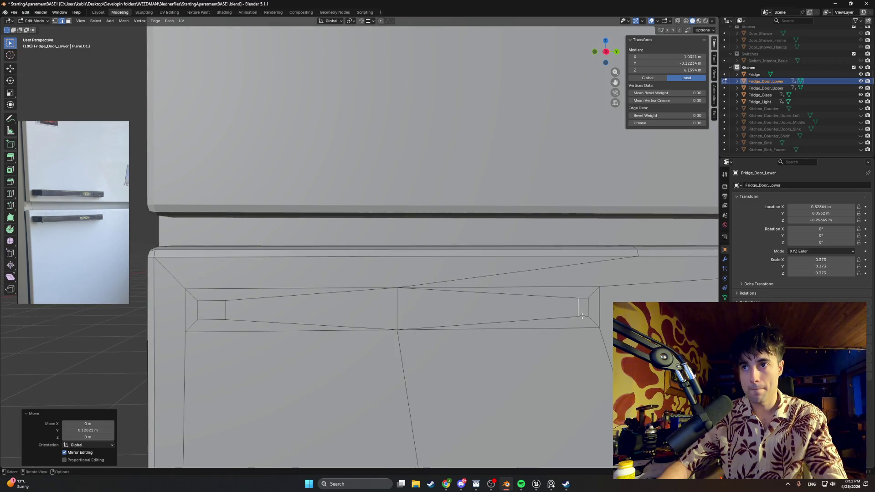
{"action": "key", "text": "3"}
{"action": "left_click", "coordinate": [582, 307]}
{"action": "left_click", "coordinate": [212, 310], "text": "shift"}
{"action": "middle_click_drag", "start_coordinate": [211, 310], "coordinate": [410, 314]}
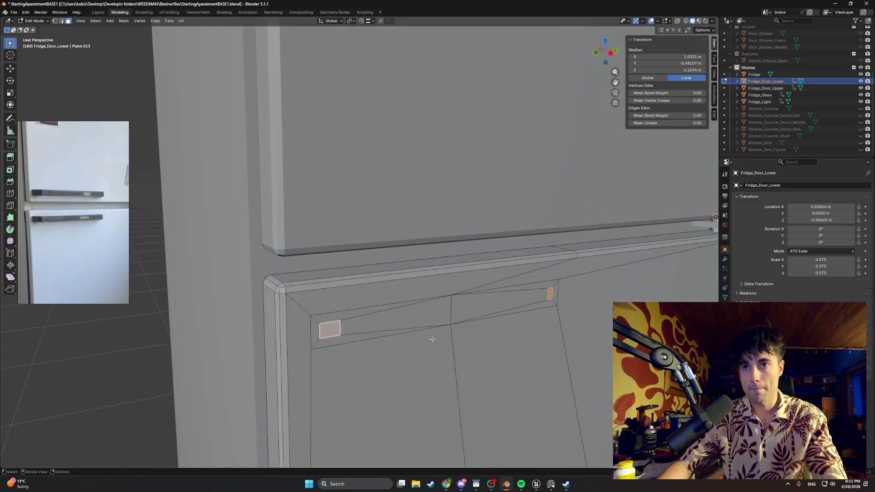
Make a first extrusion of the two end faces and zoom out to check it
{"action": "key", "text": "e"}
{"action": "left_click", "coordinate": [490, 314]}
{"action": "mouse_move", "coordinate": [490, 315]}
{"action": "middle_mouse_down"}
{"action": "mouse_move", "coordinate": [467, 330]}
{"action": "mouse_move", "coordinate": [492, 326]}
{"action": "mouse_move", "coordinate": [368, 321]}
{"action": "mouse_move", "coordinate": [447, 318]}
{"action": "mouse_move", "coordinate": [392, 305]}
{"action": "mouse_move", "coordinate": [419, 297]}
{"action": "middle_mouse_up"}
{"action": "scroll", "coordinate": [369, 321], "scroll_direction": "down", "scroll_amount": 6}
{"action": "scroll", "coordinate": [428, 317], "scroll_direction": "down", "scroll_amount": 2}
{"action": "scroll", "coordinate": [410, 303], "scroll_direction": "down", "scroll_amount": 2}
{"action": "scroll", "coordinate": [424, 295], "scroll_direction": "up", "scroll_amount": 6}
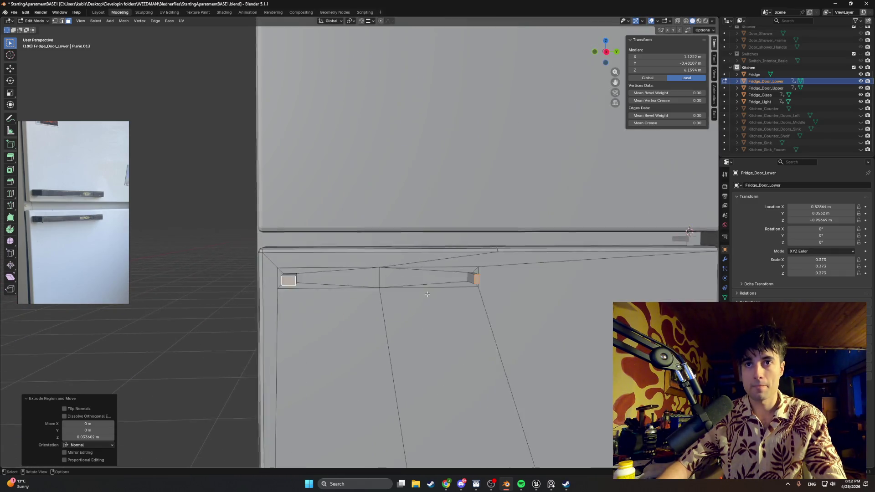
Undo the earlier inset and re-inset both recess faces at 0.0072 m
{"action": "key", "text": "2"}
{"action": "left_click", "coordinate": [429, 290]}
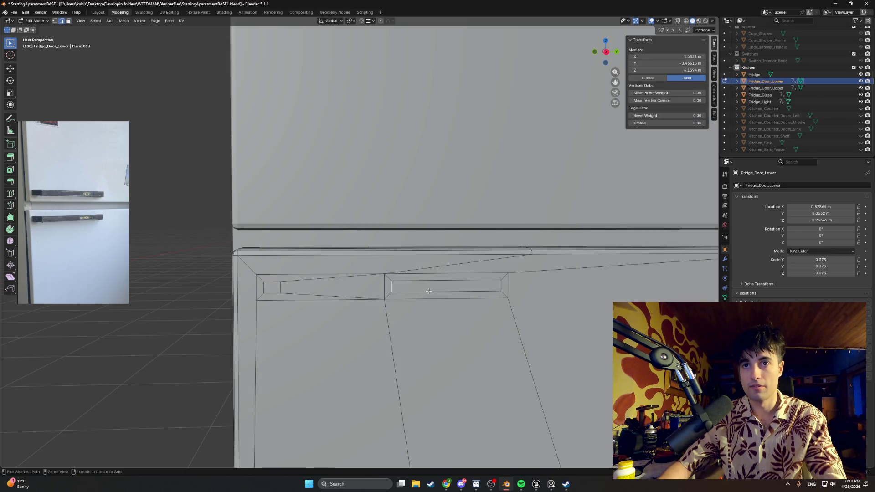
{"action": "key", "text": "ctrl+z"}
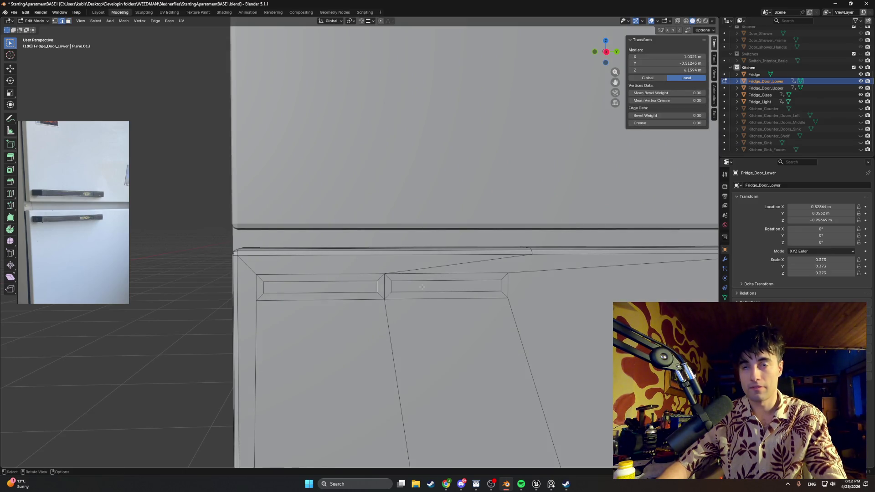
{"action": "left_click", "coordinate": [419, 292], "text": "ctrl"}
{"action": "key", "text": "3"}
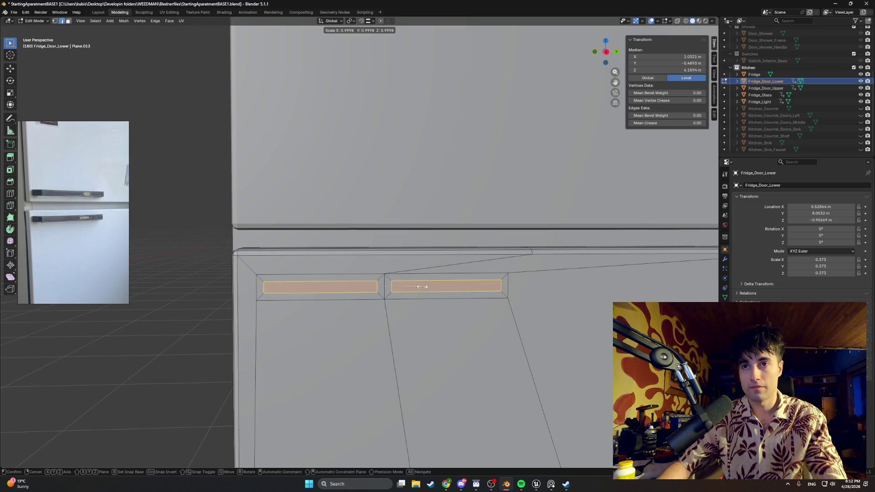
{"action": "left_click", "coordinate": [421, 287]}
{"action": "key", "text": "ctrl+z"}
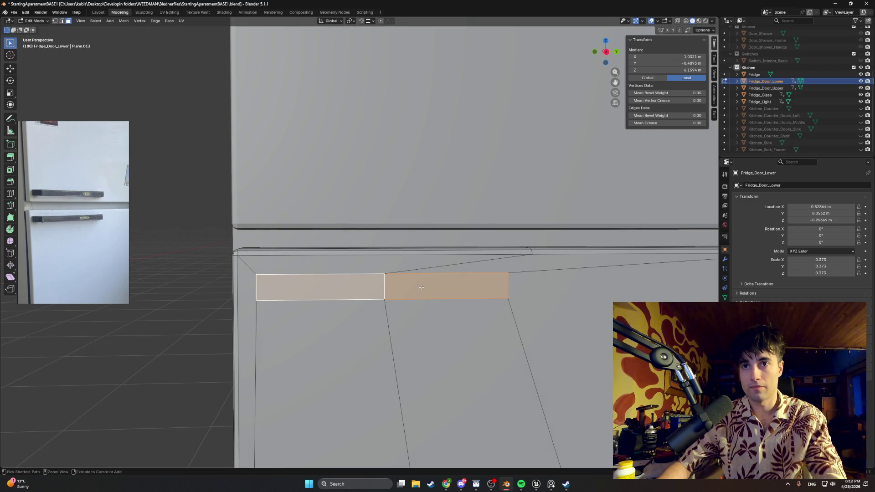
{"action": "key", "text": "i"}
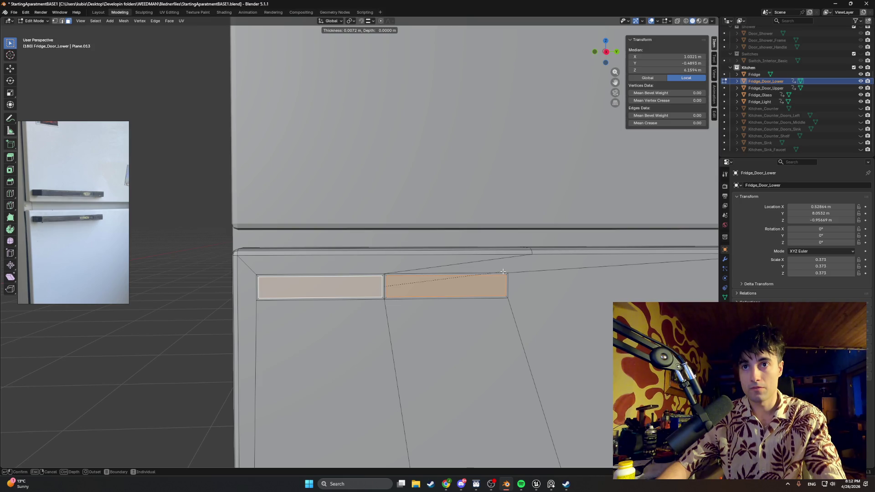
{"action": "left_click", "coordinate": [502, 272]}
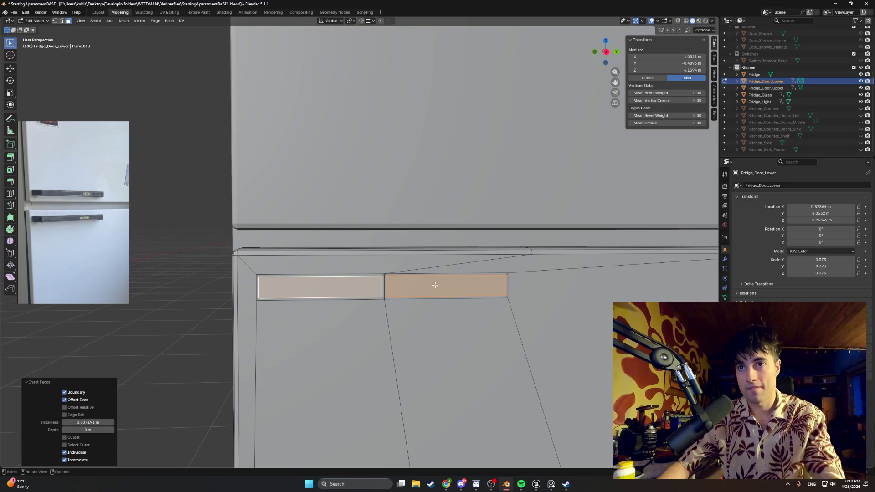
Slide the middle edge between the insets to a new position along Y
{"action": "key", "text": "2"}
{"action": "left_click", "coordinate": [385, 286]}
{"action": "key", "text": "g"}
{"action": "key", "text": "y"}
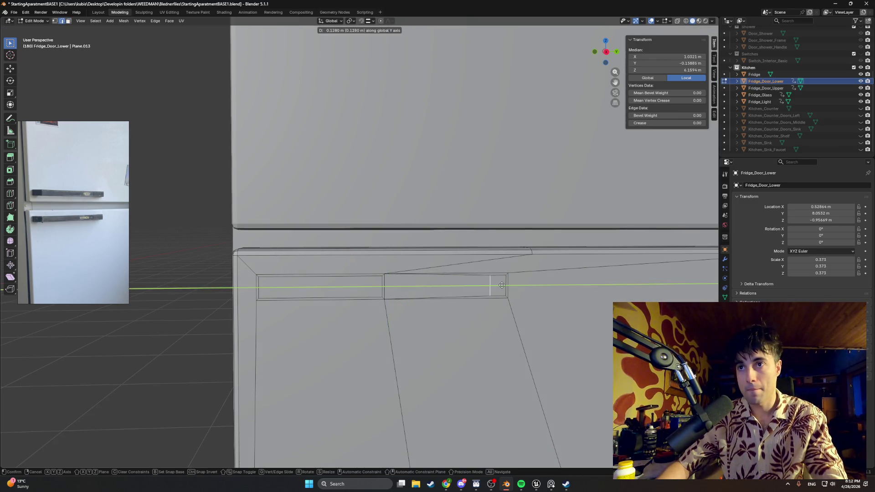
{"action": "left_click", "coordinate": [507, 285]}
{"action": "key", "text": "ctrl+z"}
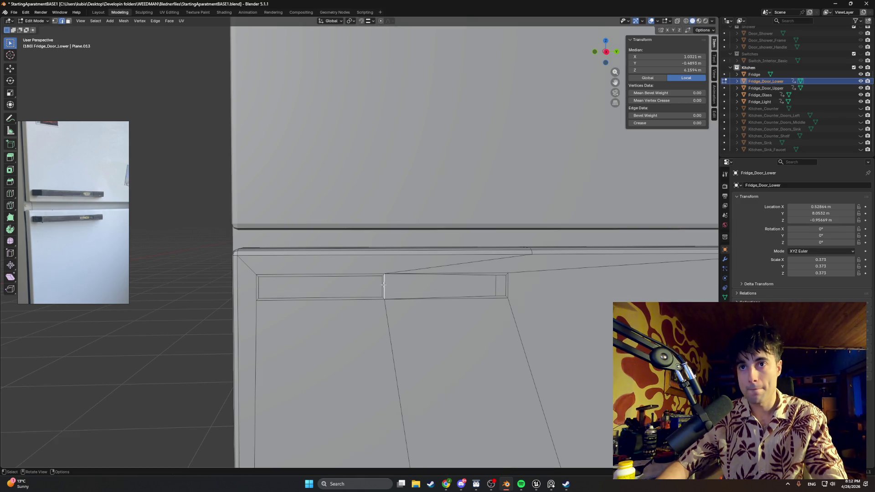
{"action": "key", "text": "g"}
{"action": "key", "text": "y"}
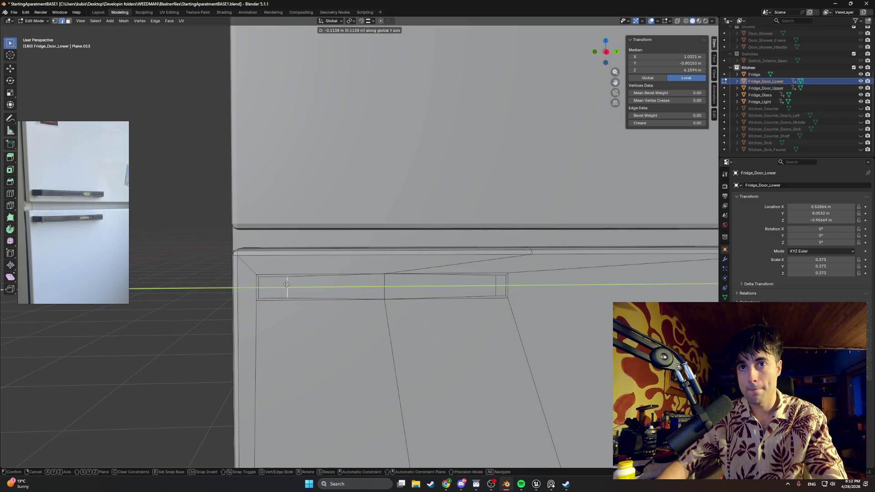
{"action": "left_click", "coordinate": [286, 283]}
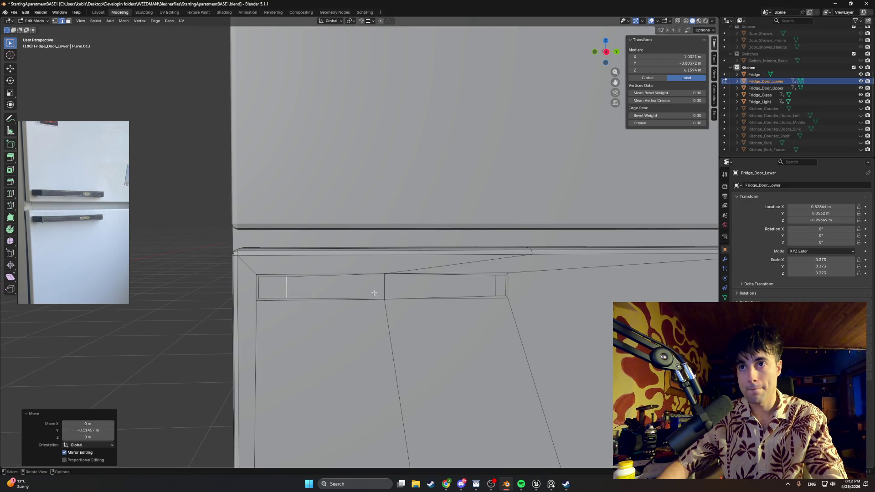
Extrude both small end faces 0.0426 m outward into blocks
{"action": "key", "text": "3"}
{"action": "left_click", "coordinate": [501, 287]}
{"action": "left_click", "coordinate": [272, 287], "text": "shift"}
{"action": "middle_click_drag", "start_coordinate": [272, 287], "coordinate": [437, 325]}
{"action": "key", "text": "e"}
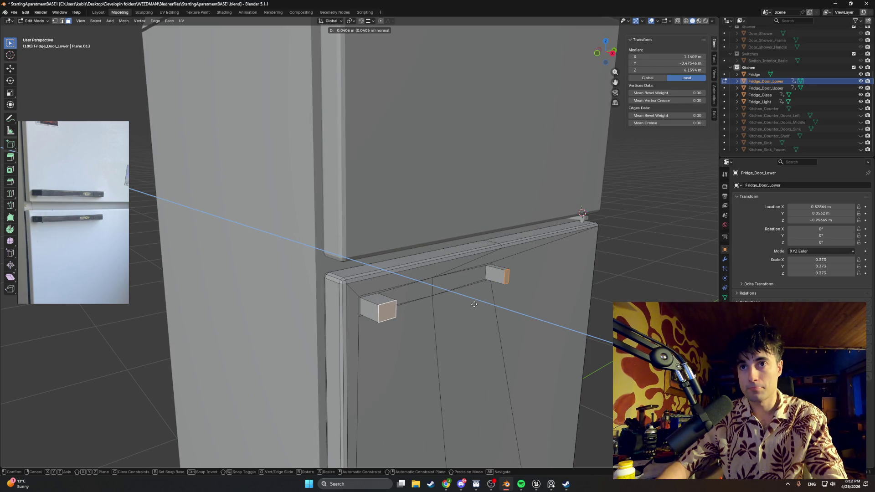
{"action": "left_click", "coordinate": [475, 304]}
{"action": "middle_click_drag", "start_coordinate": [475, 304], "coordinate": [492, 300]}
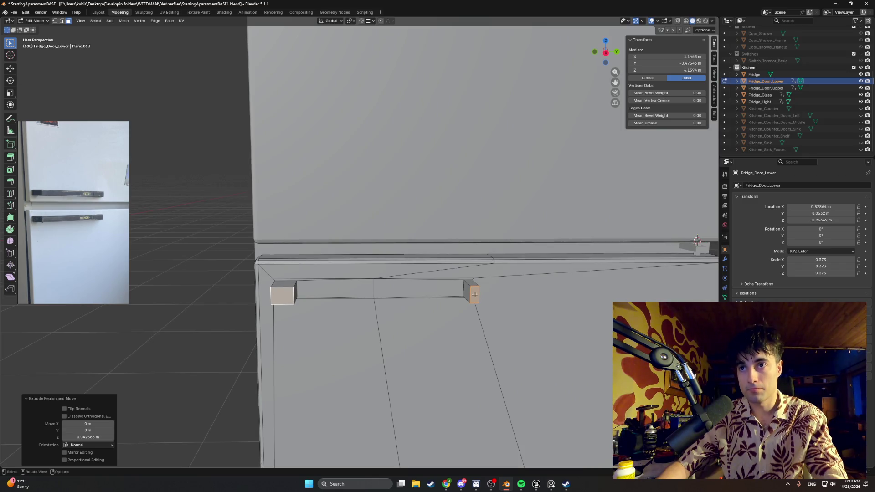
Shift the right handle block −0.0184 m along Y
{"action": "left_click", "coordinate": [474, 295]}
{"action": "key", "text": "g"}
{"action": "key", "text": "y"}
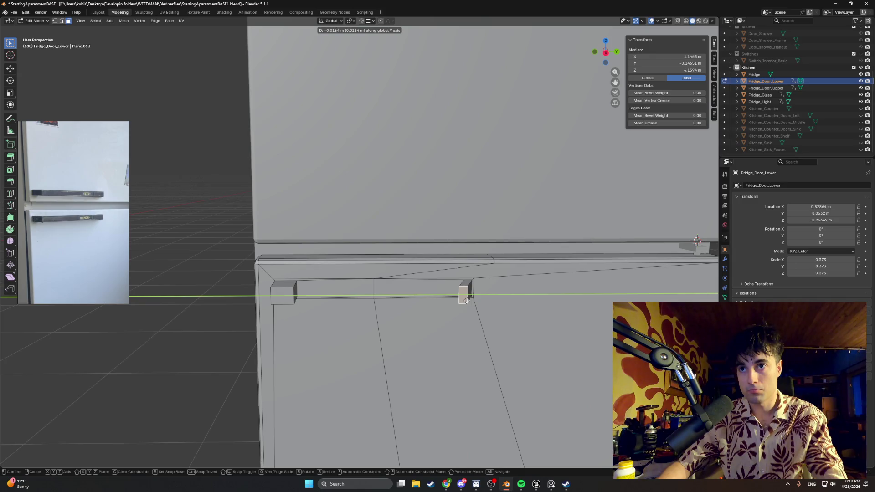
{"action": "left_click", "coordinate": [465, 301]}
{"action": "mouse_move", "coordinate": [466, 300]}
{"action": "middle_mouse_down"}
{"action": "mouse_move", "coordinate": [323, 299]}
{"action": "mouse_move", "coordinate": [517, 282]}
{"action": "middle_mouse_up"}
{"action": "key", "text": "ctrl+r"}
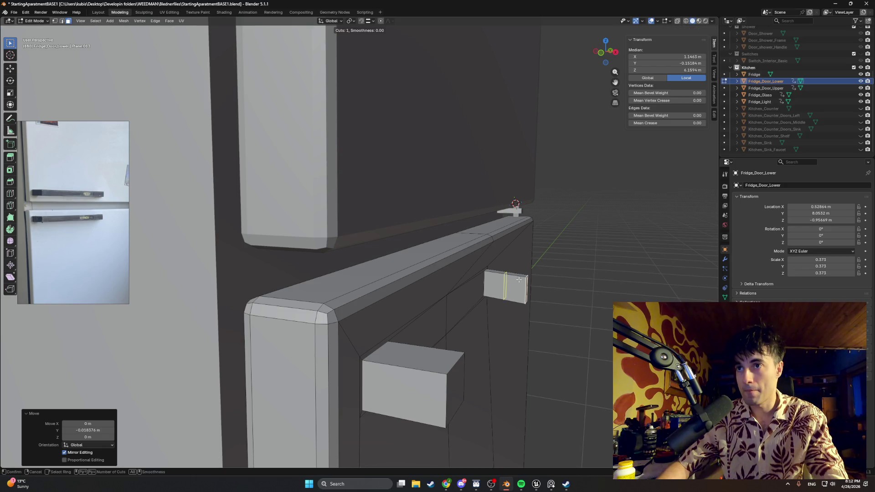
Add an edge loop through each of the two small handle blocks
{"action": "left_click", "coordinate": [511, 287]}
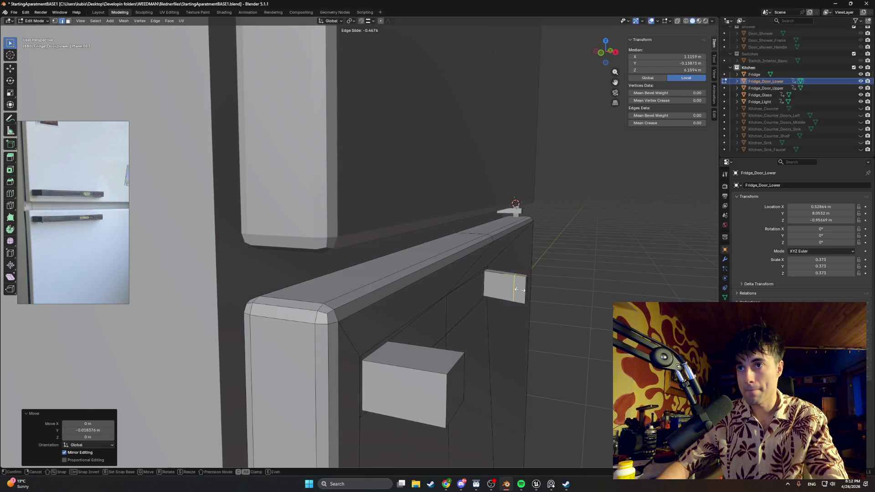
{"action": "left_click", "coordinate": [516, 289]}
{"action": "middle_click_drag", "start_coordinate": [516, 289], "coordinate": [256, 292]}
{"action": "key", "text": "ctrl+r"}
{"action": "left_click", "coordinate": [224, 279]}
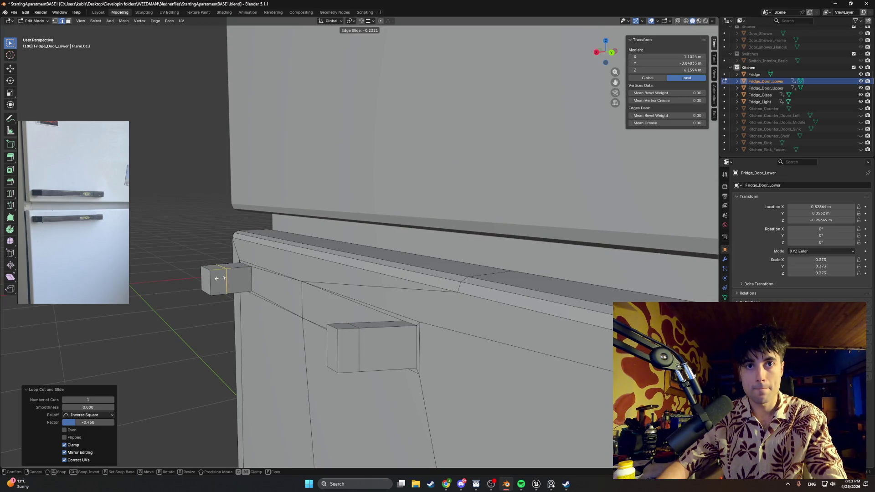
{"action": "middle_click_drag", "start_coordinate": [253, 273], "coordinate": [227, 328]}
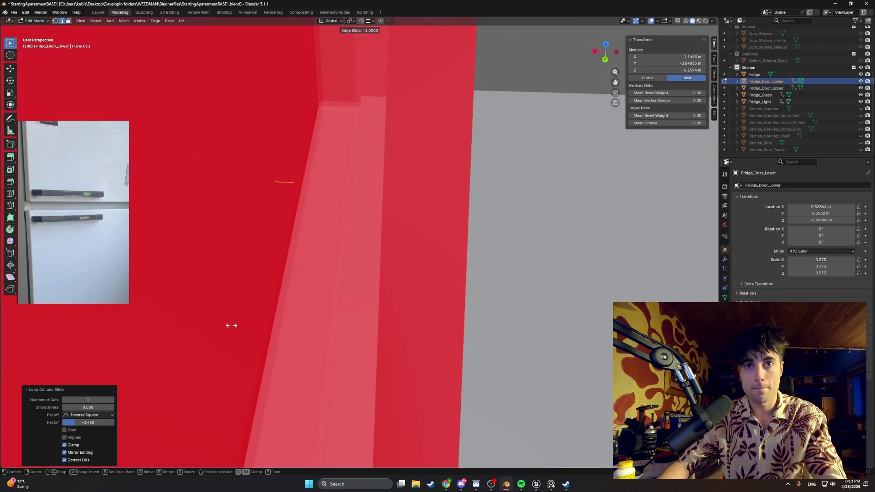
{"action": "right_click", "coordinate": [357, 295]}
{"action": "middle_click_drag", "start_coordinate": [357, 296], "coordinate": [444, 271]}
{"action": "middle_click_drag", "start_coordinate": [337, 284], "coordinate": [253, 306]}
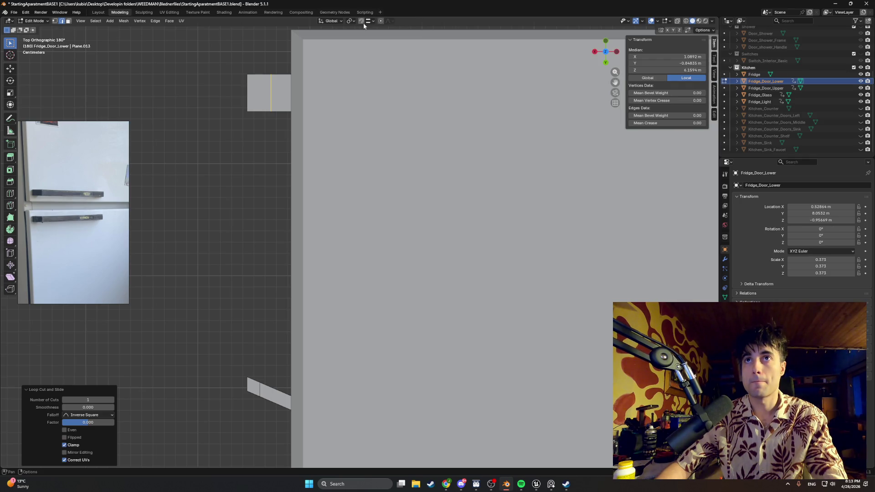
From top view, shift the selected edge loop 0.01 m along X
{"action": "key", "text": "g"}
{"action": "key", "text": "x"}
{"action": "key", "text": "ctrl"}
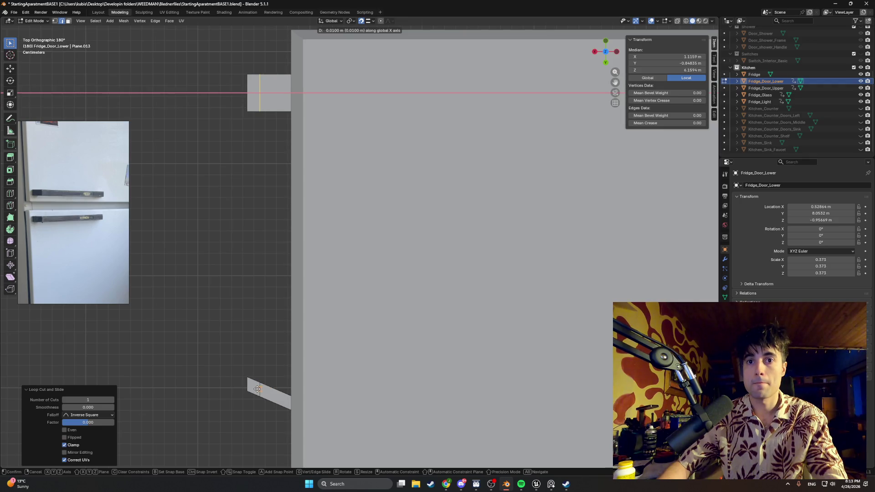
{"action": "left_click", "coordinate": [260, 390]}
{"action": "middle_click_drag", "start_coordinate": [260, 390], "coordinate": [326, 261]}
Fill a bar face between an edge on each handle block
{"action": "left_click", "coordinate": [193, 301]}
{"action": "middle_click_drag", "start_coordinate": [193, 301], "coordinate": [348, 277]}
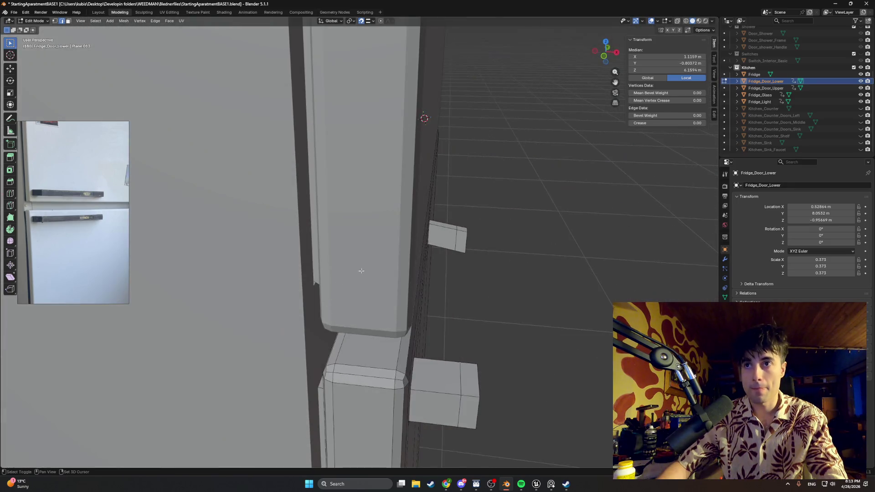
{"action": "middle_click_drag", "start_coordinate": [457, 239], "coordinate": [476, 264]}
{"action": "left_click", "coordinate": [473, 253], "text": "shift"}
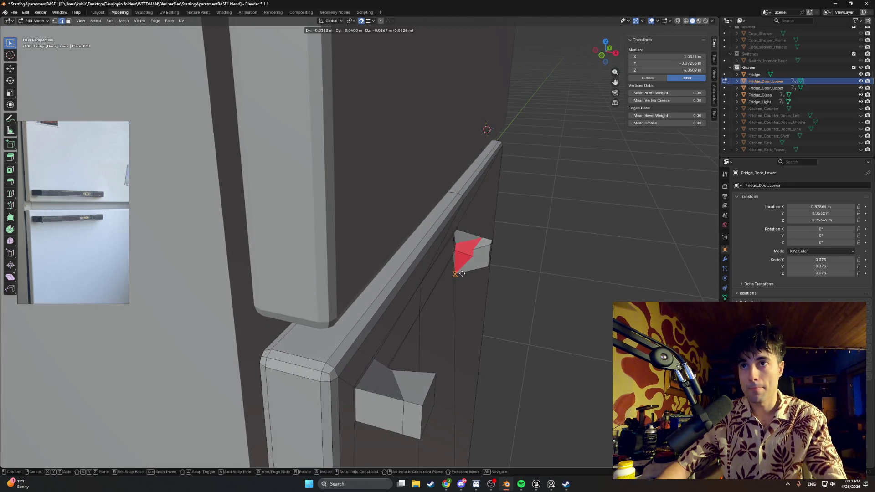
{"action": "key", "text": "f"}
Select the new handle face and inspect it from higher and steeper angles
{"action": "key", "text": "3"}
{"action": "mouse_move", "coordinate": [485, 251]}
{"action": "middle_mouse_down"}
{"action": "mouse_move", "coordinate": [196, 290]}
{"action": "mouse_move", "coordinate": [219, 302]}
{"action": "middle_mouse_up"}
{"action": "left_click", "coordinate": [198, 283], "text": "shift"}
{"action": "right_click", "coordinate": [189, 313]}
{"action": "left_click", "coordinate": [174, 310]}
{"action": "left_click", "coordinate": [187, 301]}
{"action": "middle_click_drag", "start_coordinate": [193, 302], "coordinate": [255, 308]}
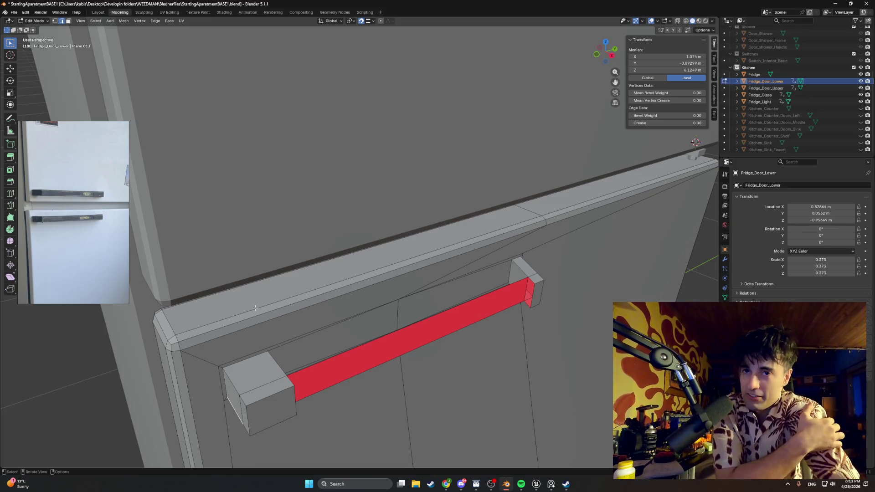
{"action": "middle_click_drag", "start_coordinate": [323, 312], "coordinate": [536, 284]}
Select the handle bar's front, top and end faces, checking them from several angles
{"action": "left_click", "coordinate": [506, 250], "text": "shift"}
{"action": "middle_click_drag", "start_coordinate": [507, 250], "coordinate": [411, 275]}
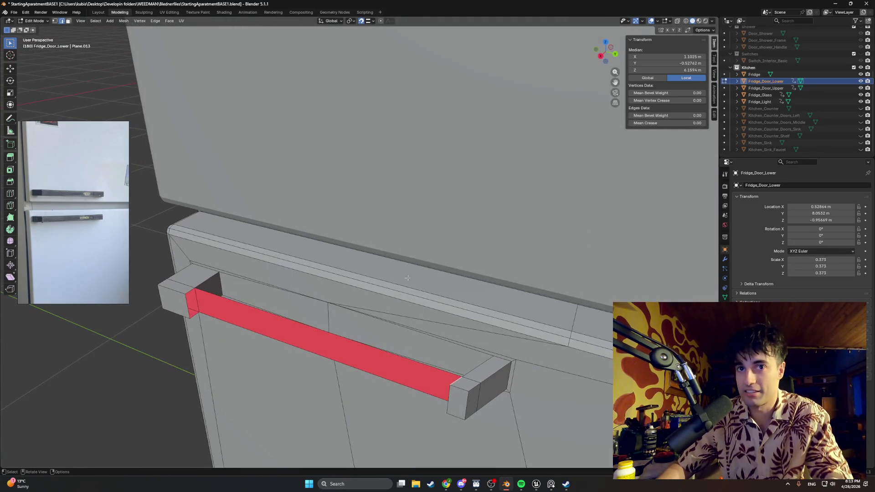
{"action": "middle_click_drag", "start_coordinate": [222, 303], "coordinate": [357, 306]}
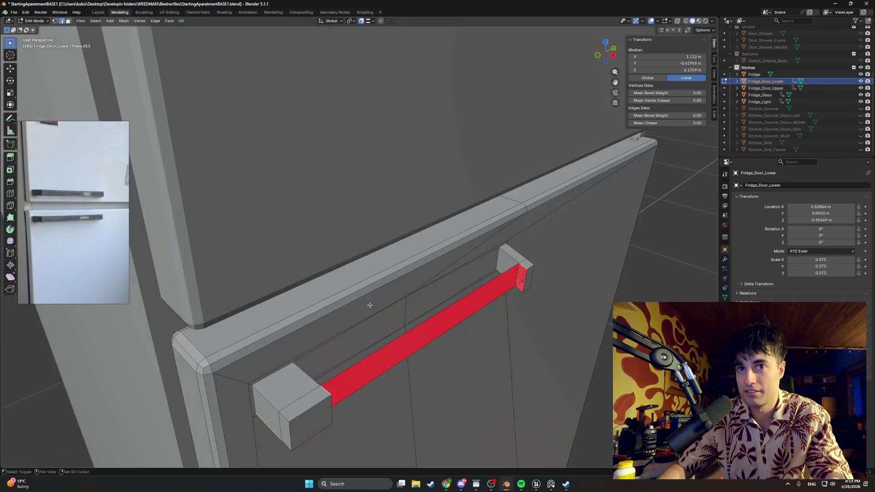
{"action": "mouse_move", "coordinate": [513, 280]}
{"action": "middle_mouse_down"}
{"action": "mouse_move", "coordinate": [506, 285]}
{"action": "mouse_move", "coordinate": [523, 276]}
{"action": "mouse_move", "coordinate": [209, 295]}
{"action": "middle_mouse_up"}
{"action": "left_click", "coordinate": [209, 294], "text": "shift"}
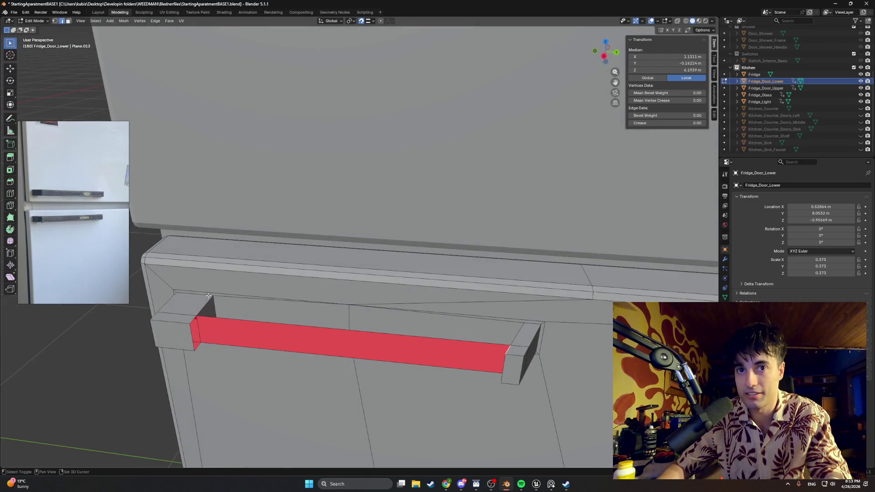
{"action": "left_click", "coordinate": [194, 321], "text": "shift"}
{"action": "mouse_move", "coordinate": [269, 334]}
{"action": "middle_mouse_down"}
{"action": "mouse_move", "coordinate": [341, 296]}
{"action": "mouse_move", "coordinate": [511, 302]}
{"action": "mouse_move", "coordinate": [474, 313]}
{"action": "mouse_move", "coordinate": [157, 297]}
{"action": "middle_mouse_up"}
{"action": "left_click", "coordinate": [501, 304], "text": "shift"}
{"action": "mouse_move", "coordinate": [227, 315]}
{"action": "middle_mouse_down"}
{"action": "mouse_move", "coordinate": [181, 276]}
{"action": "mouse_move", "coordinate": [273, 281]}
{"action": "mouse_move", "coordinate": [242, 287]}
{"action": "mouse_move", "coordinate": [227, 306]}
{"action": "mouse_move", "coordinate": [249, 303]}
{"action": "mouse_move", "coordinate": [232, 326]}
{"action": "middle_mouse_up"}
{"action": "left_click", "coordinate": [196, 276]}
Flip the normals of the selected handle faces so they point outward
{"action": "left_click", "coordinate": [251, 274]}
{"action": "right_click", "coordinate": [239, 280]}
{"action": "left_click", "coordinate": [239, 280]}
{"action": "left_click", "coordinate": [261, 298]}
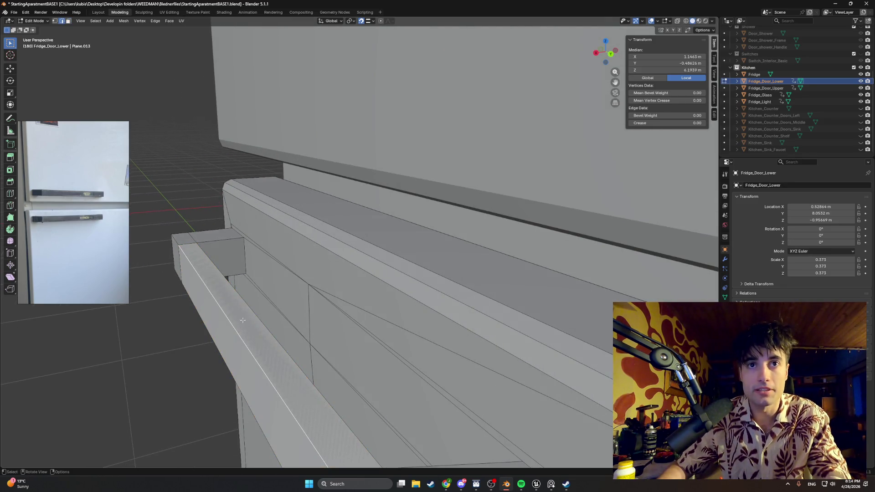
Delete the stray handle face, check the solid bar, and save the fridge file
{"action": "left_click", "coordinate": [239, 324]}
{"action": "key", "text": "x"}
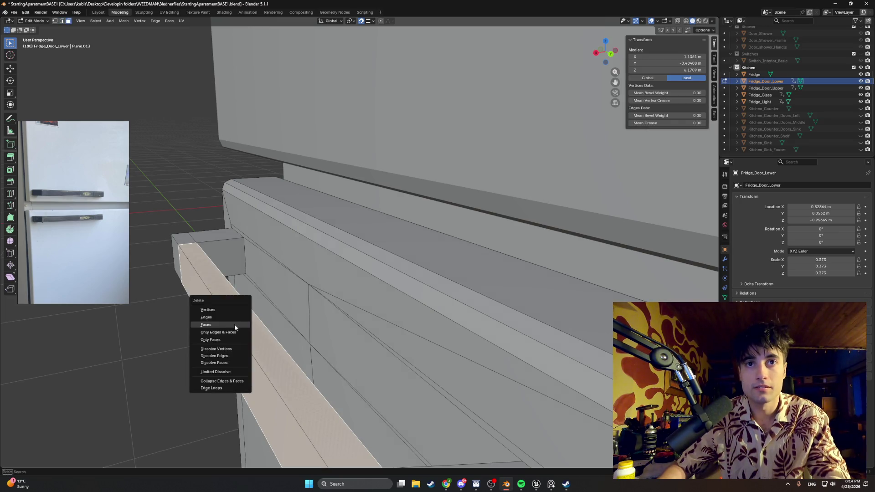
{"action": "left_click", "coordinate": [232, 324]}
{"action": "middle_click_drag", "start_coordinate": [231, 324], "coordinate": [221, 298]}
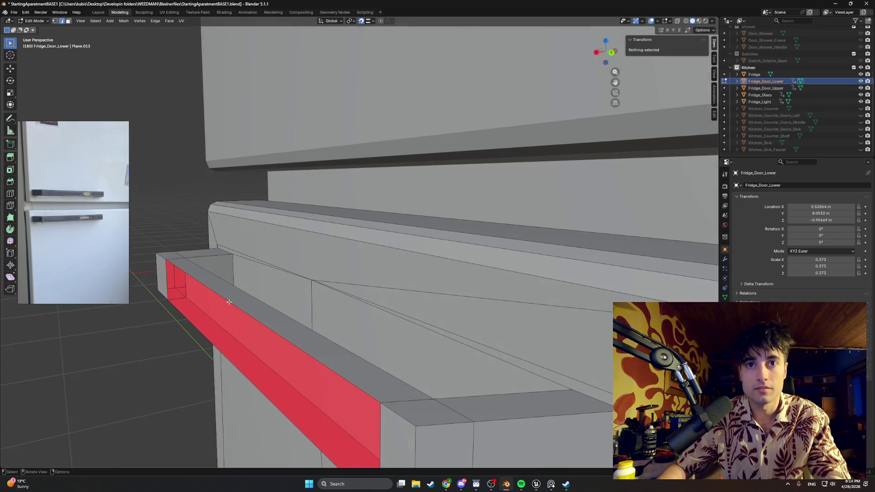
{"action": "left_click", "coordinate": [229, 302]}
{"action": "mouse_move", "coordinate": [223, 352]}
{"action": "middle_mouse_down"}
{"action": "mouse_move", "coordinate": [345, 325]}
{"action": "mouse_move", "coordinate": [340, 289]}
{"action": "mouse_move", "coordinate": [343, 341]}
{"action": "mouse_move", "coordinate": [415, 328]}
{"action": "mouse_move", "coordinate": [377, 336]}
{"action": "mouse_move", "coordinate": [382, 312]}
{"action": "mouse_move", "coordinate": [464, 313]}
{"action": "mouse_move", "coordinate": [396, 312]}
{"action": "mouse_move", "coordinate": [392, 300]}
{"action": "mouse_move", "coordinate": [450, 270]}
{"action": "mouse_move", "coordinate": [374, 268]}
{"action": "middle_mouse_up"}
{"action": "key", "text": "ctrl+s"}
{"action": "scroll", "coordinate": [391, 301], "scroll_direction": "up", "scroll_amount": 8}
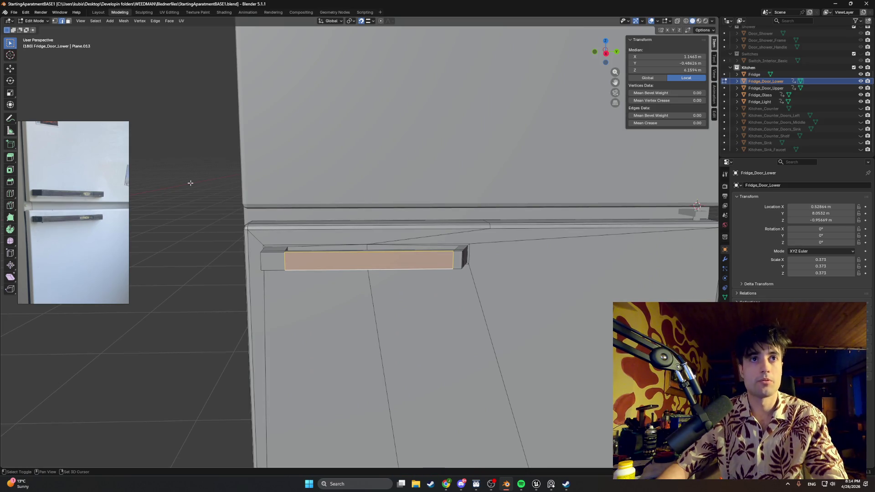
In Fridge_Door_Upper's Edit Mode, inset the upper door's front face from a right-side view
{"action": "scroll", "coordinate": [354, 221], "scroll_direction": "down", "scroll_amount": 4}
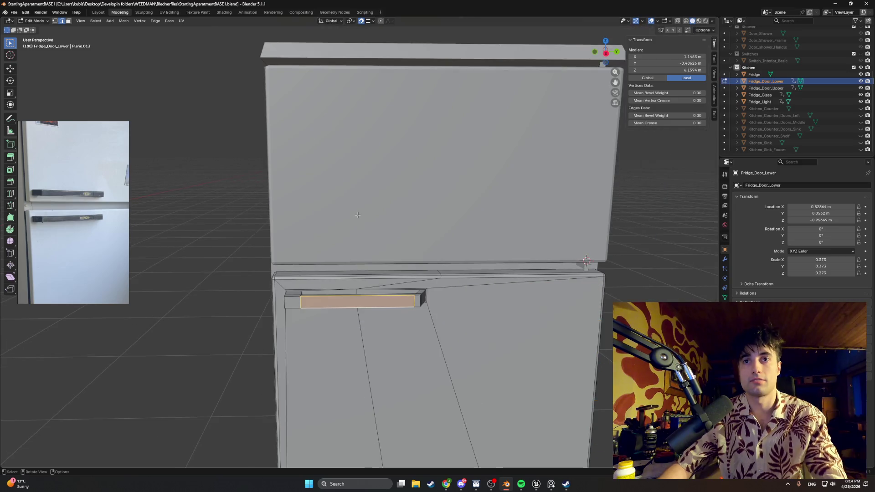
{"action": "scroll", "coordinate": [357, 213], "scroll_direction": "up", "scroll_amount": 1}
{"action": "key", "text": "KP_1"}
{"action": "key", "text": "KP_3"}
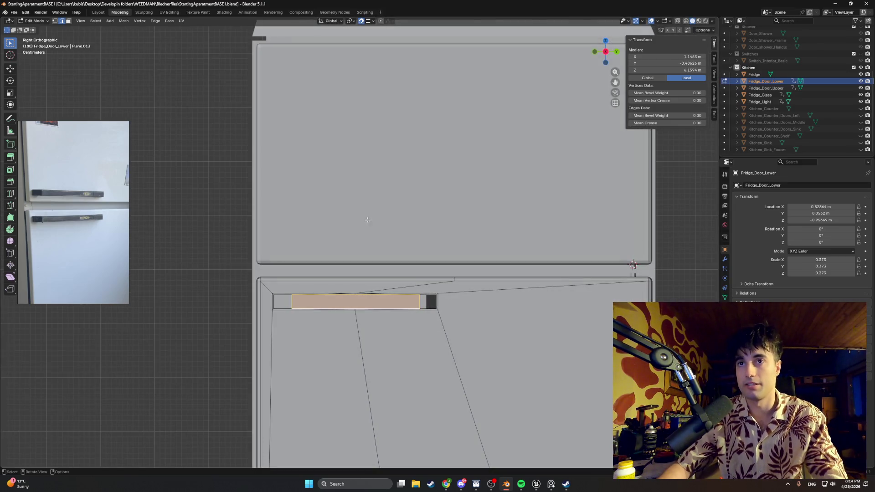
{"action": "left_click", "coordinate": [379, 192]}
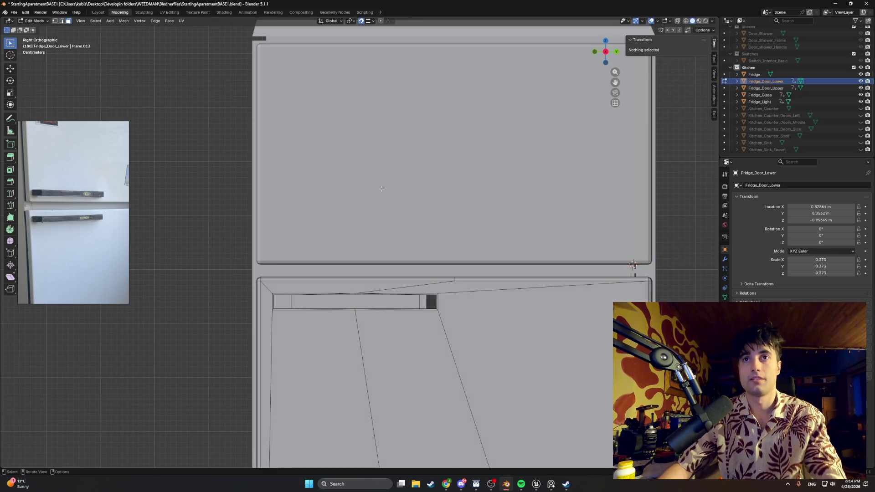
{"action": "left_click", "coordinate": [767, 87]}
{"action": "key", "text": "Tab"}
{"action": "key", "text": "Tab"}
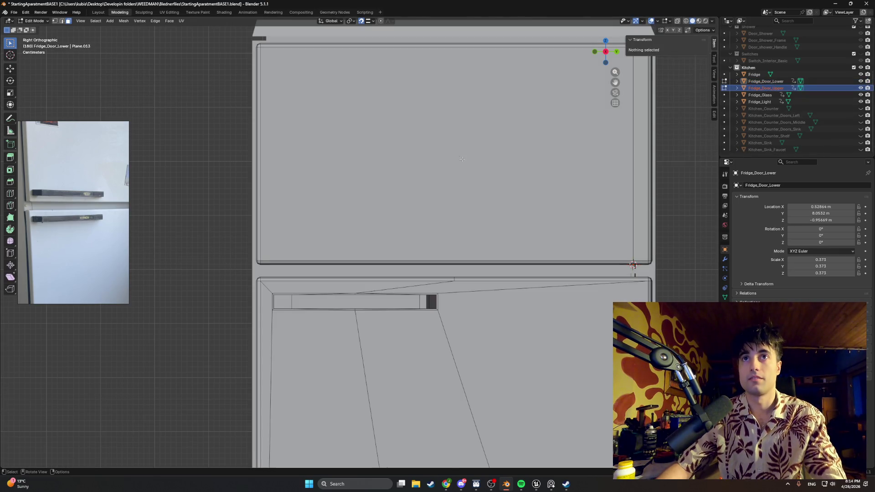
{"action": "left_click", "coordinate": [428, 155]}
{"action": "key", "text": "i"}
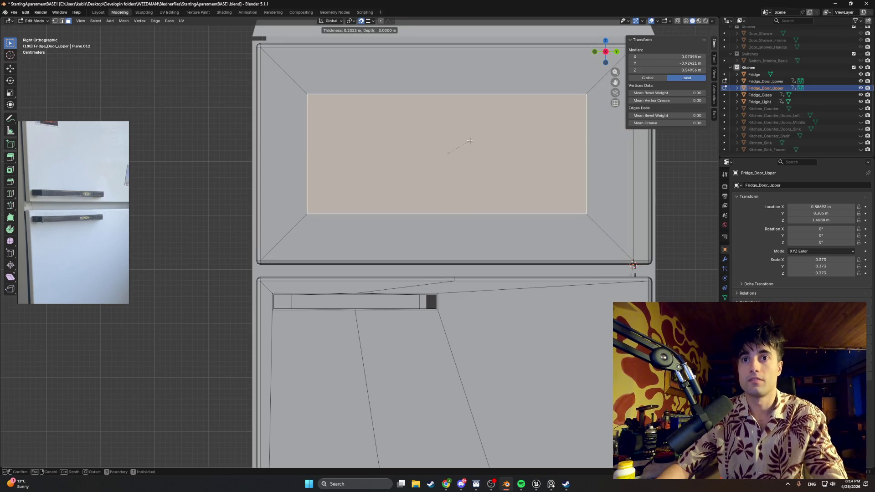
{"action": "left_click", "coordinate": [310, 146]}
Move the inset's left edge along Y to line up with the lower handle's end
{"action": "left_click", "coordinate": [316, 154]}
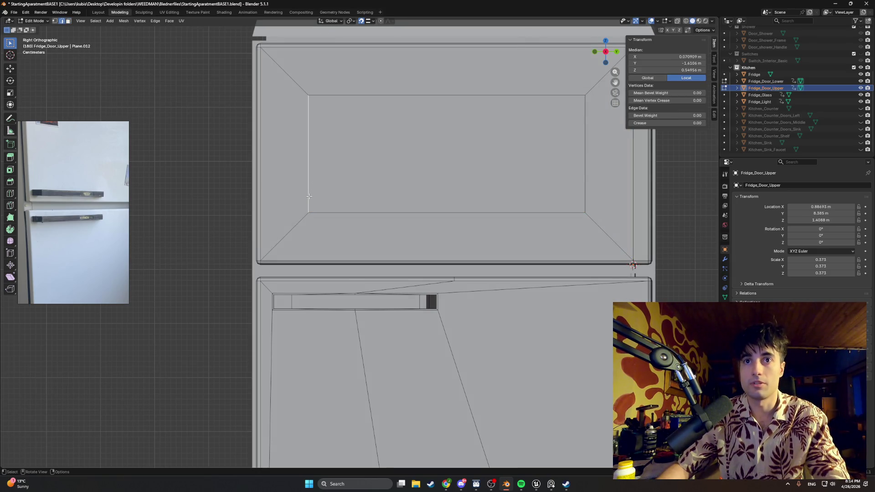
{"action": "key", "text": "g"}
{"action": "key", "text": "y"}
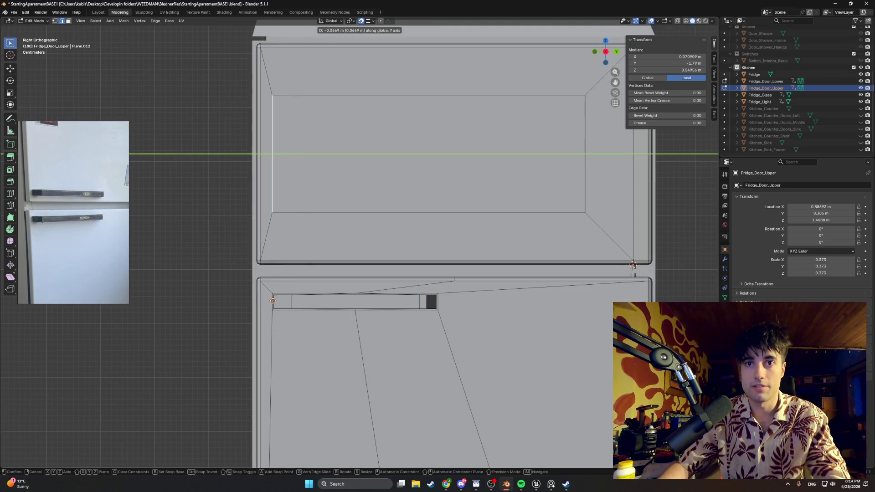
{"action": "left_click", "coordinate": [272, 301]}
{"action": "scroll", "coordinate": [266, 315], "scroll_direction": "up", "scroll_amount": 3}
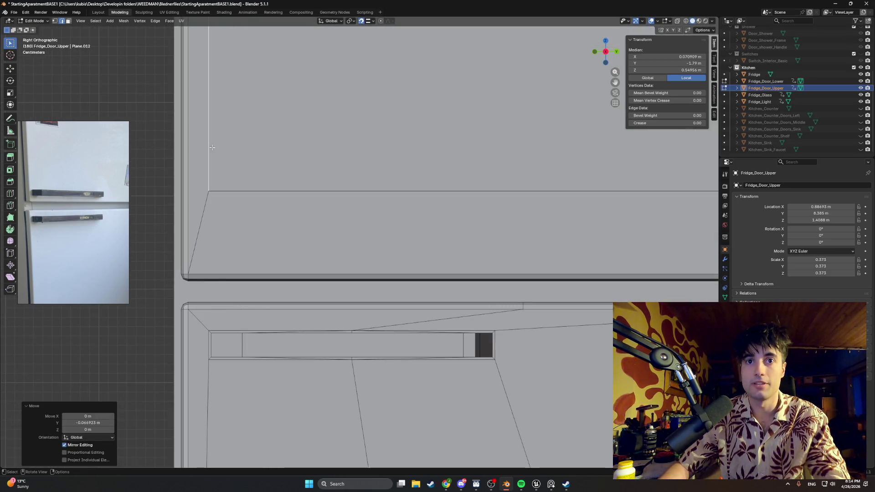
{"action": "key", "text": "g"}
{"action": "key", "text": "y"}
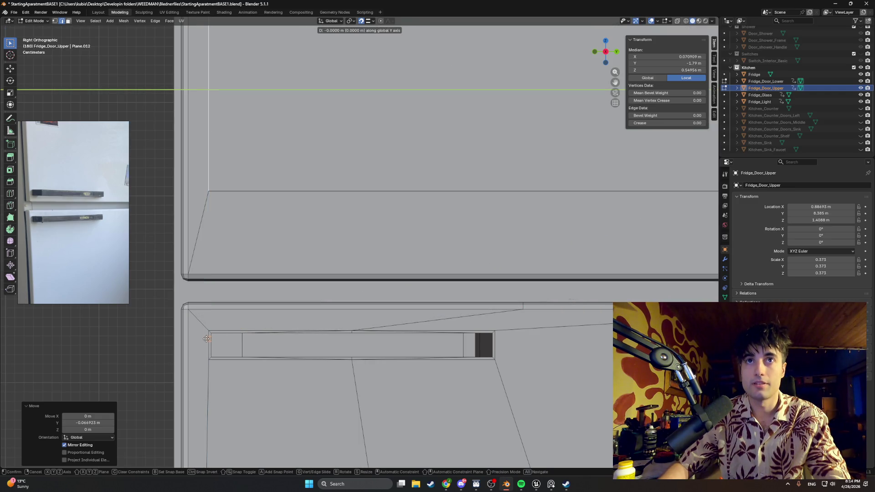
{"action": "left_click", "coordinate": [210, 339]}
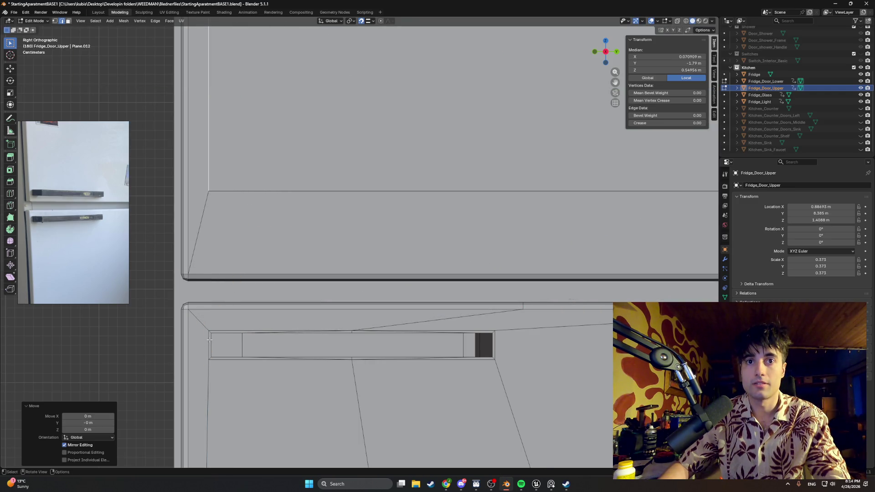
{"action": "scroll", "coordinate": [322, 256], "scroll_direction": "down", "scroll_amount": 4}
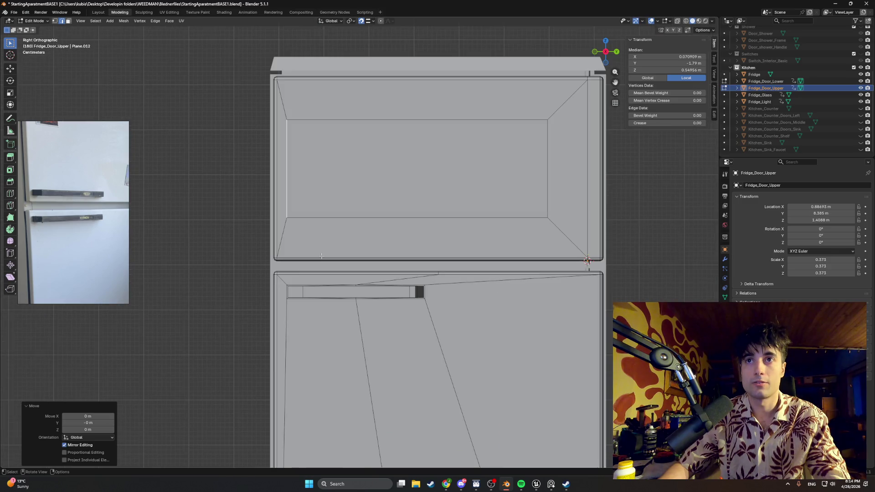
Shift the inner right edge left along Y and lower the top inner edge 0.1707 m
{"action": "left_click", "coordinate": [549, 175]}
{"action": "key", "text": "g"}
{"action": "key", "text": "y"}
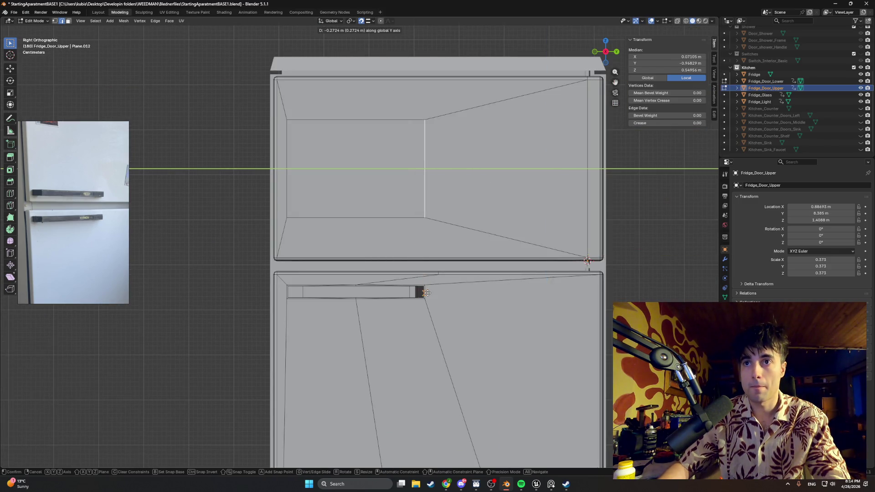
{"action": "left_click", "coordinate": [428, 293]}
{"action": "left_click", "coordinate": [376, 120]}
{"action": "key", "text": "g"}
{"action": "key", "text": "z"}
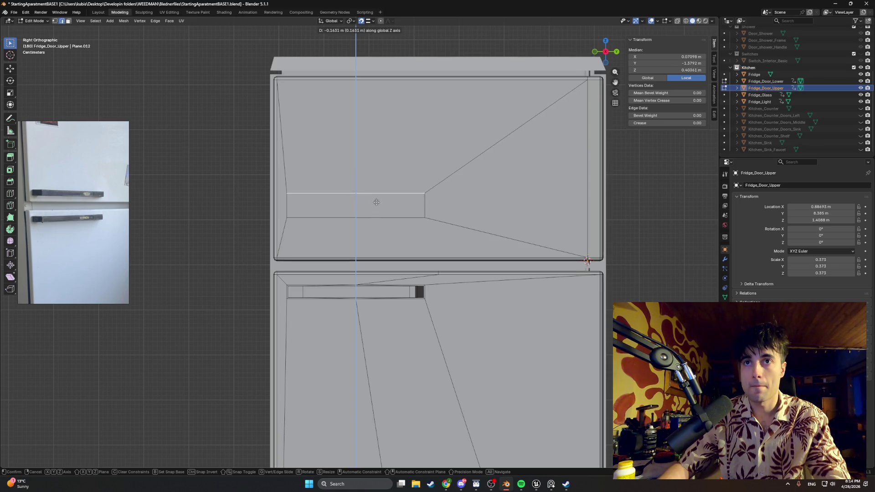
{"action": "left_click", "coordinate": [377, 206]}
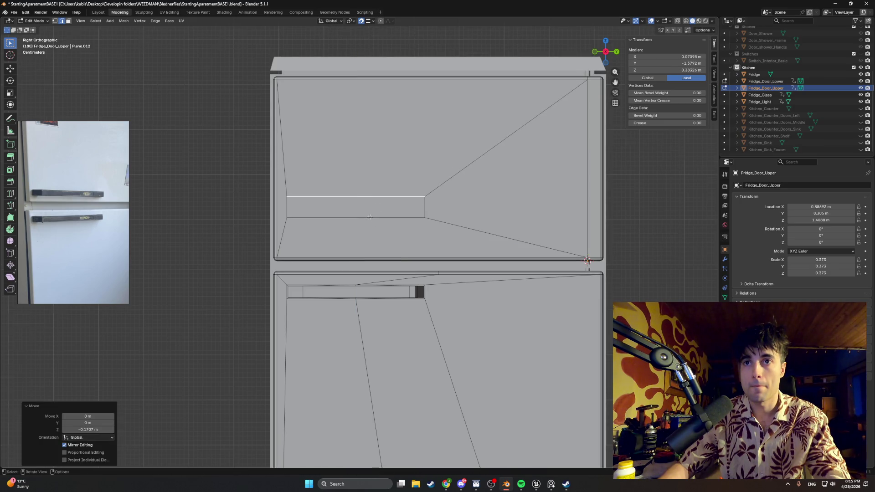
{"action": "scroll", "coordinate": [369, 217], "scroll_direction": "up", "scroll_amount": 3}
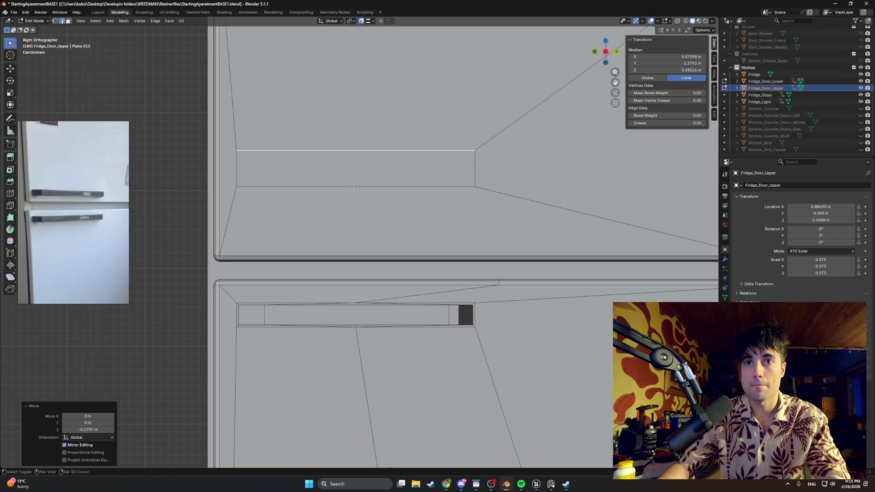
Turn off snapping and nudge the selected edge slightly down
{"action": "middle_click_drag", "start_coordinate": [352, 188], "coordinate": [377, 195], "text": "shift"}
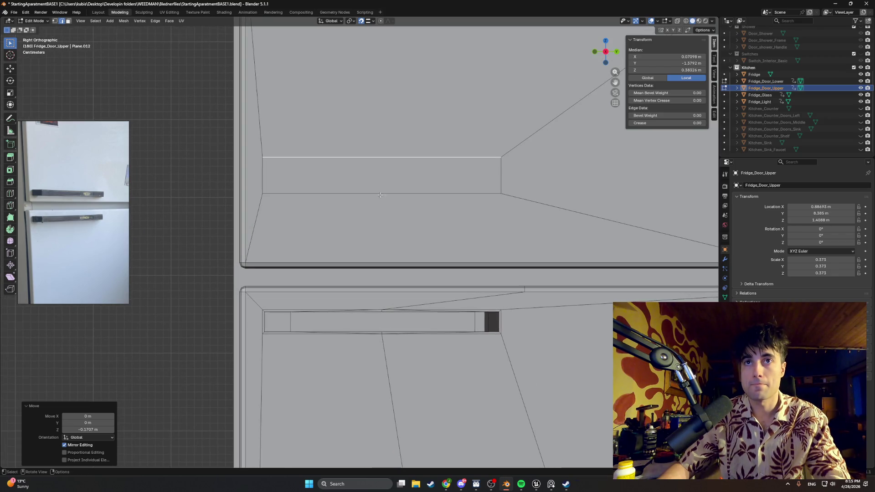
{"action": "left_click", "coordinate": [361, 23]}
{"action": "key", "text": "g"}
{"action": "left_click", "coordinate": [356, 138]}
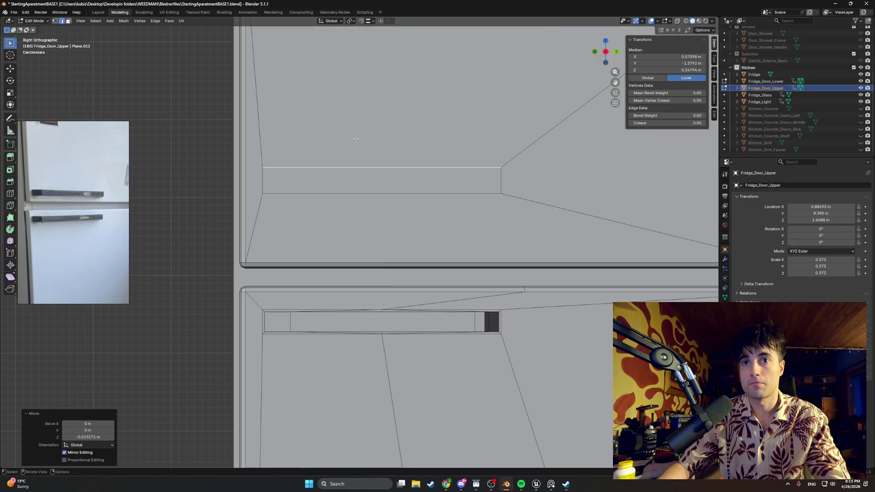
Move the narrow strip face down along Z over the lower door's handle
{"action": "key", "text": "3"}
{"action": "left_click", "coordinate": [338, 180]}
{"action": "key", "text": "g"}
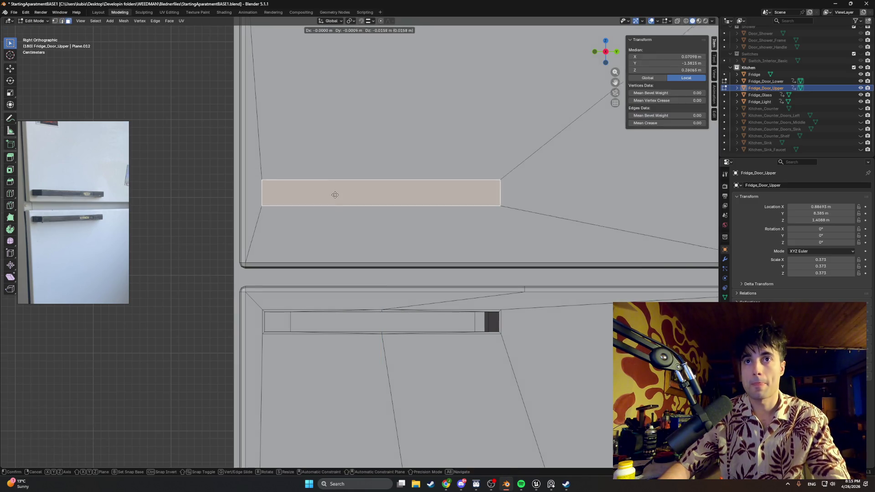
{"action": "key", "text": "z"}
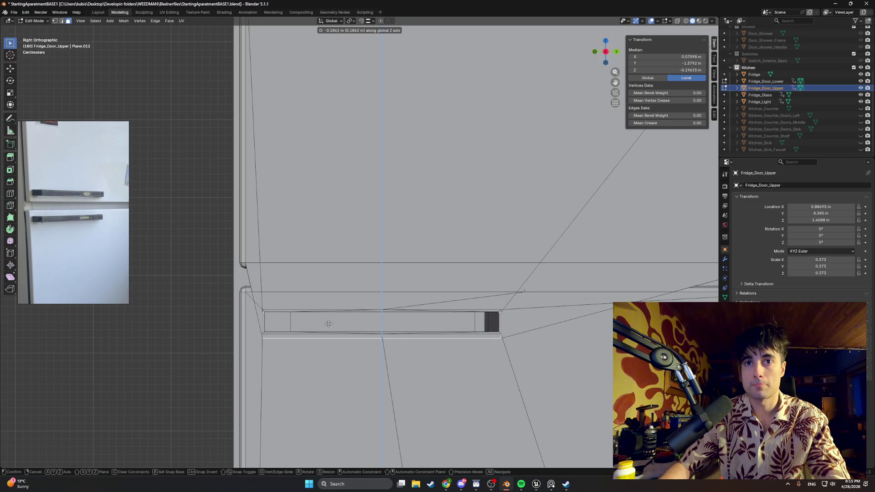
{"action": "left_click", "coordinate": [328, 321]}
{"action": "scroll", "coordinate": [328, 321], "scroll_direction": "up", "scroll_amount": 4}
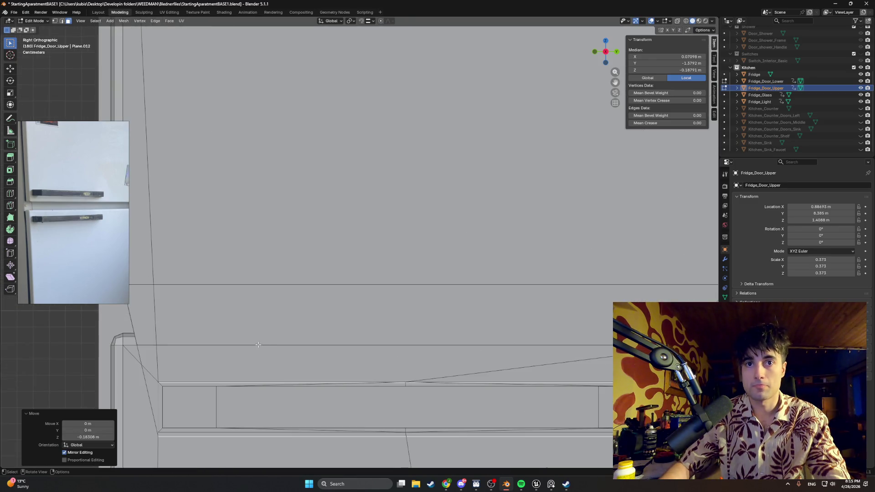
{"action": "key", "text": "g"}
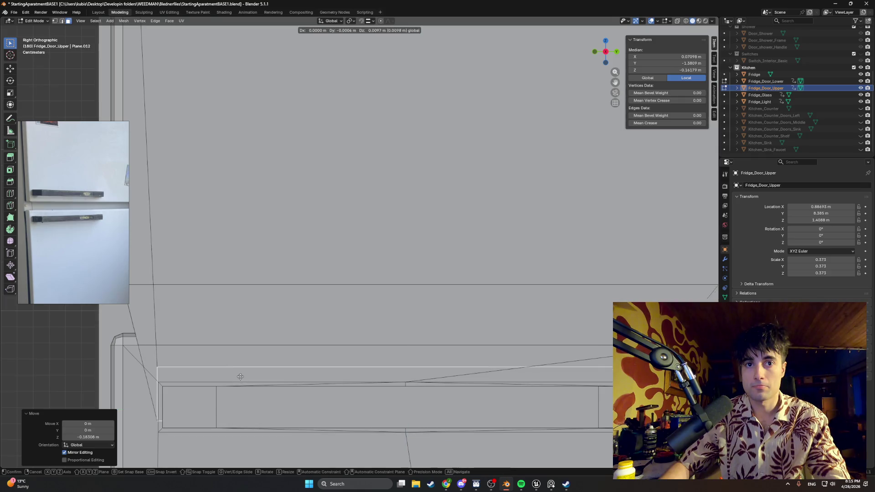
{"action": "left_click", "coordinate": [235, 358]}
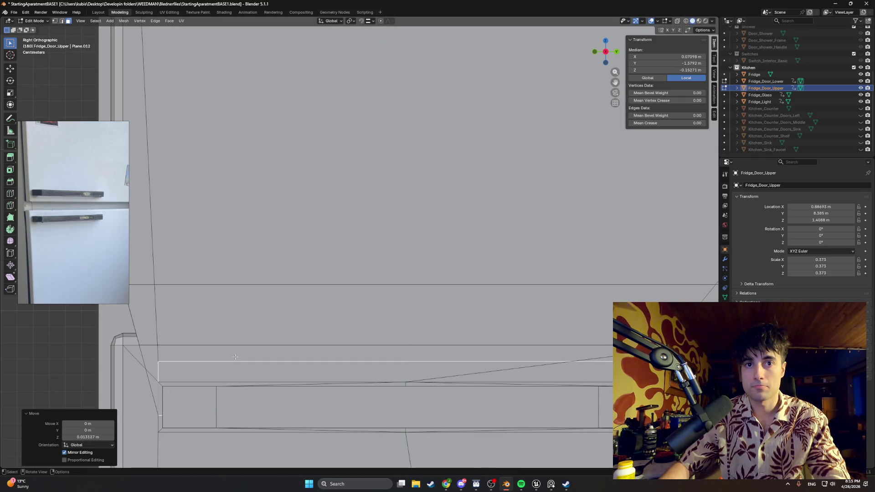
{"action": "middle_click_drag", "start_coordinate": [235, 359], "coordinate": [307, 256], "text": "shift"}
Snap the strip's top edge vertically onto the lower handle's top line
{"action": "key", "text": "2"}
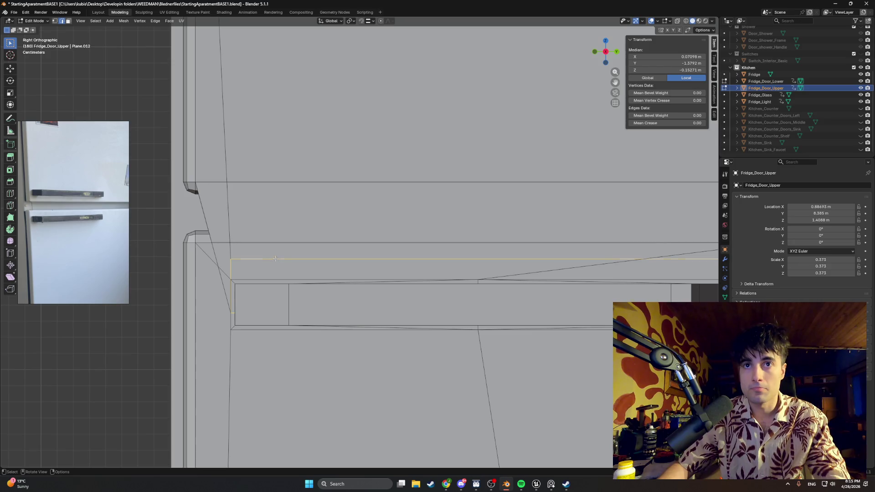
{"action": "left_click", "coordinate": [265, 273]}
{"action": "key", "text": "g"}
{"action": "key", "text": "z"}
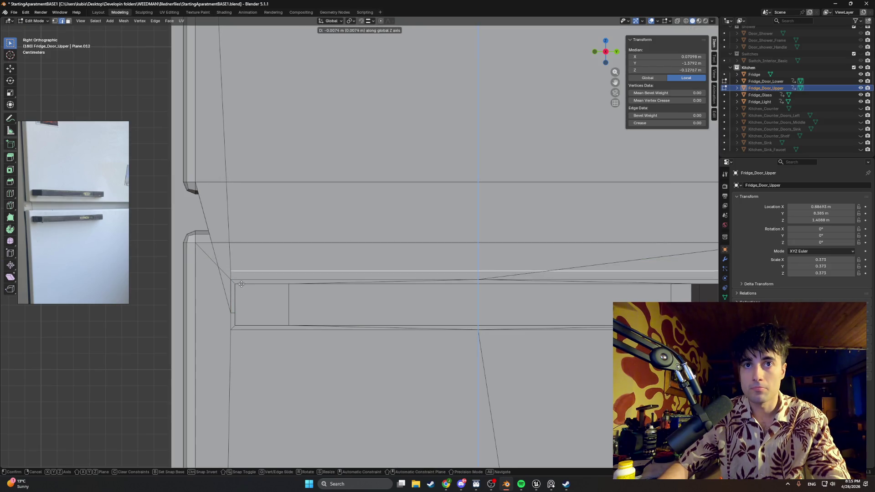
{"action": "key", "text": "ctrl"}
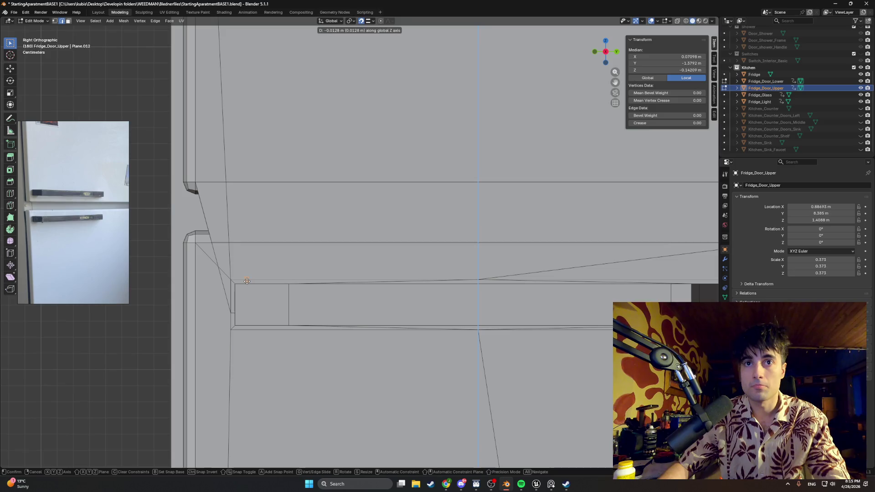
{"action": "left_click", "coordinate": [247, 282]}
Align the strip's bottom edge with the handle's bottom, then view the doors at an angle
{"action": "left_click", "coordinate": [233, 319]}
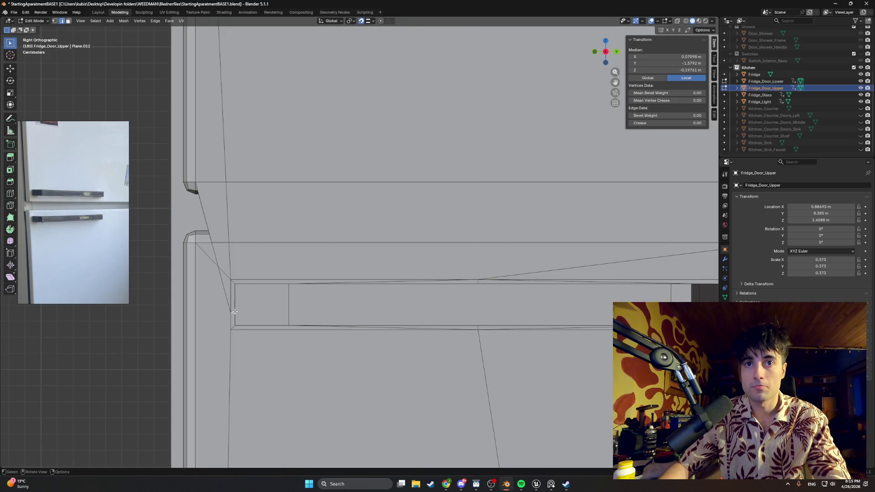
{"action": "key", "text": "g"}
{"action": "key", "text": "z"}
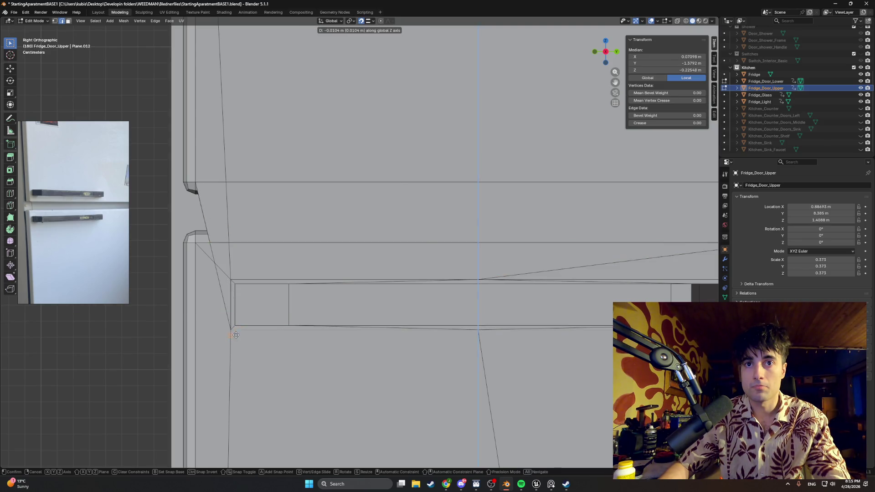
{"action": "left_click", "coordinate": [239, 333]}
{"action": "scroll", "coordinate": [232, 321], "scroll_direction": "up", "scroll_amount": 1}
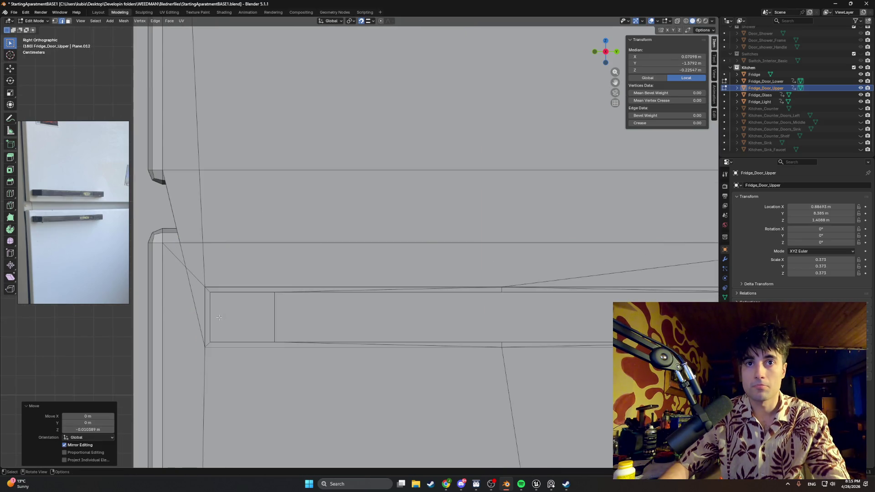
{"action": "scroll", "coordinate": [255, 306], "scroll_direction": "down", "scroll_amount": 2}
{"action": "key", "text": "3"}
{"action": "mouse_move", "coordinate": [264, 296]}
{"action": "middle_mouse_down"}
{"action": "mouse_move", "coordinate": [313, 293]}
{"action": "mouse_move", "coordinate": [332, 307]}
{"action": "middle_mouse_up"}
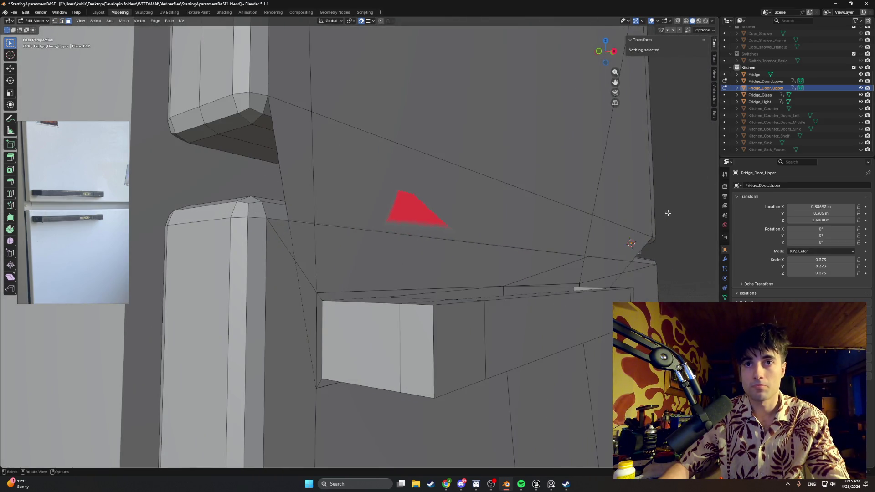
With Fridge_Door_Lower hidden, raise the strip face 0.21471 m along Z, then unhide it
{"action": "left_click", "coordinate": [860, 81]}
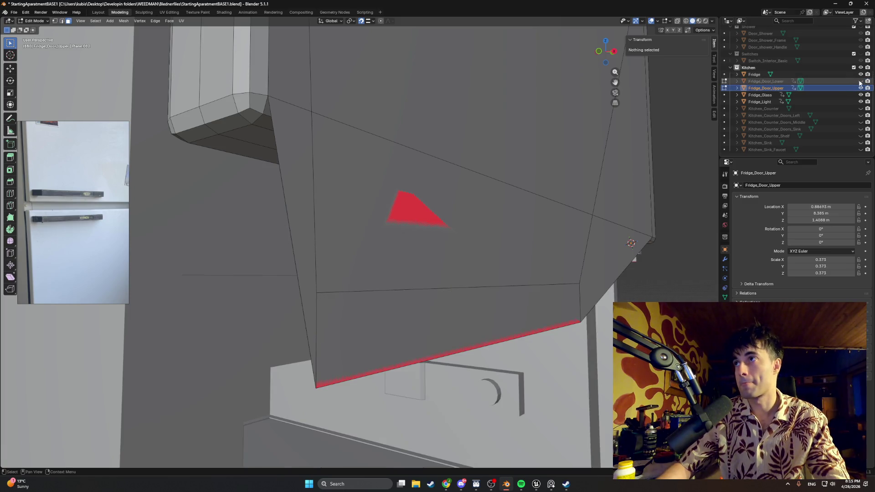
{"action": "left_click", "coordinate": [413, 319]}
{"action": "scroll", "coordinate": [412, 310], "scroll_direction": "up", "scroll_amount": 2}
{"action": "middle_click_drag", "start_coordinate": [413, 310], "coordinate": [392, 291]}
{"action": "key", "text": "g"}
{"action": "key", "text": "z"}
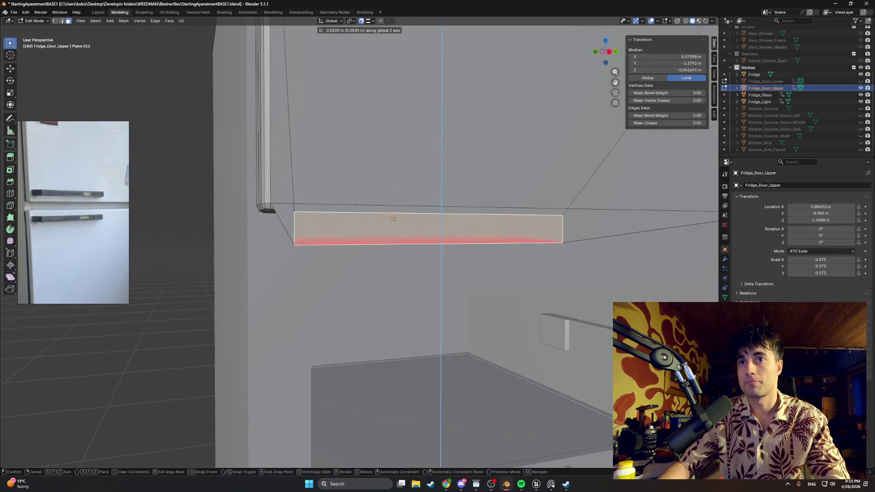
{"action": "left_click", "coordinate": [391, 156]}
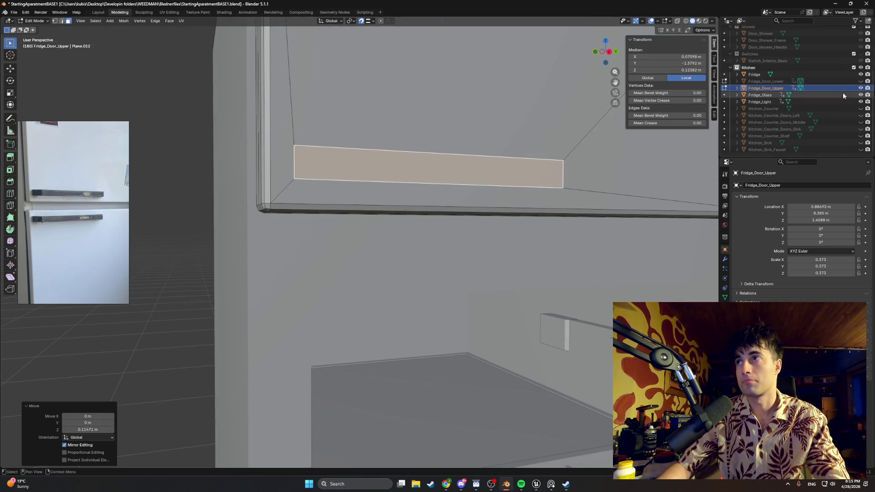
{"action": "left_click", "coordinate": [861, 81]}
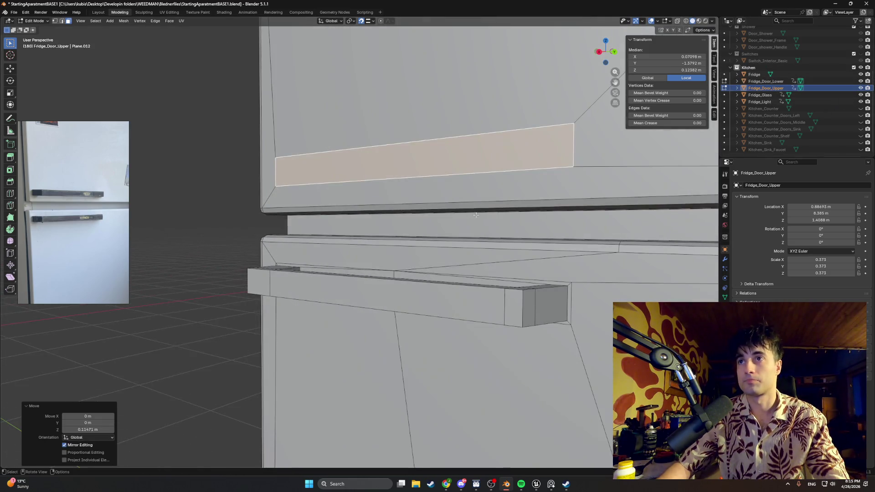